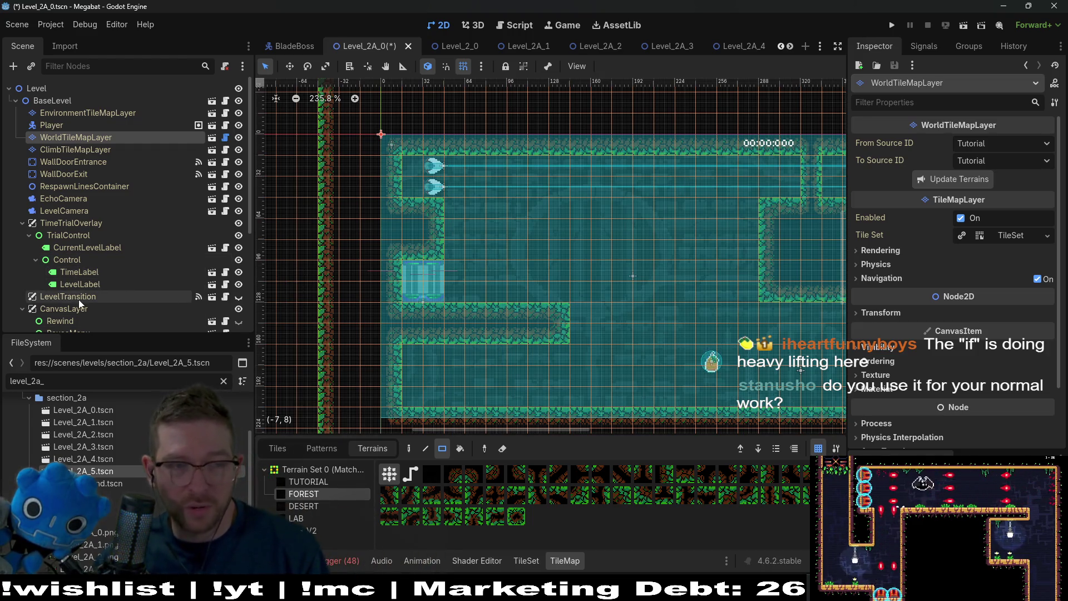
- Select Spear and Spear2 together and nudge both left toward the room's left wall
scroll(79, 299, down, 5)
click(83, 266)
shift+click(77, 278)
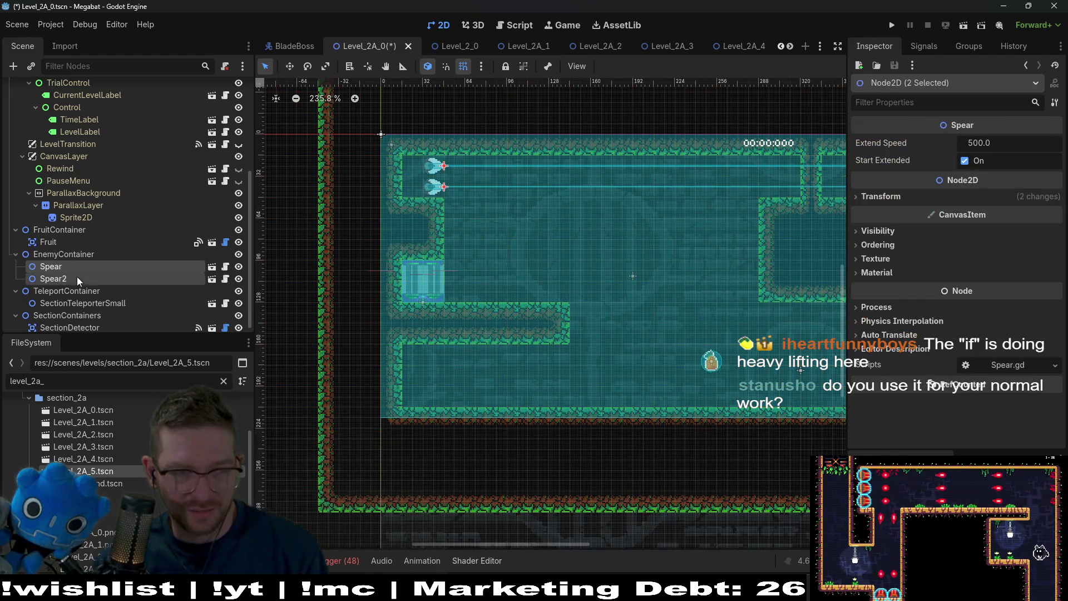
scroll(389, 186, up, 3)
key(w)
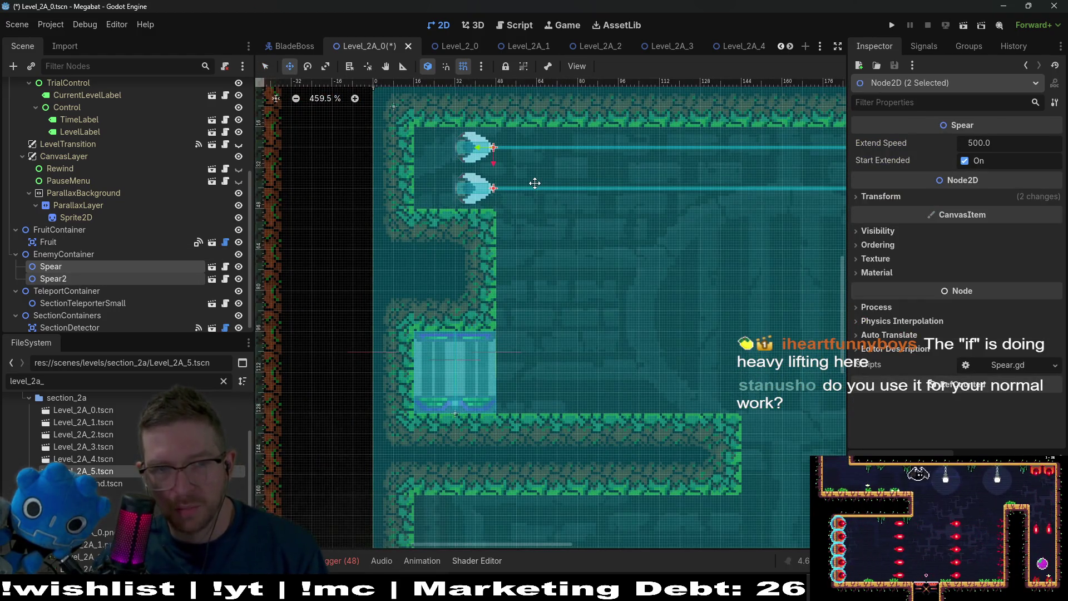
key(Left)
key(Left)
key(Left)
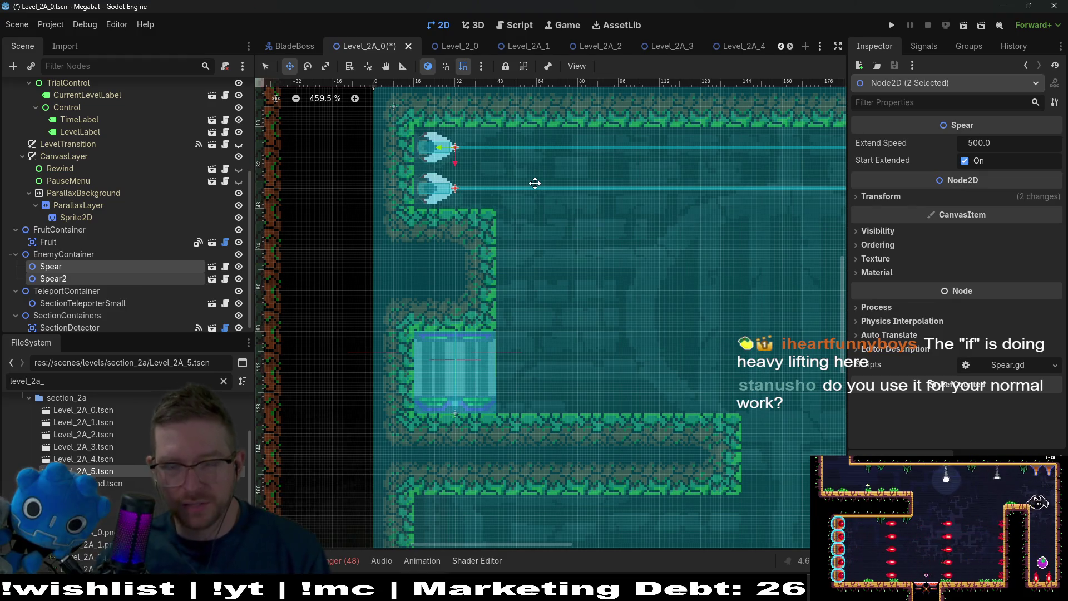
scroll(637, 226, down, 5)
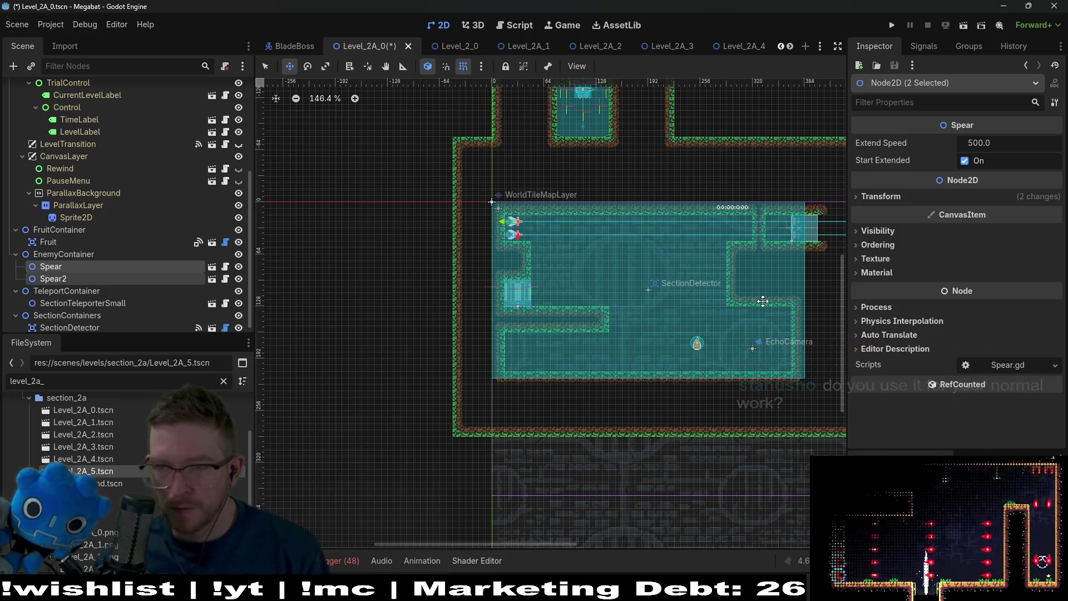
scroll(658, 283, up, 2)
scroll(659, 284, up, 1)
scroll(701, 255, right, 2)
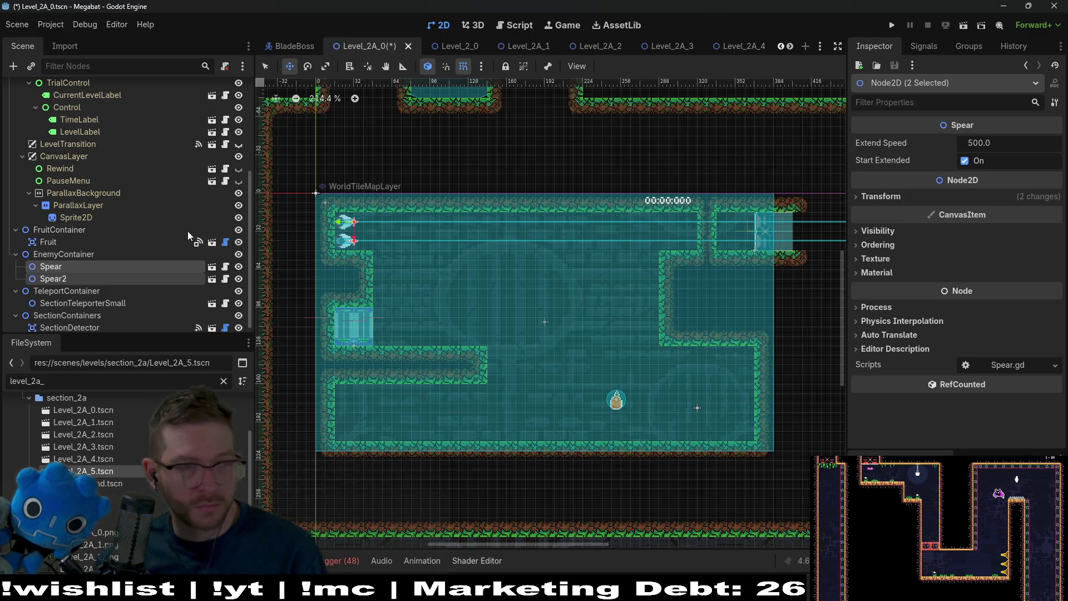
- Drag the Teleport-type Fruit from the right side to the lower-left corner, below the inner ledge
scroll(184, 231, up, 5)
scroll(108, 238, down, 5)
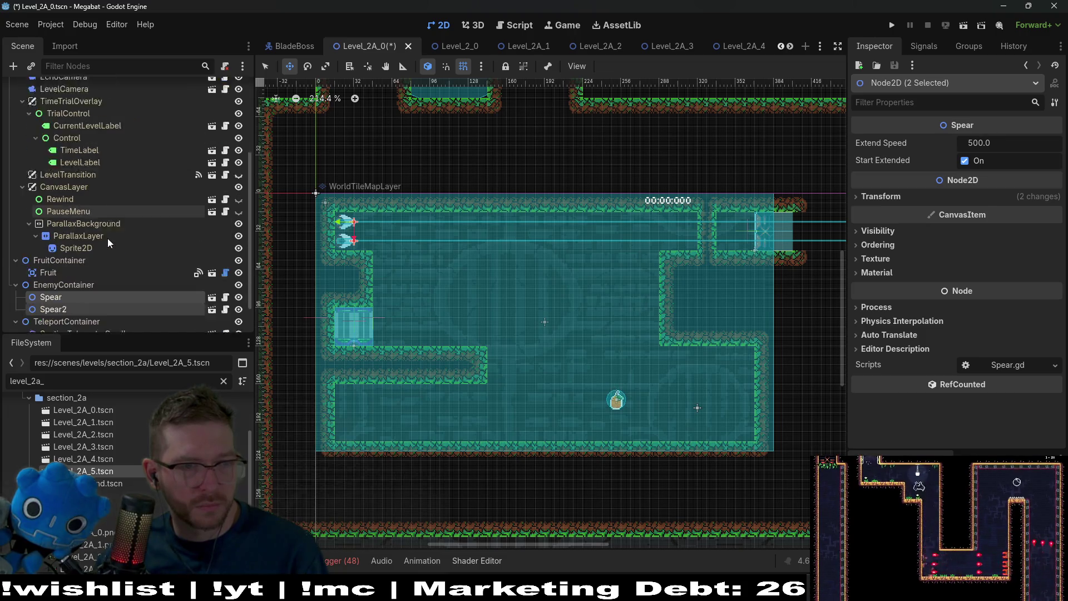
click(53, 236)
mouse_move(704, 434)
mouse_down()
mouse_move(727, 410)
mouse_move(724, 391)
mouse_up()
scroll(720, 396, up, 4)
scroll(691, 370, down, 5)
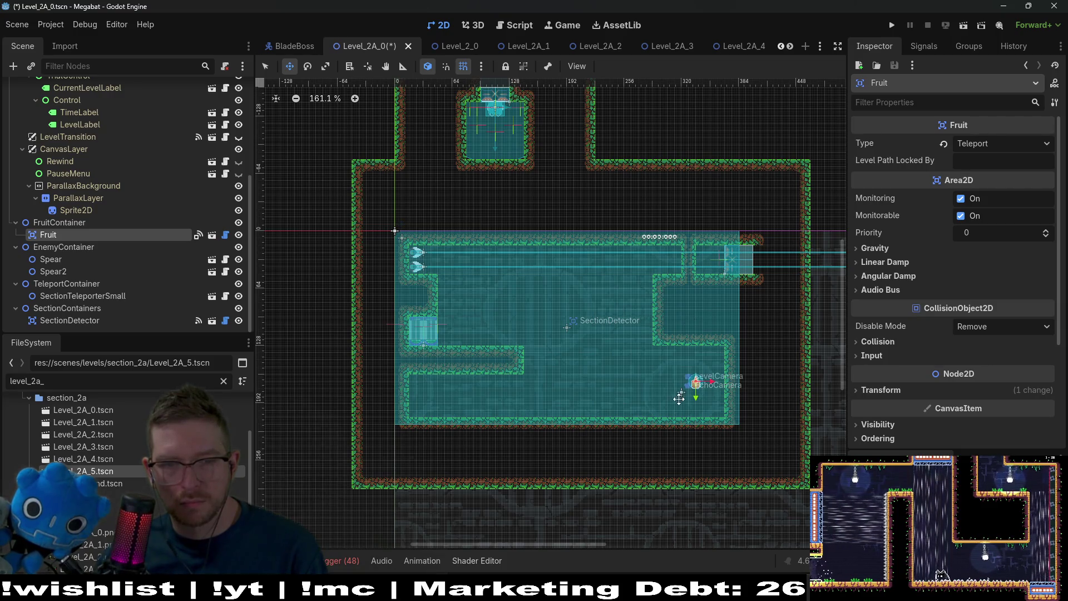
drag(693, 391, 428, 405)
scroll(429, 405, up, 8)
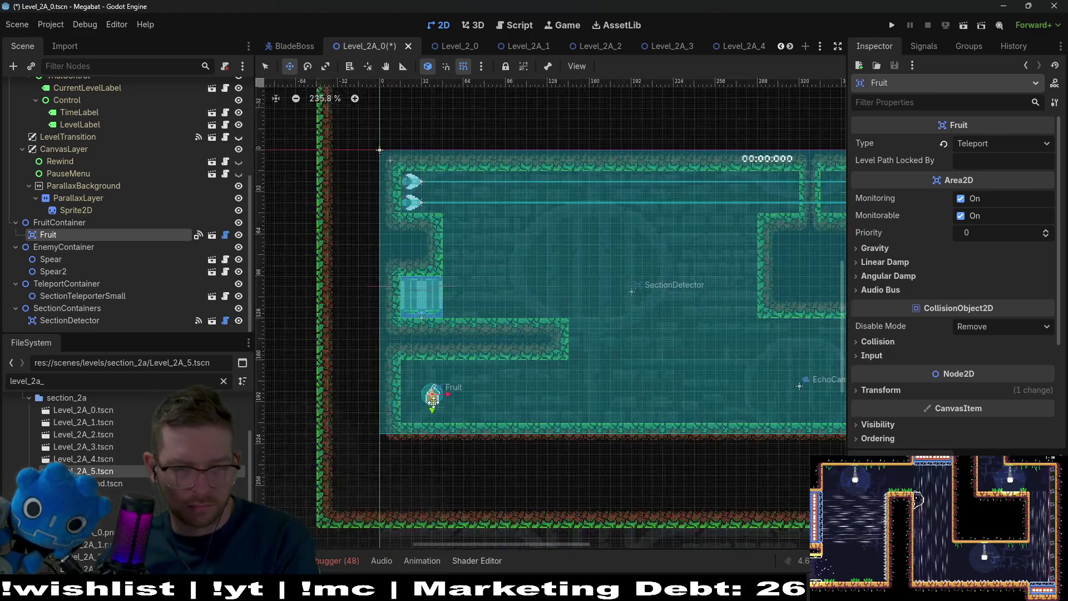
scroll(715, 327, down, 8)
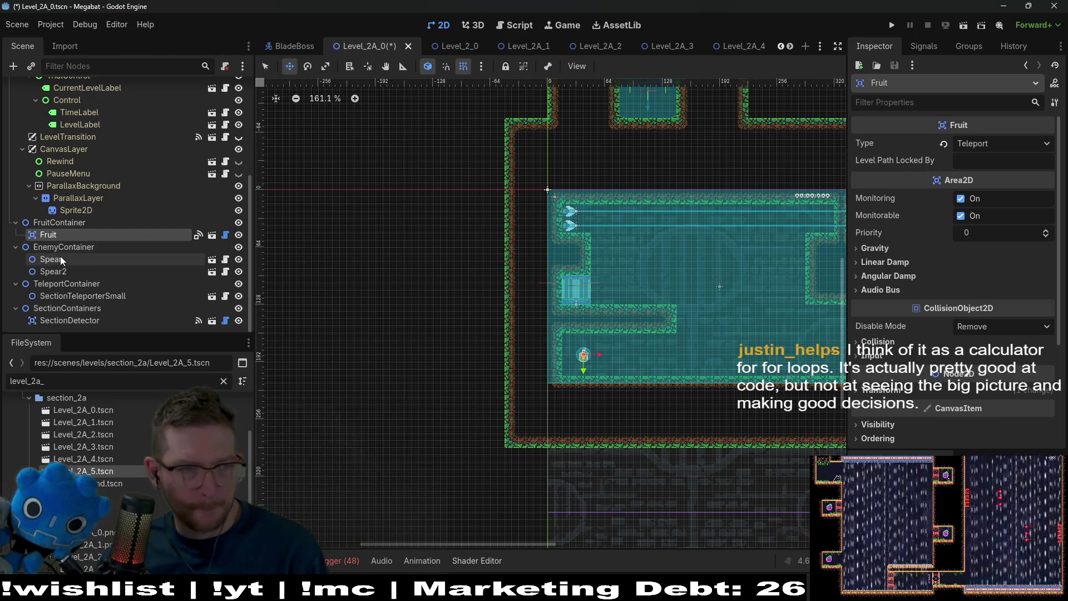
- Instantiate SpearButton.tscn as a child of EnemyContainer and select the new node
right_click(103, 247)
click(139, 276)
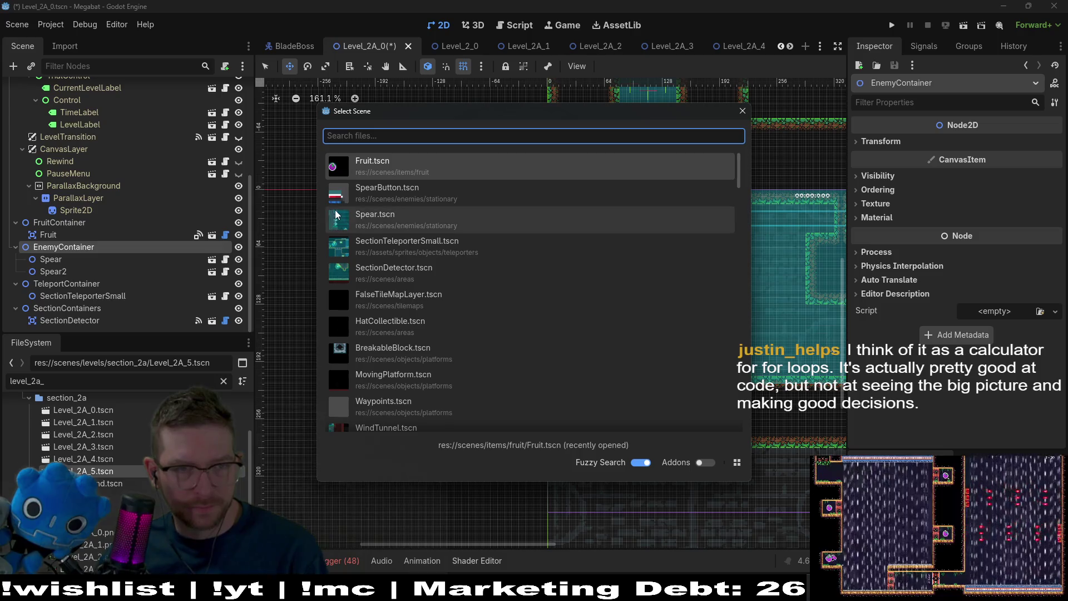
click(373, 199)
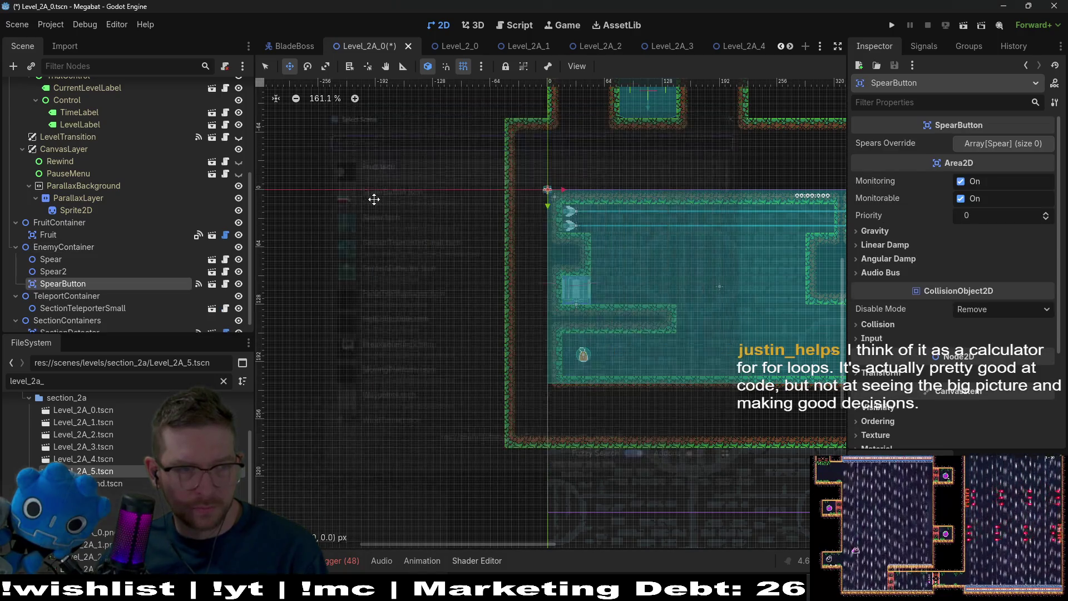
click(51, 259)
click(56, 283)
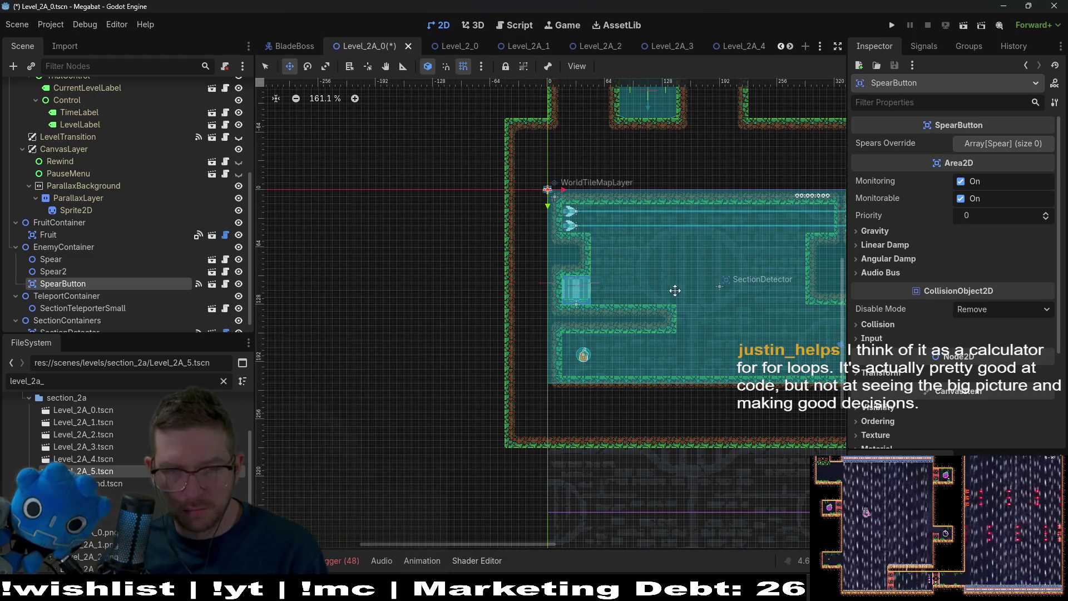
- Drag SpearButton from the origin onto the floor tiles at the room's lower right
mouse_move(644, 281)
mouse_down()
mouse_move(639, 312)
mouse_move(763, 312)
mouse_up()
scroll(639, 312, up, 1)
scroll(764, 312, up, 2)
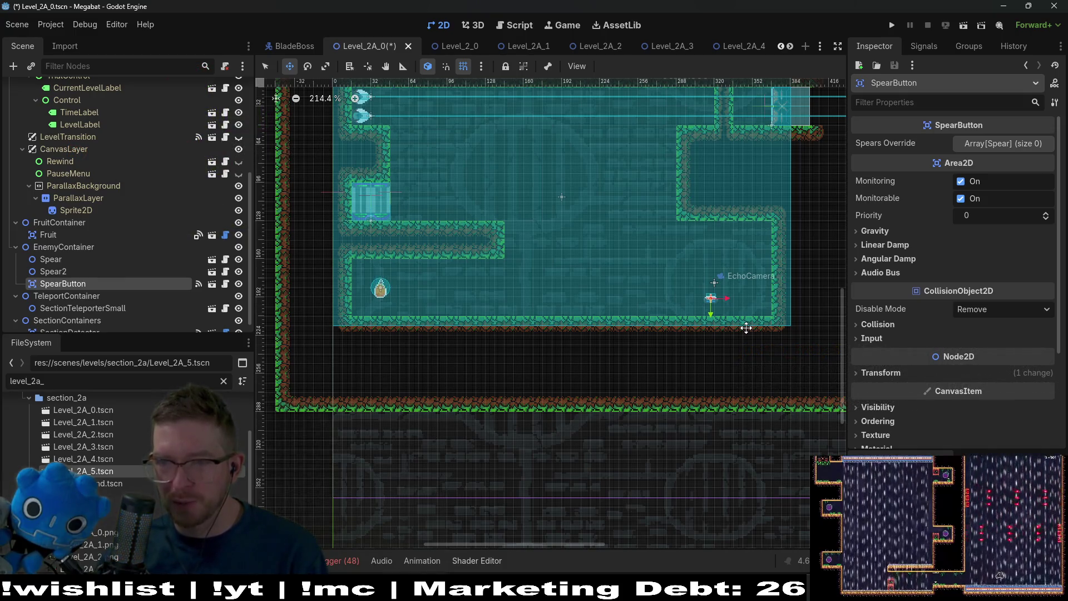
scroll(745, 328, up, 5)
scroll(687, 284, up, 4)
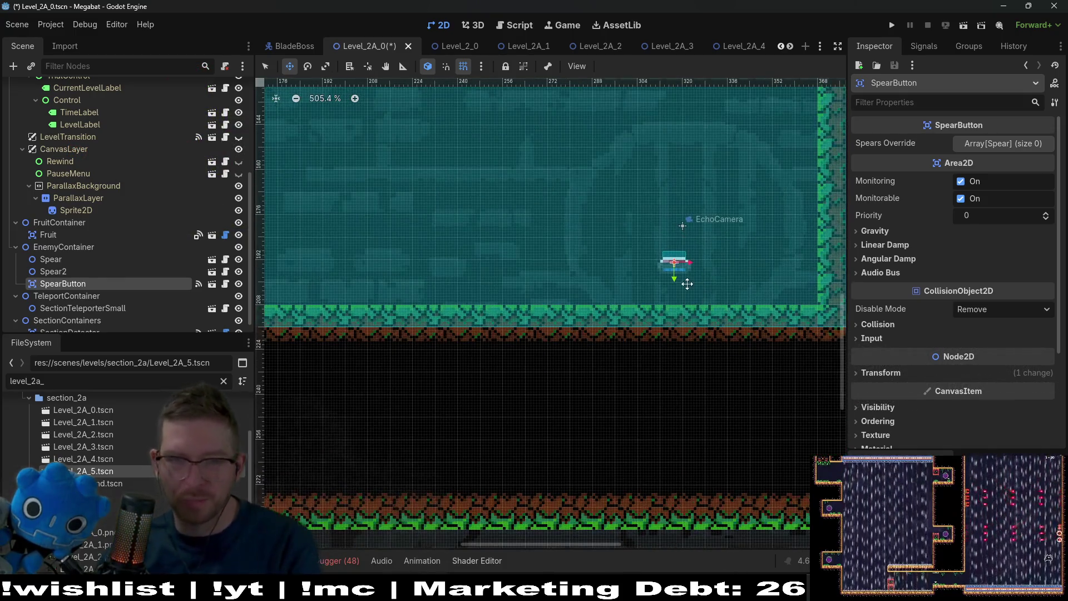
drag(692, 293, 717, 321)
scroll(717, 321, up, 3)
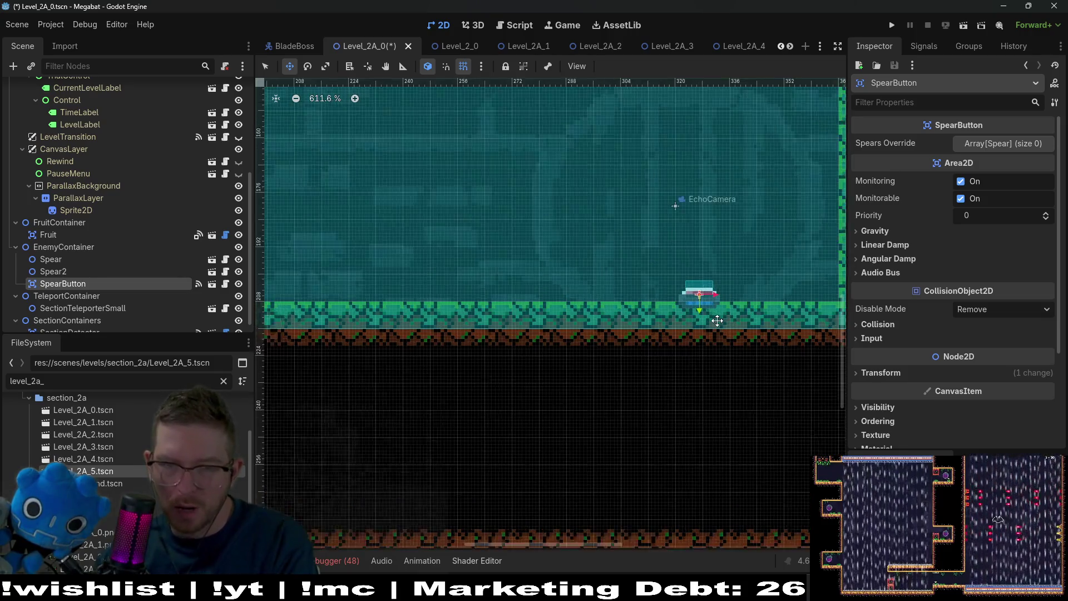
- Fine-tune SpearButton's height on the floor by a pixel, then select WorldTileMapLayer
key(Down)
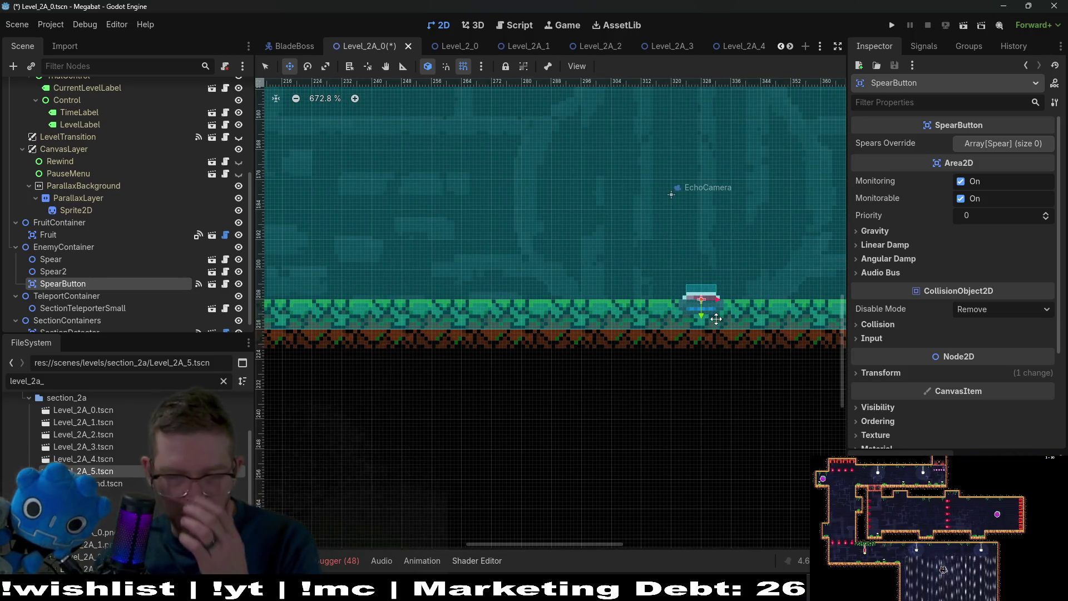
scroll(716, 312, down, 13)
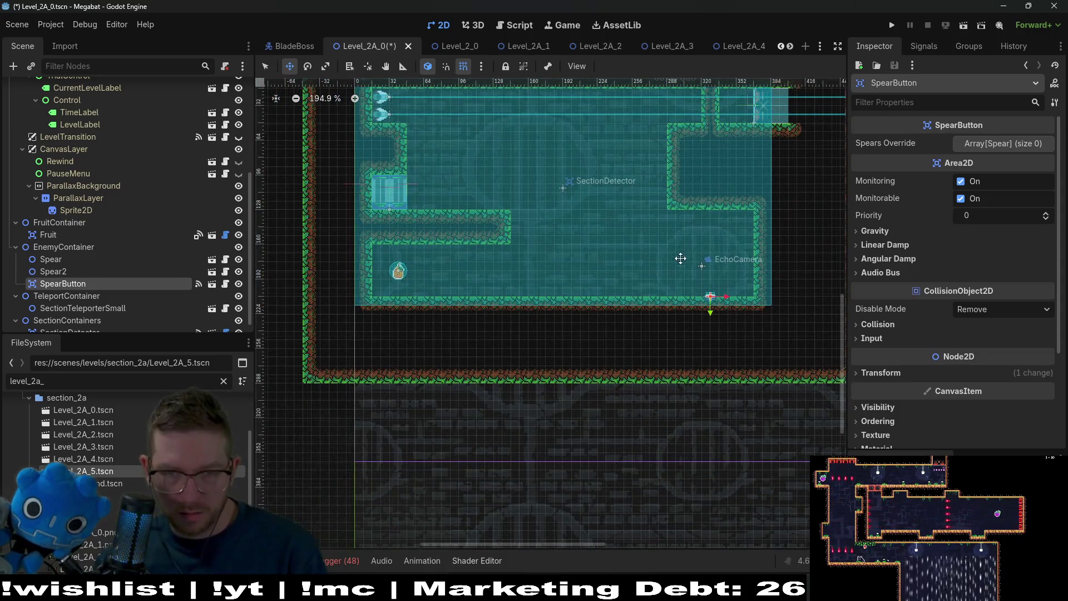
scroll(680, 258, up, 2)
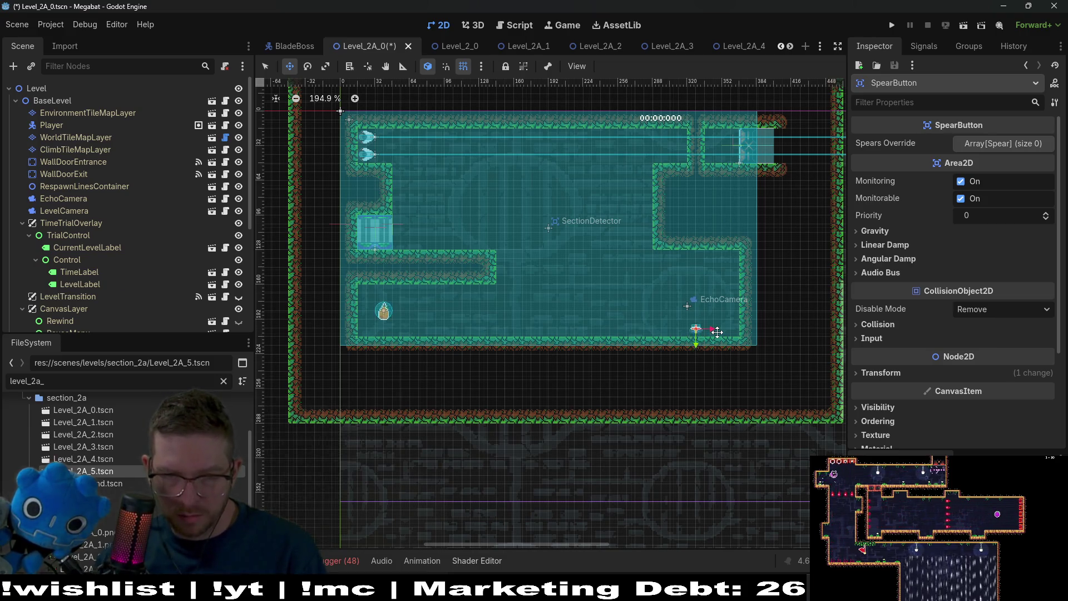
scroll(705, 317, up, 14)
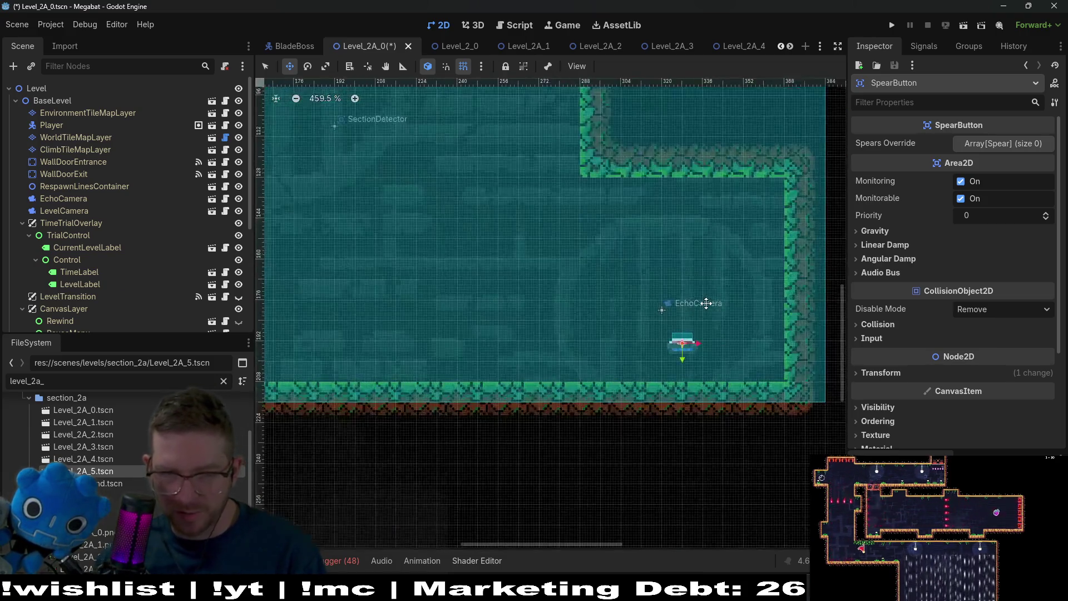
key(Up)
key(Up)
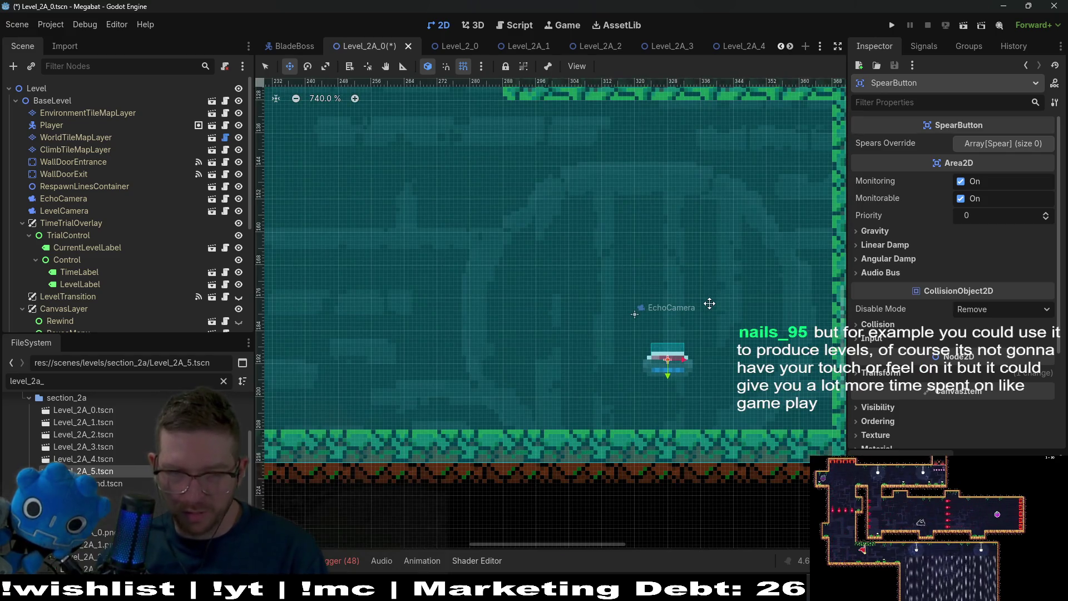
key(Down)
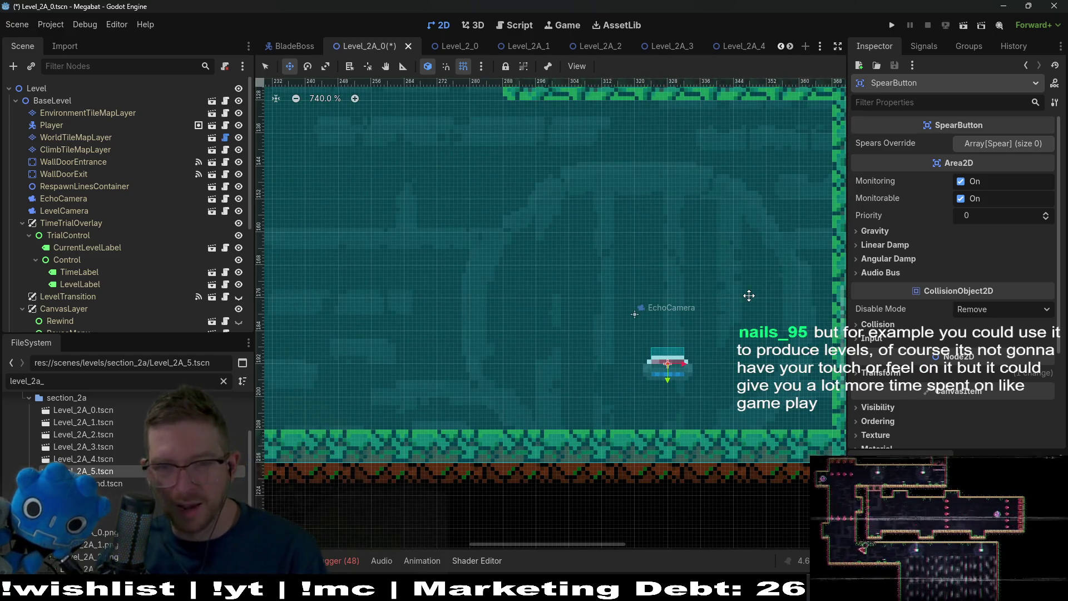
scroll(751, 292, down, 4)
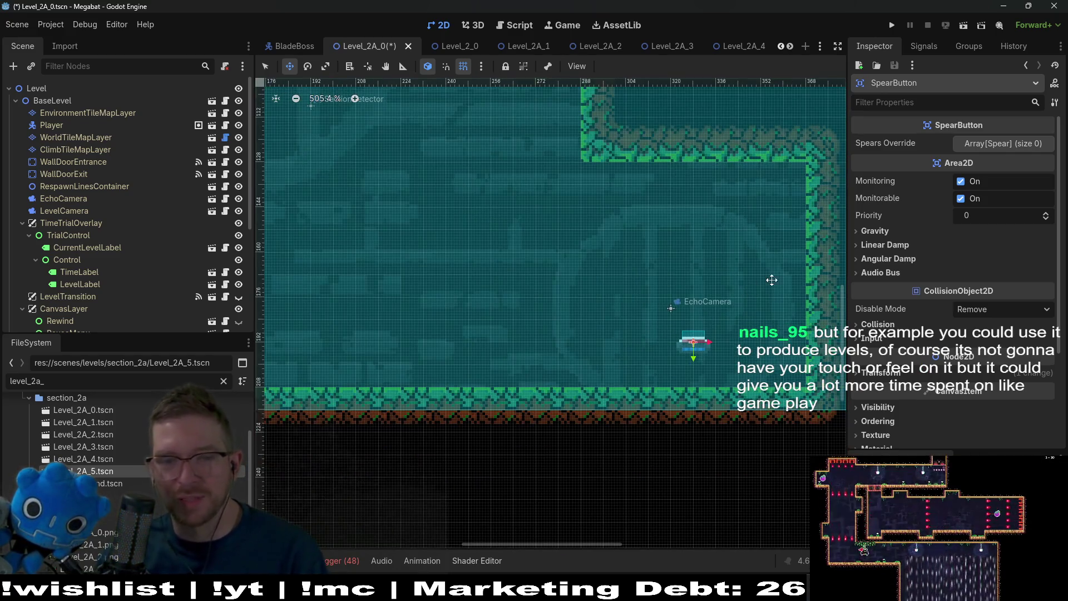
click(71, 138)
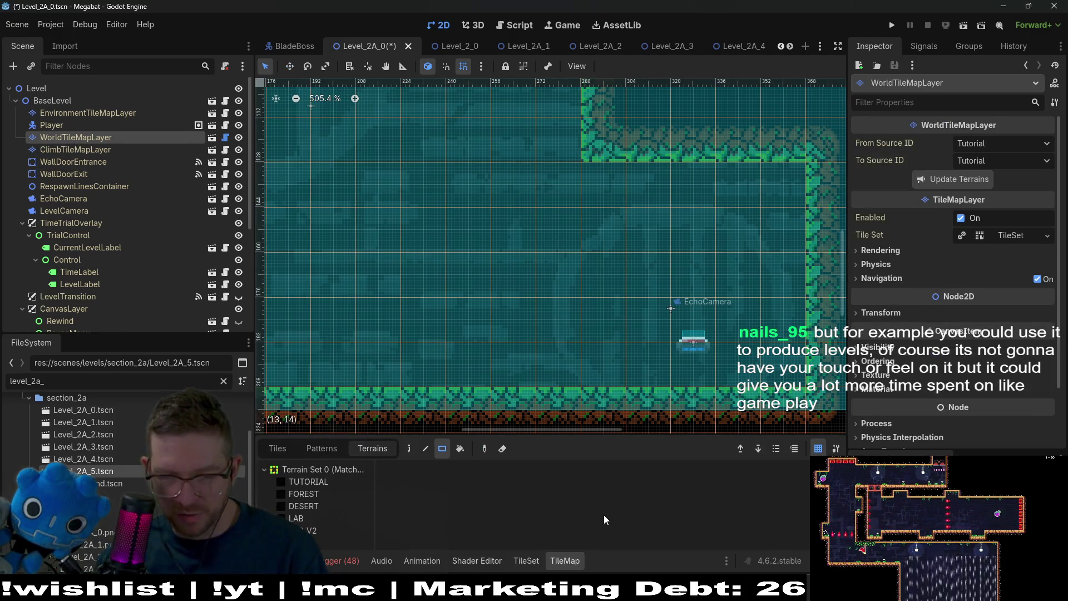
click(313, 497)
drag(659, 356, 716, 364)
scroll(723, 377, down, 3)
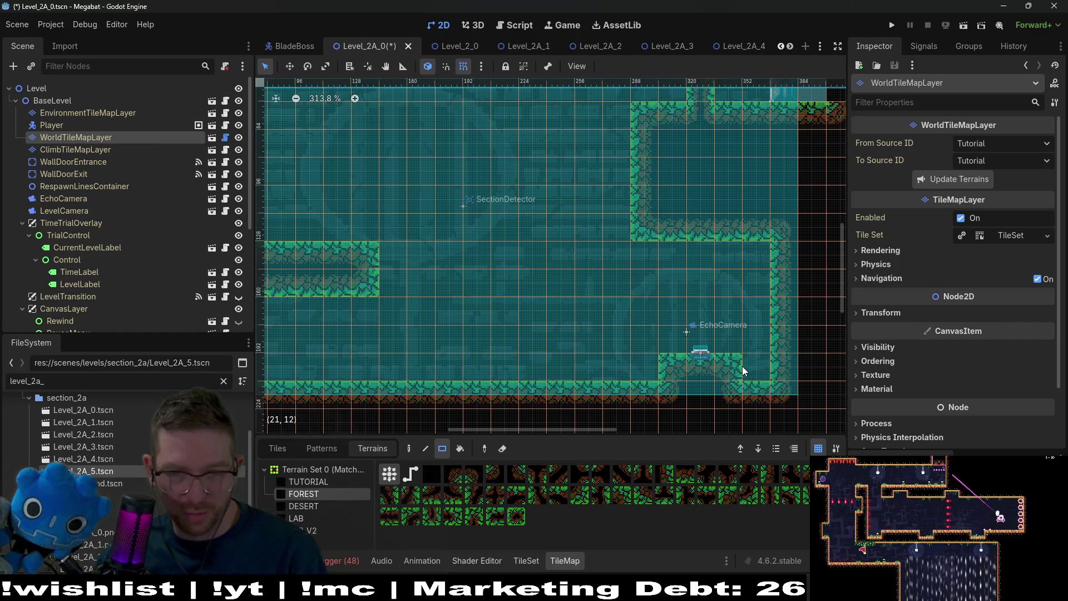
drag(693, 341, 690, 342)
scroll(147, 233, down, 5)
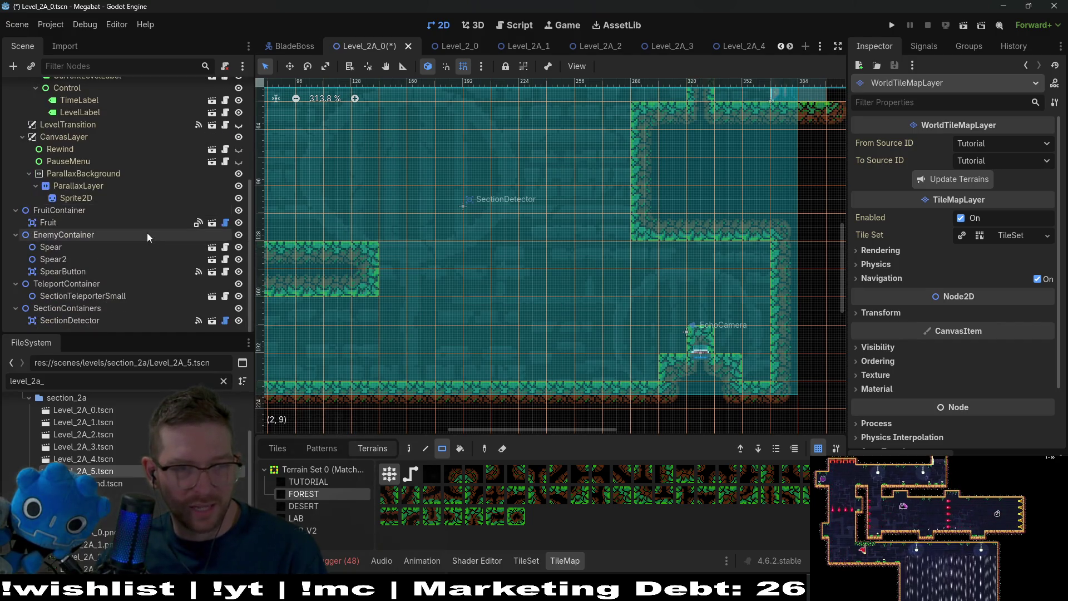
click(70, 257)
click(51, 248)
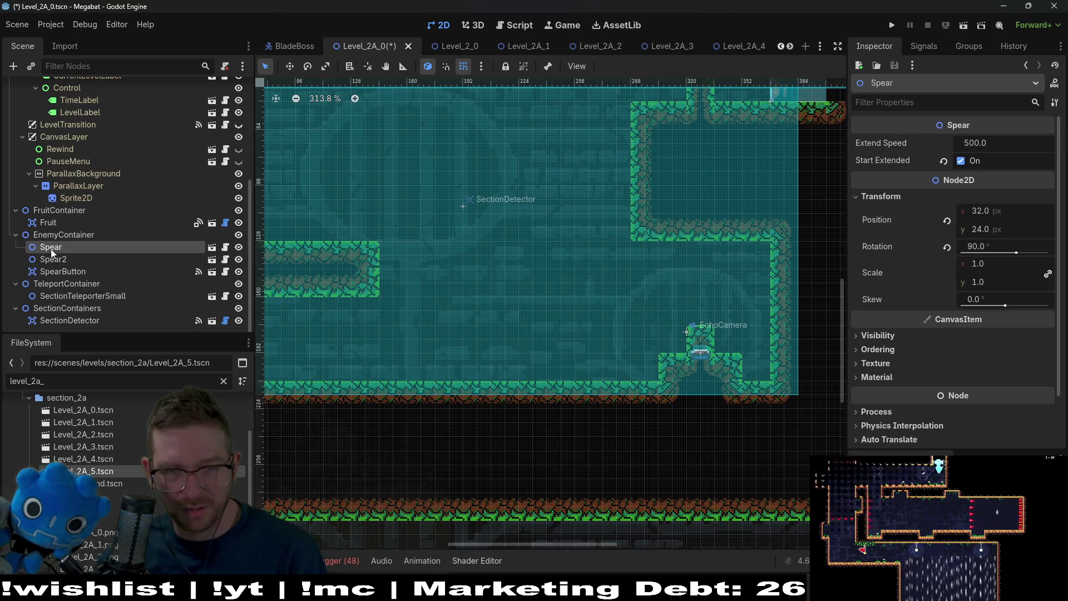
click(73, 273)
key(w)
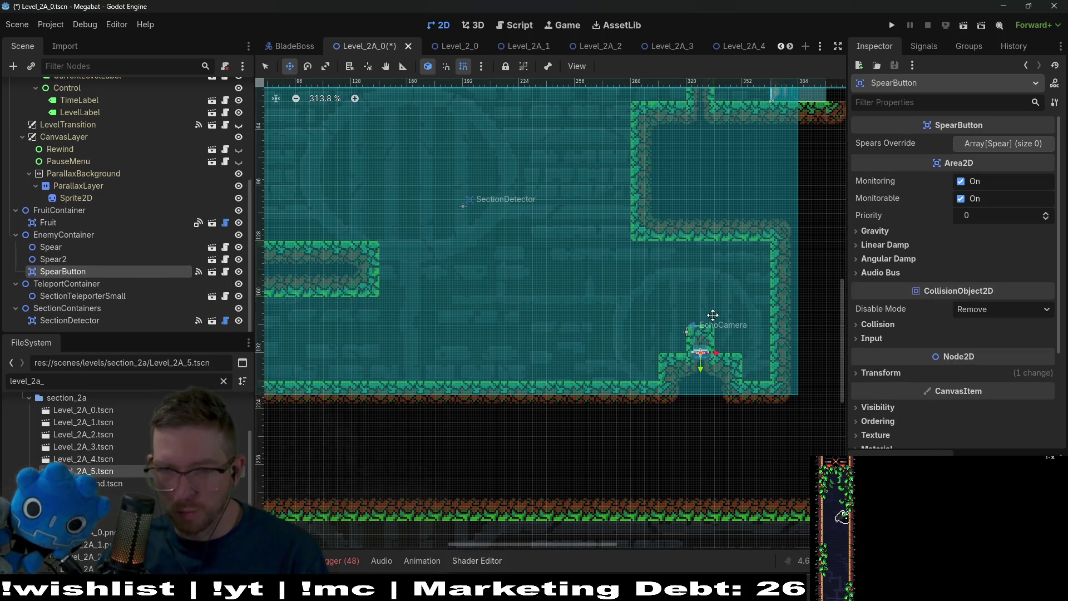
drag(701, 352, 702, 325)
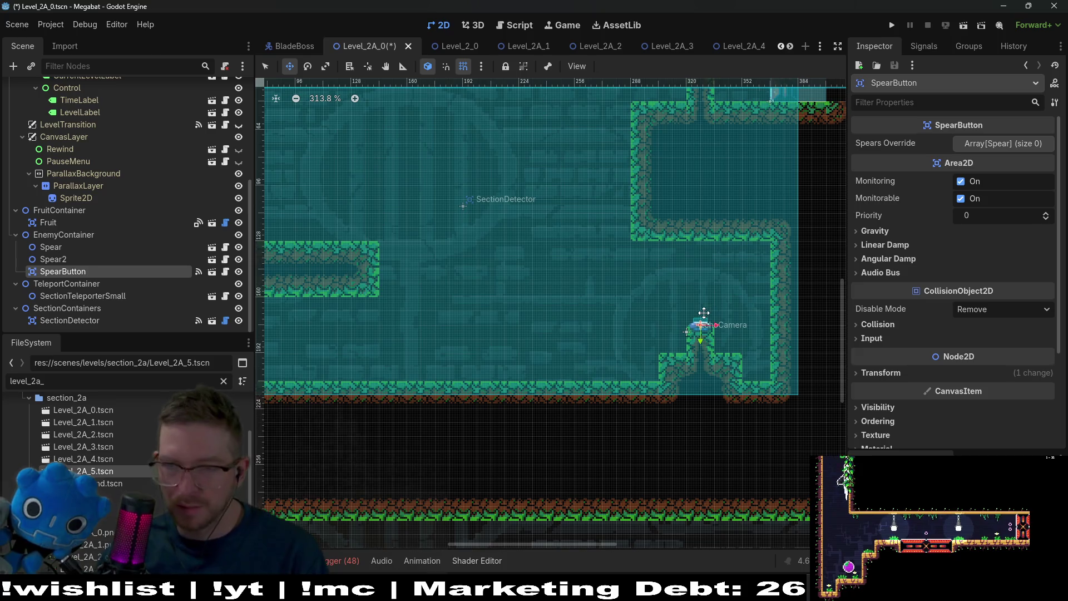
scroll(704, 312, up, 3)
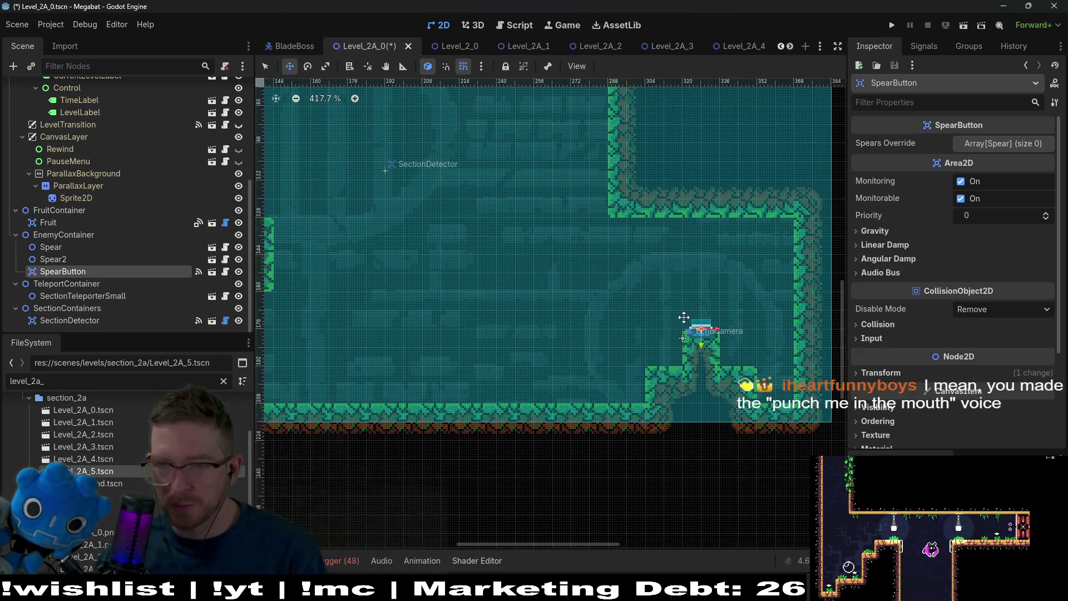
scroll(688, 320, up, 1)
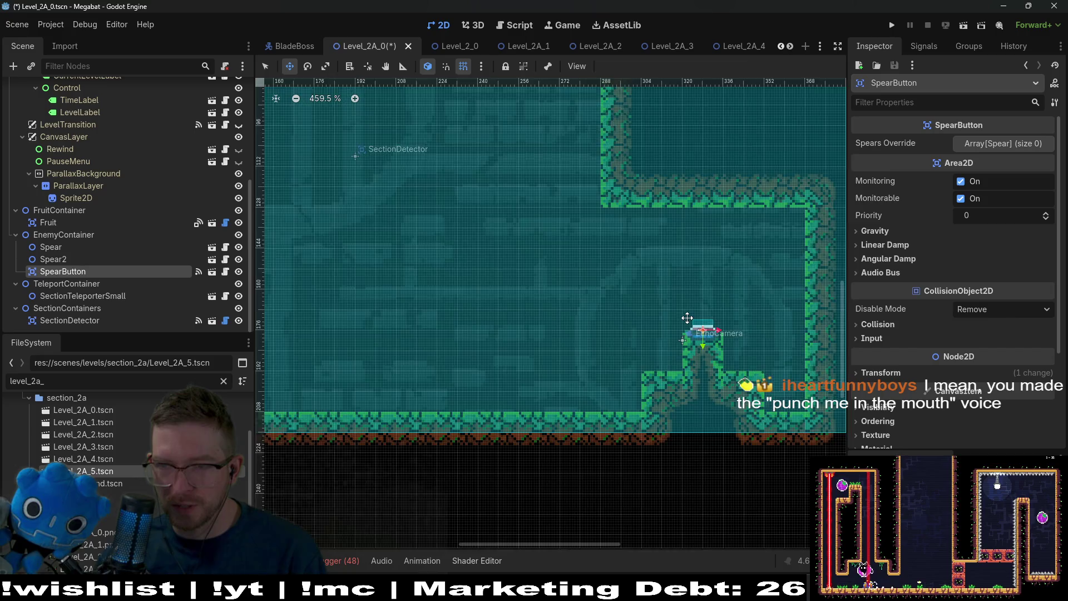
scroll(690, 323, up, 3)
scroll(709, 329, up, 3)
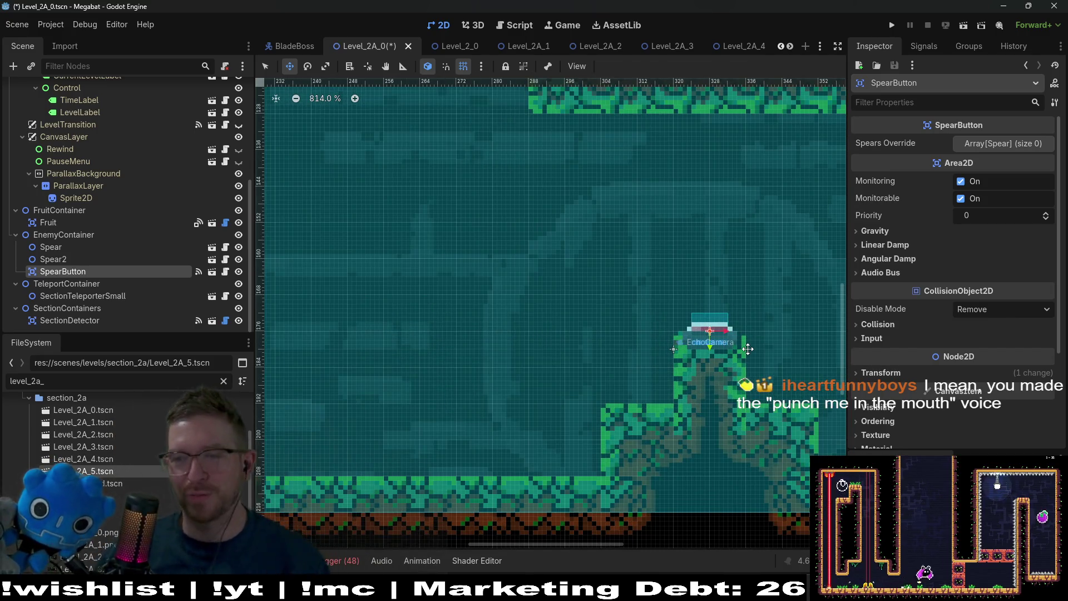
scroll(749, 349, down, 4)
scroll(750, 349, down, 2)
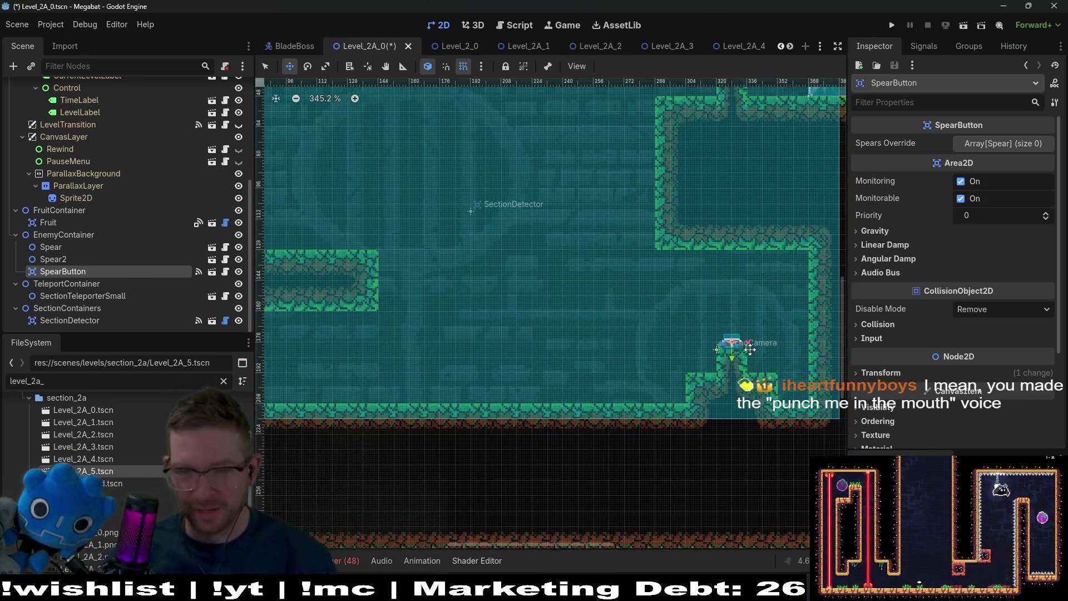
scroll(668, 350, down, 2)
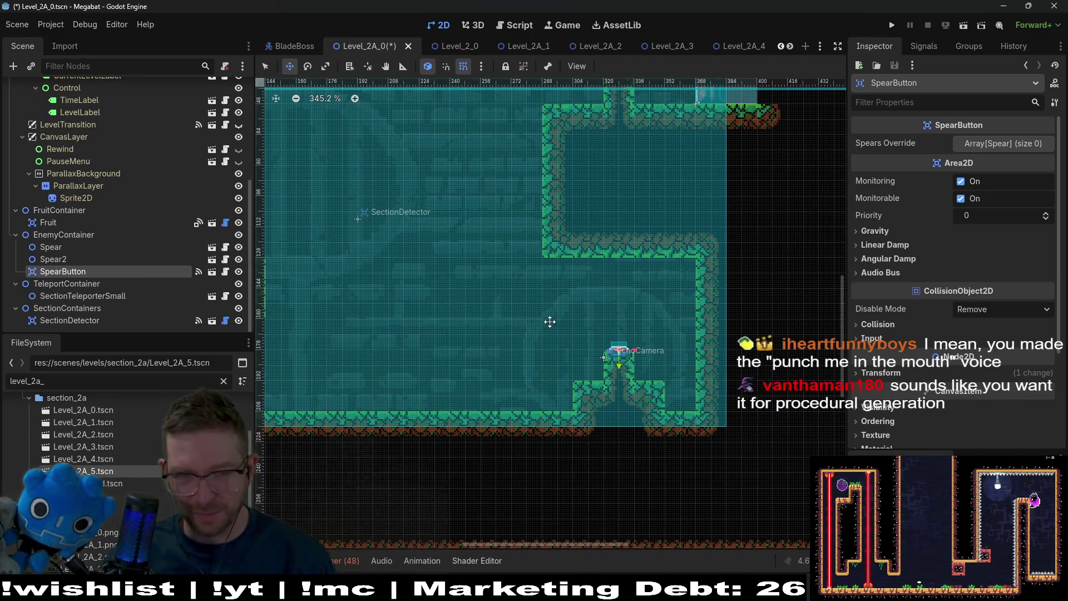
scroll(677, 362, down, 2)
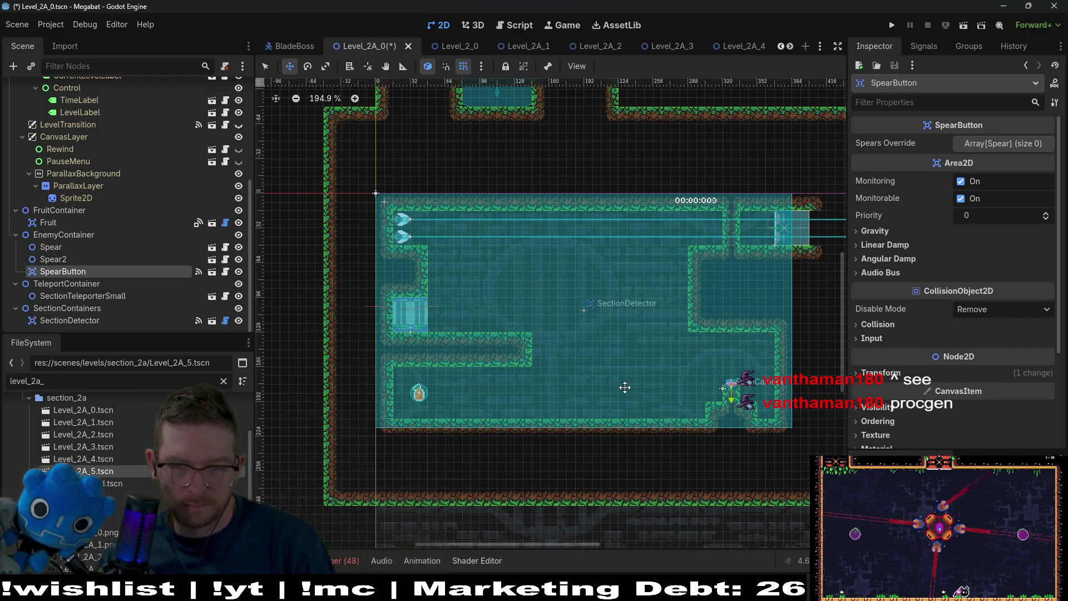
- With FOREST terrain on WorldTileMapLayer, paint a 3x5 block and two 2x2 blocks on the inner walls
scroll(188, 212, up, 10)
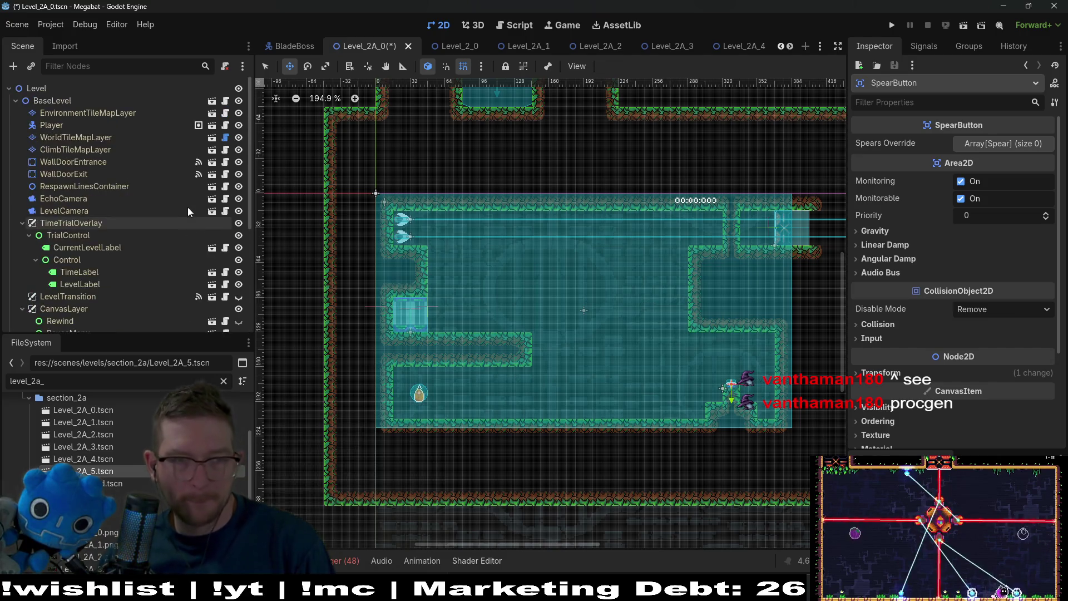
click(100, 137)
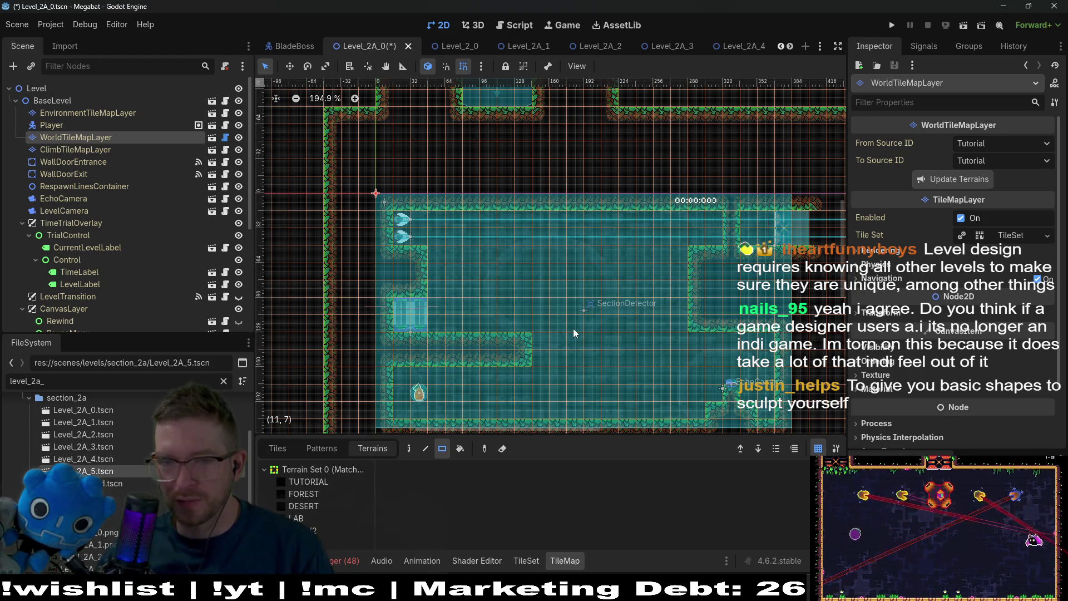
click(312, 496)
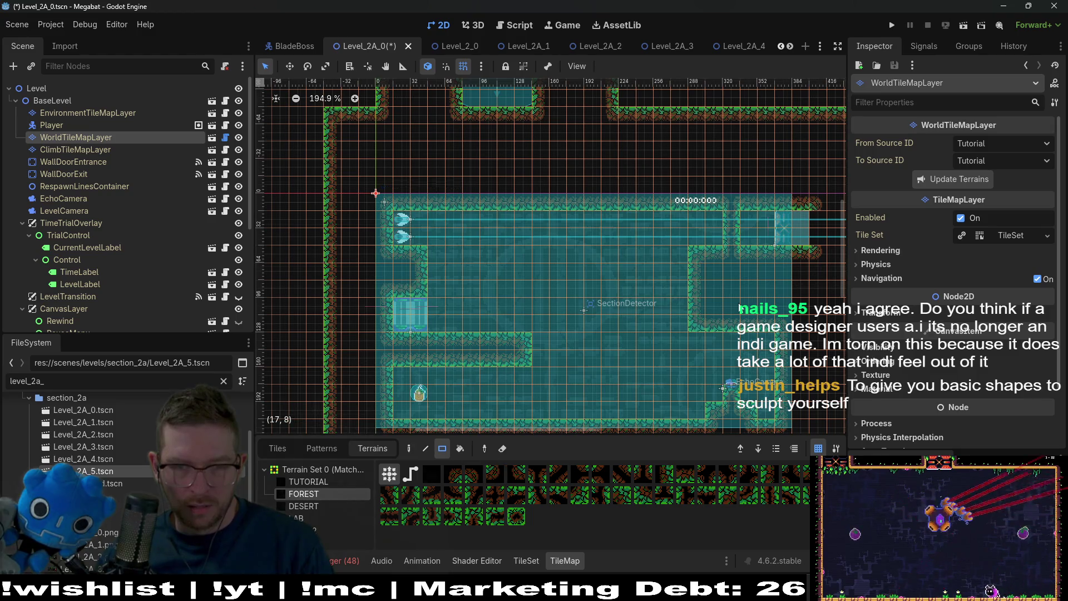
drag(643, 253, 673, 322)
scroll(667, 311, down, 3)
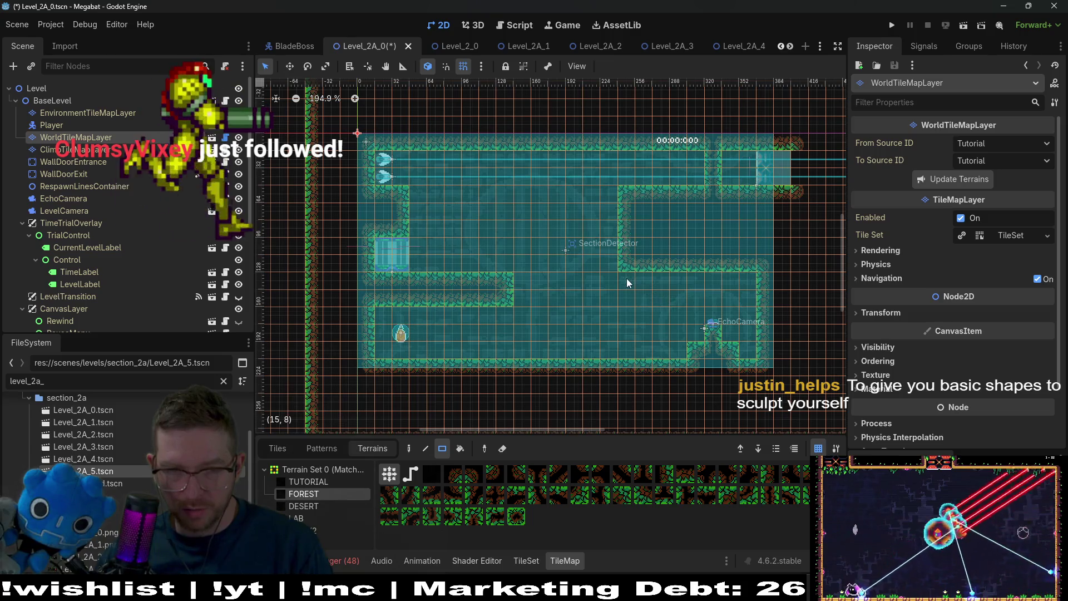
drag(627, 282, 643, 295)
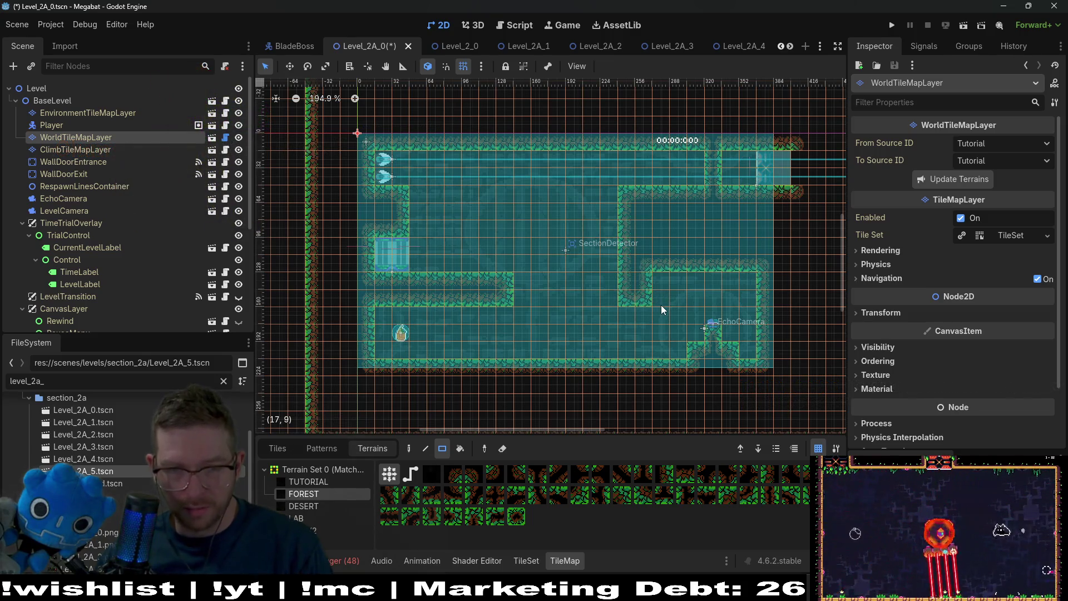
drag(527, 281, 544, 299)
scroll(550, 295, down, 2)
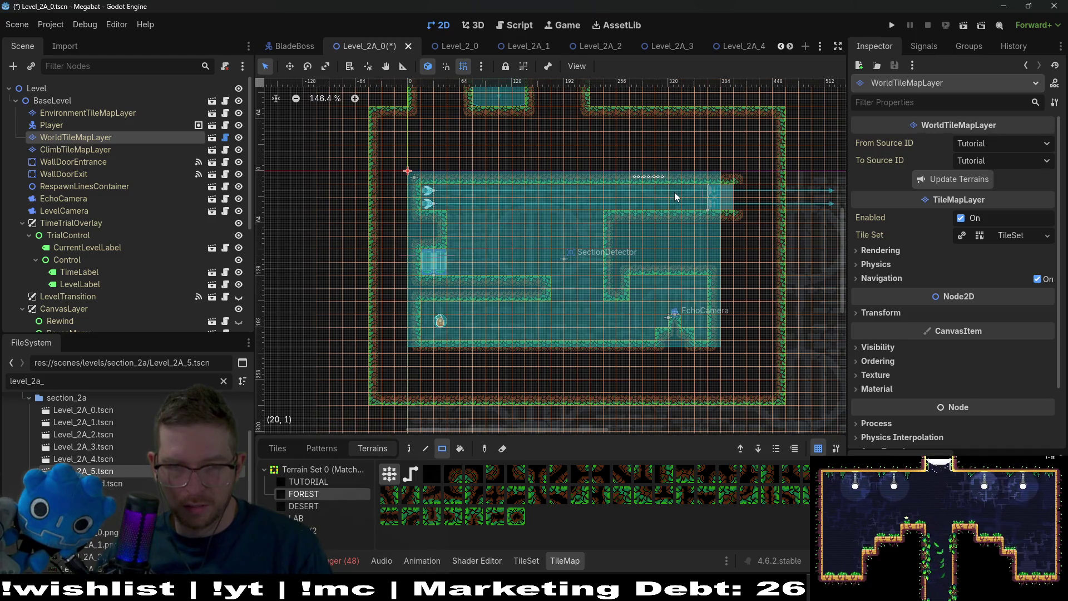
- Paint small forest strips and a horizontal upper wall joining the vertical wall, extended left
drag(674, 192, 676, 203)
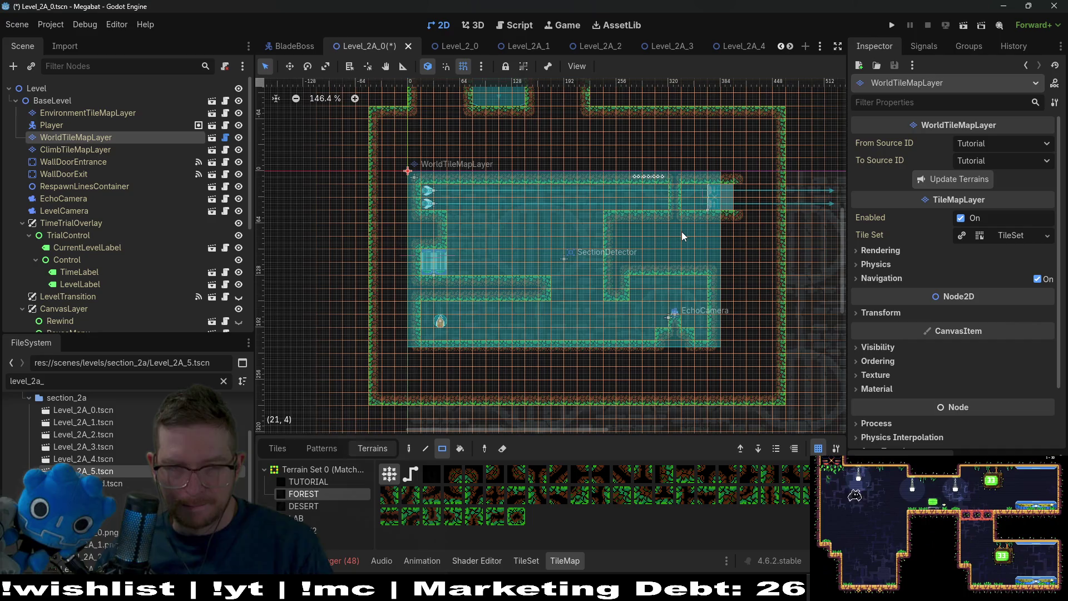
drag(675, 193, 650, 196)
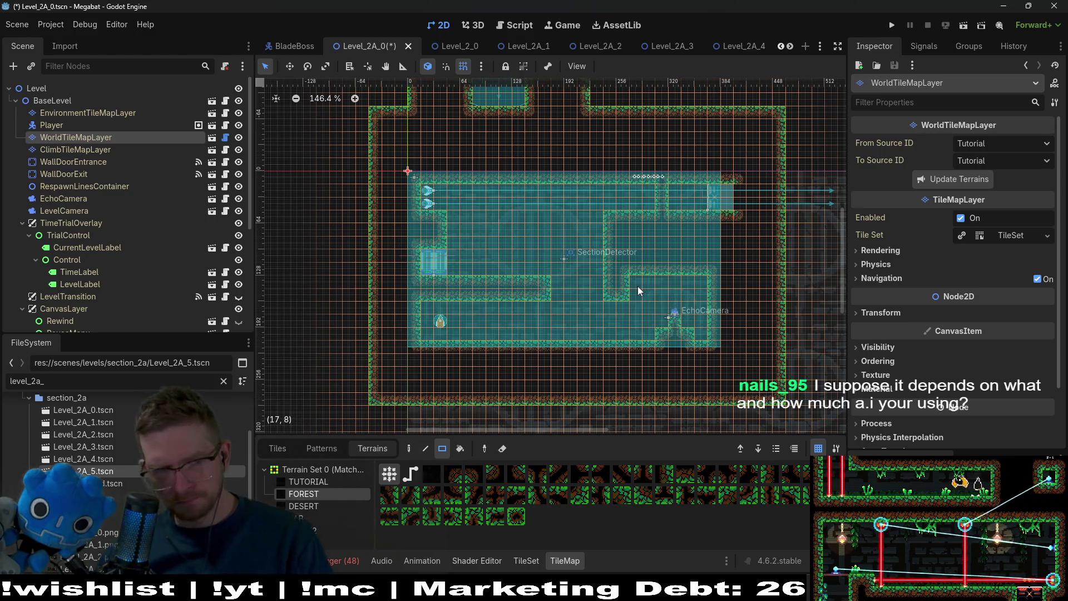
scroll(644, 290, up, 4)
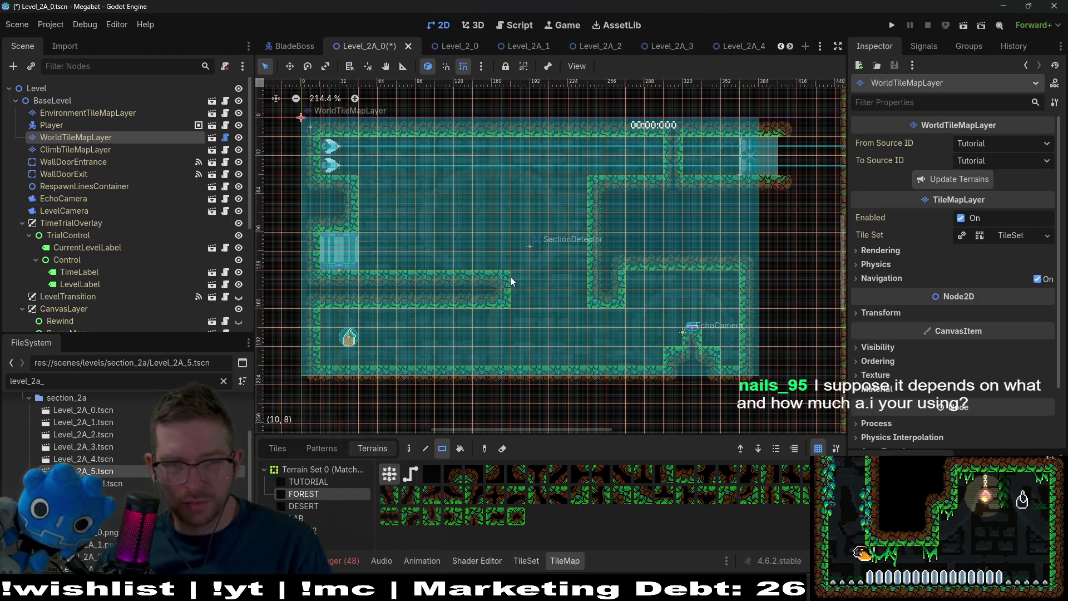
drag(515, 178, 577, 207)
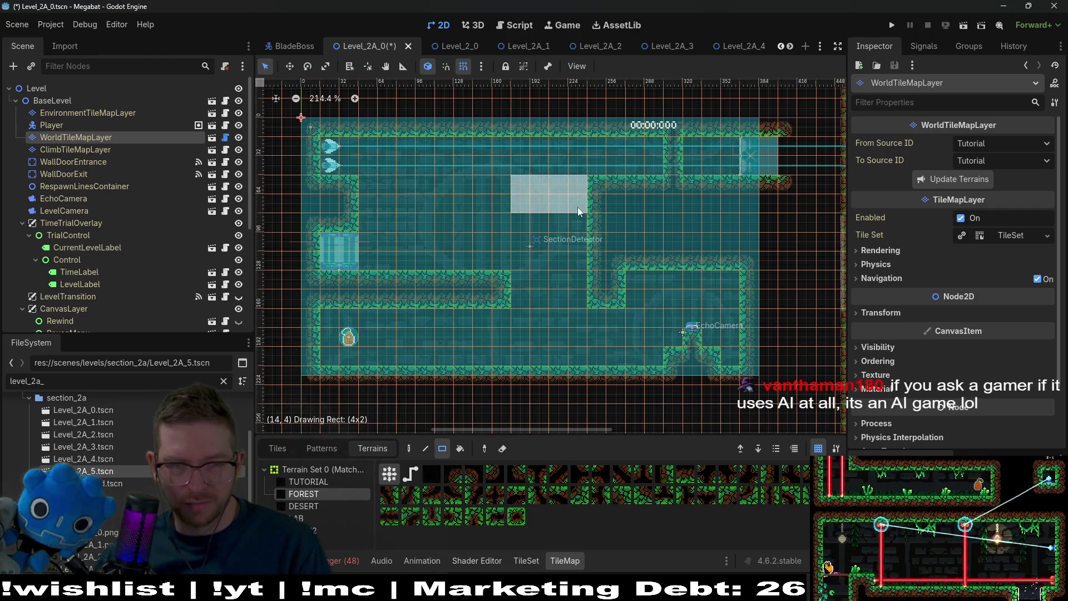
drag(469, 197, 500, 184)
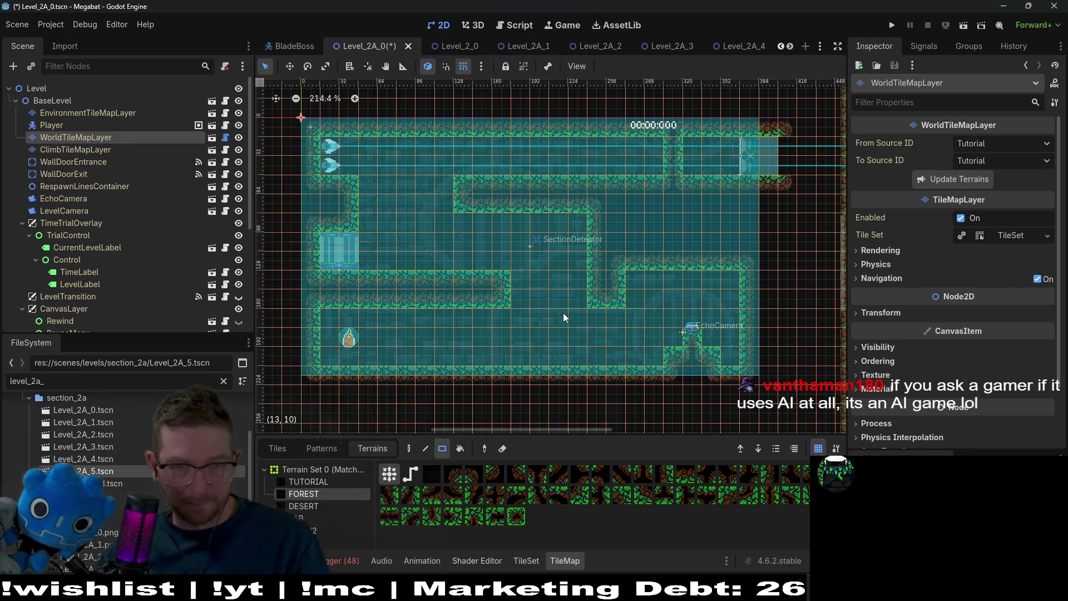
scroll(68, 257, down, 5)
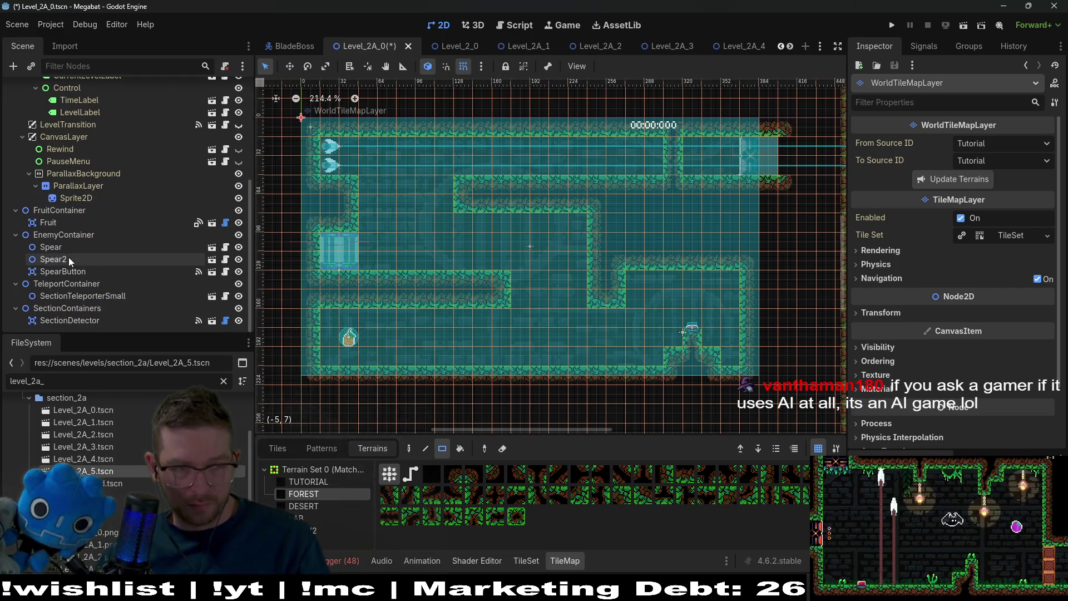
- Duplicate Fruit as Fruit2 and move it up to the room's open upper middle
click(61, 221)
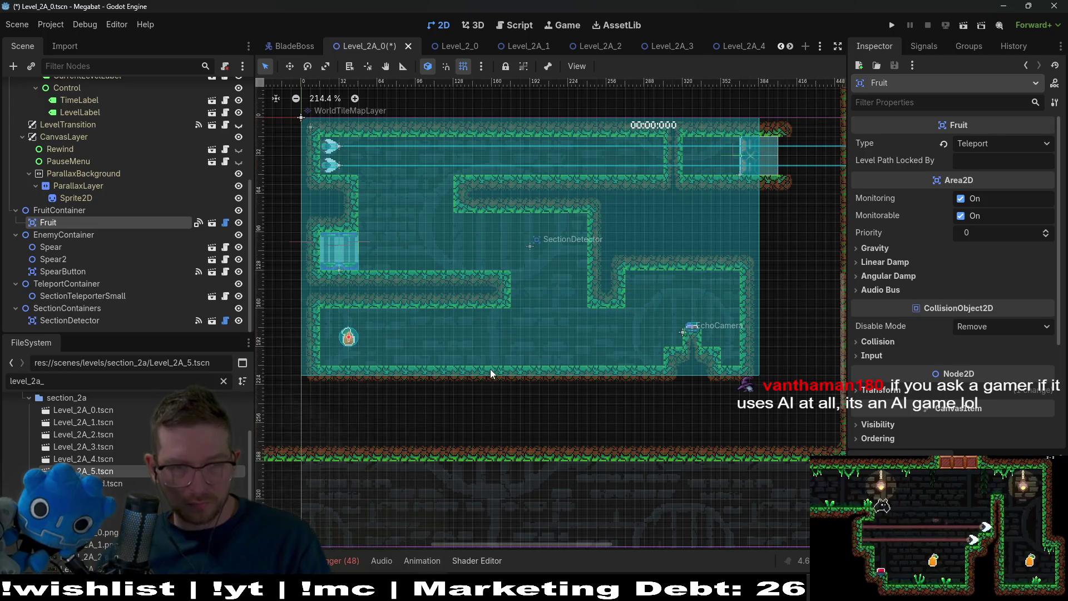
key(ctrl+d)
key(w)
mouse_move(380, 394)
mouse_down()
mouse_move(578, 304)
mouse_move(578, 334)
mouse_move(553, 240)
mouse_up()
- Set Fruit2's Type to Dash in the Inspector
click(972, 146)
click(987, 161)
scroll(573, 234, up, 5)
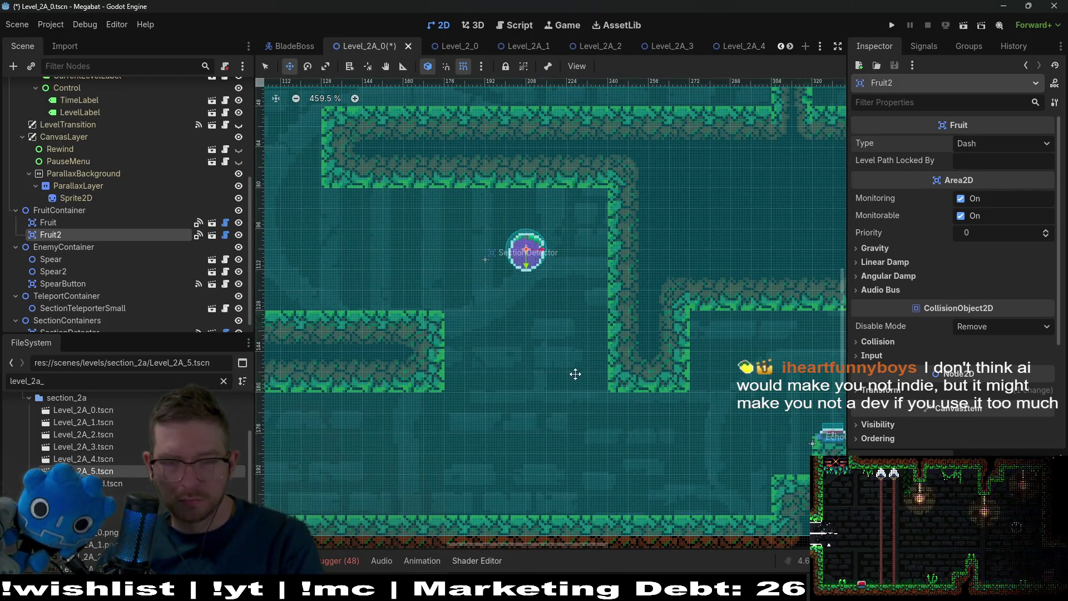
scroll(503, 327, down, 4)
scroll(539, 282, up, 5)
scroll(537, 302, down, 5)
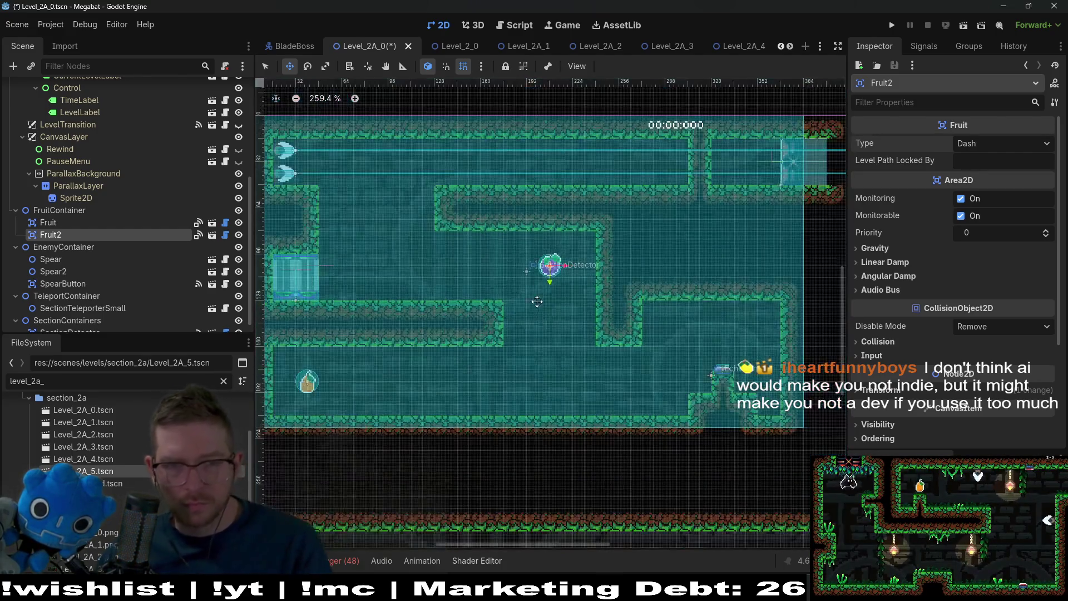
scroll(629, 285, down, 3)
scroll(628, 286, left, 3)
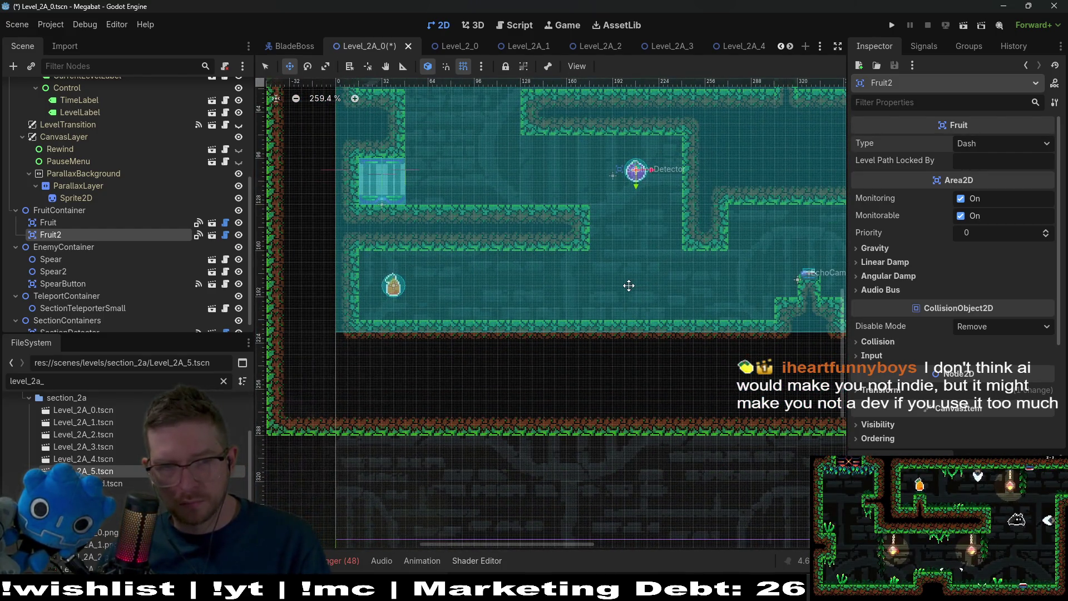
scroll(628, 285, right, 3)
scroll(607, 290, up, 1)
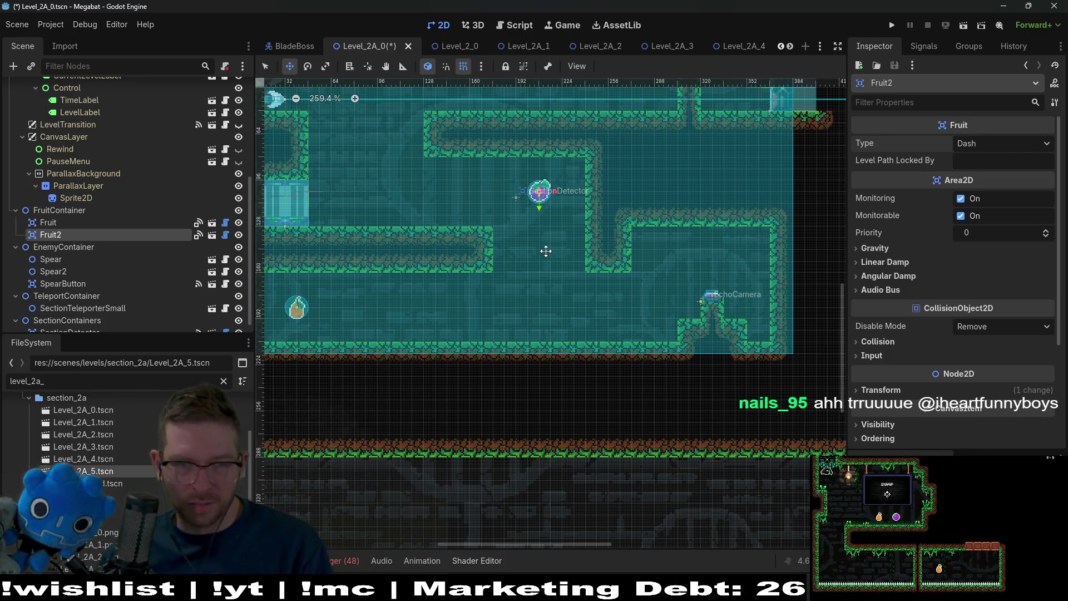
scroll(540, 202, up, 3)
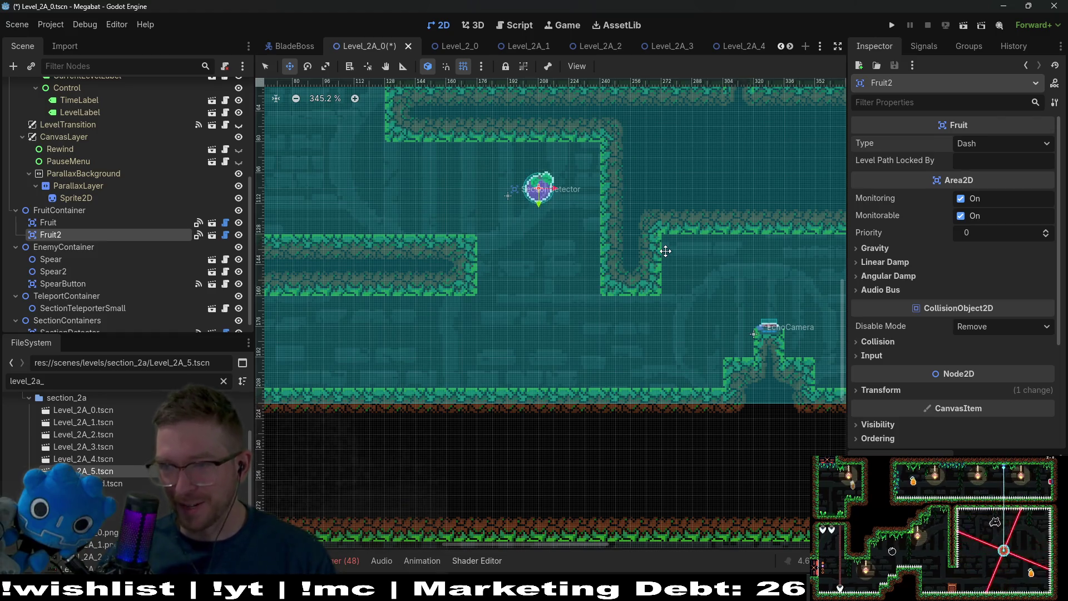
scroll(656, 238, down, 2)
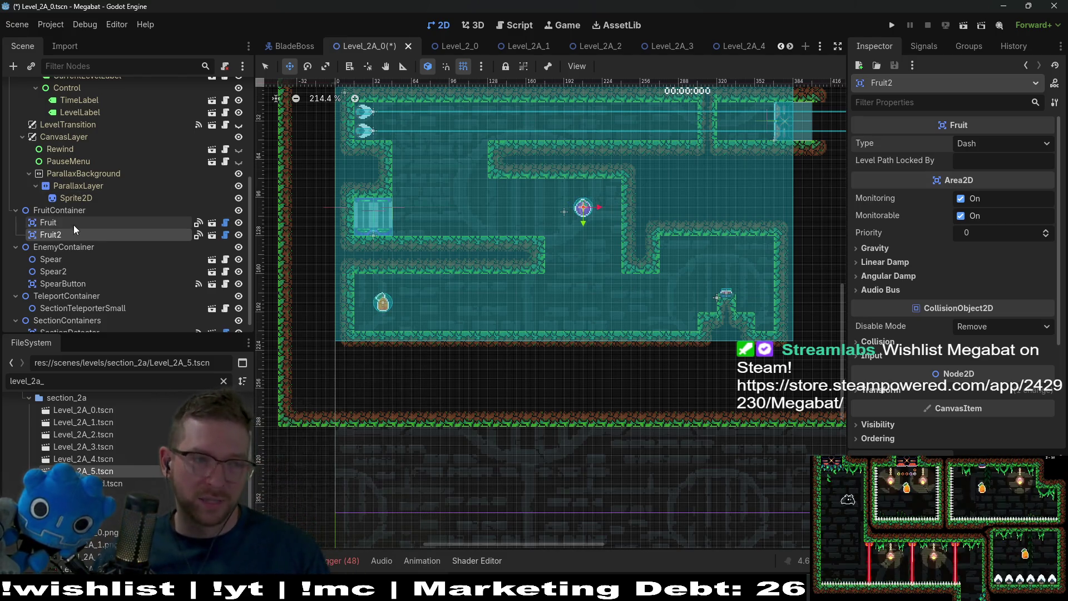
- Save and playtest the room, flying the bat to the plum and through the lower corridor
drag(559, 183, 550, 215)
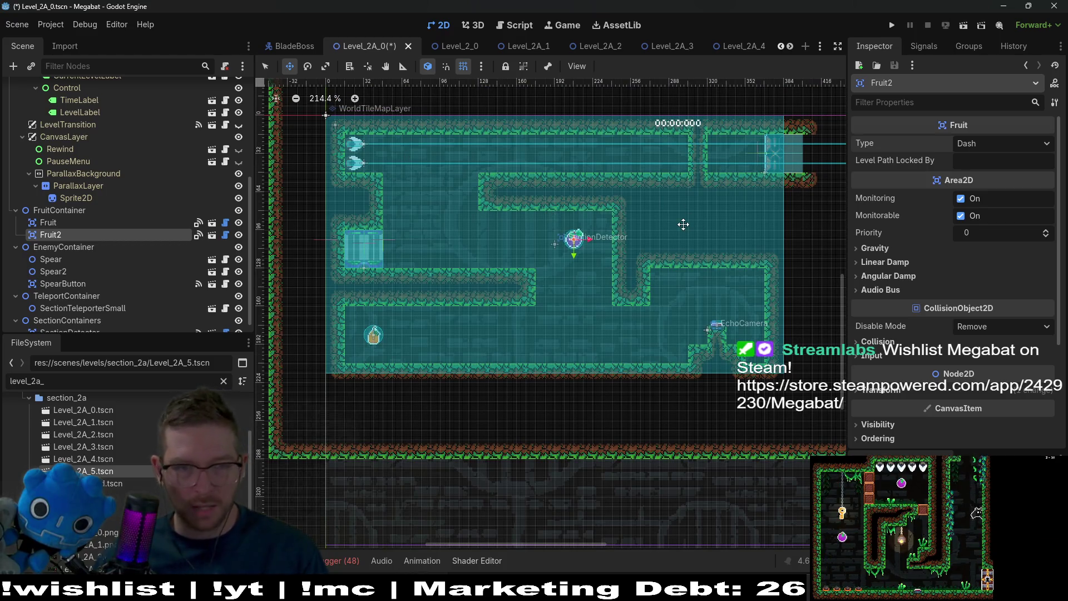
click(963, 25)
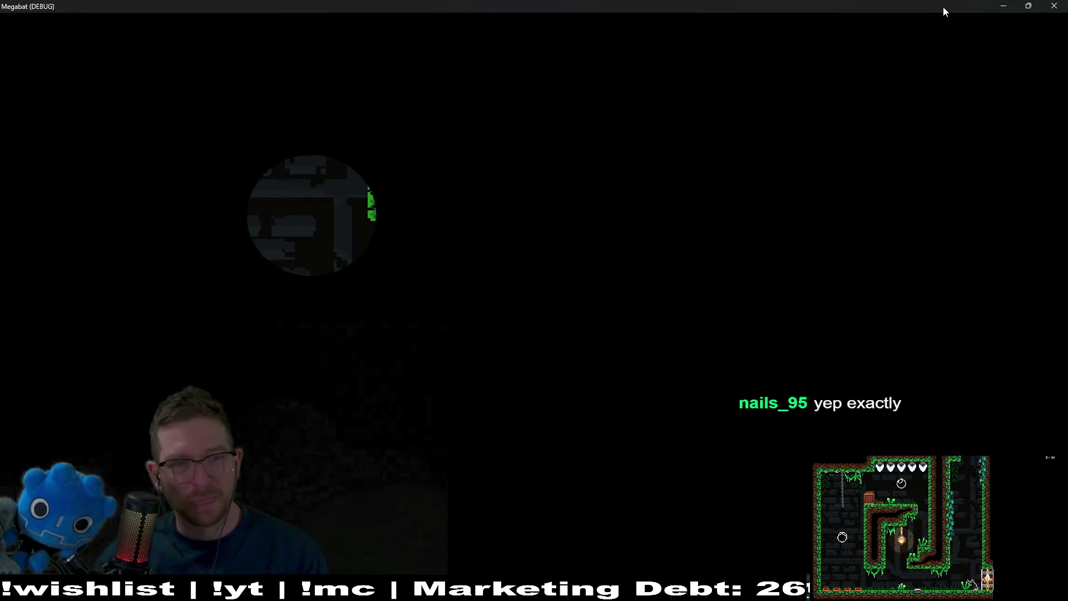
key(Right)
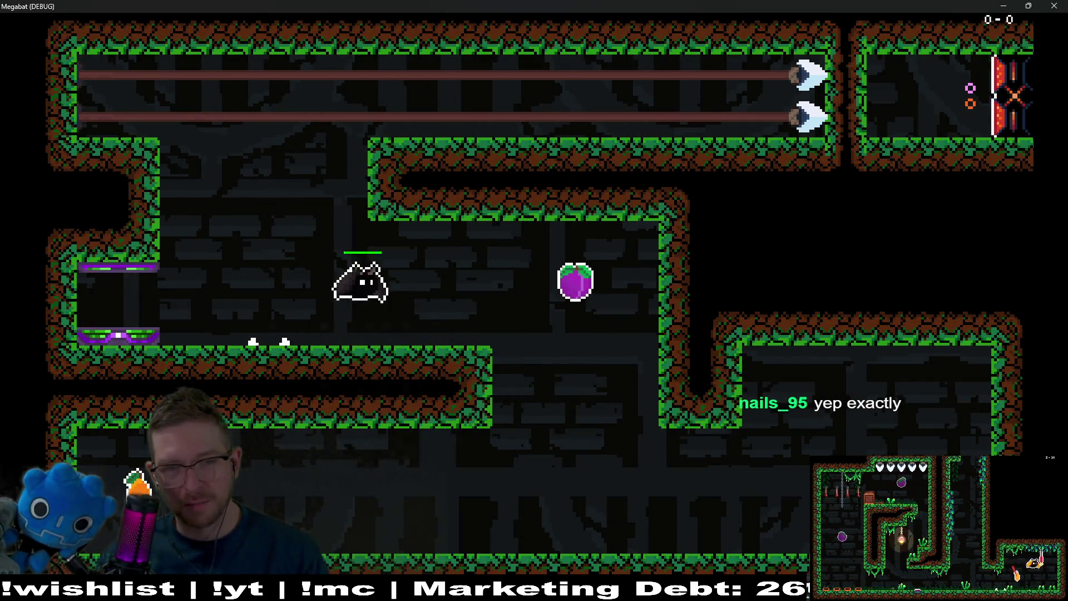
key(Left)
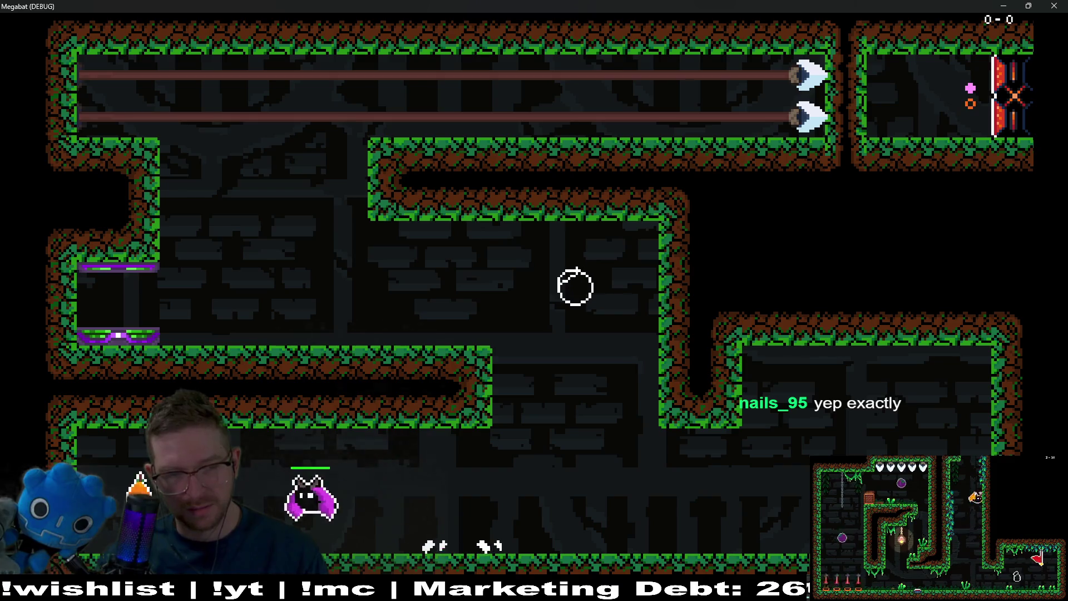
key(Right)
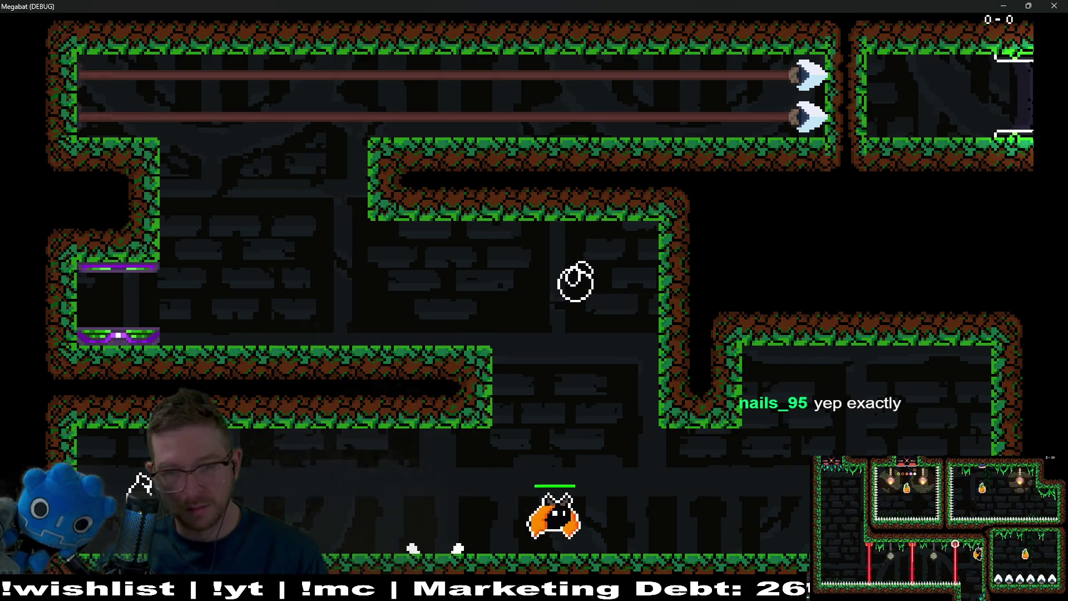
key(F8)
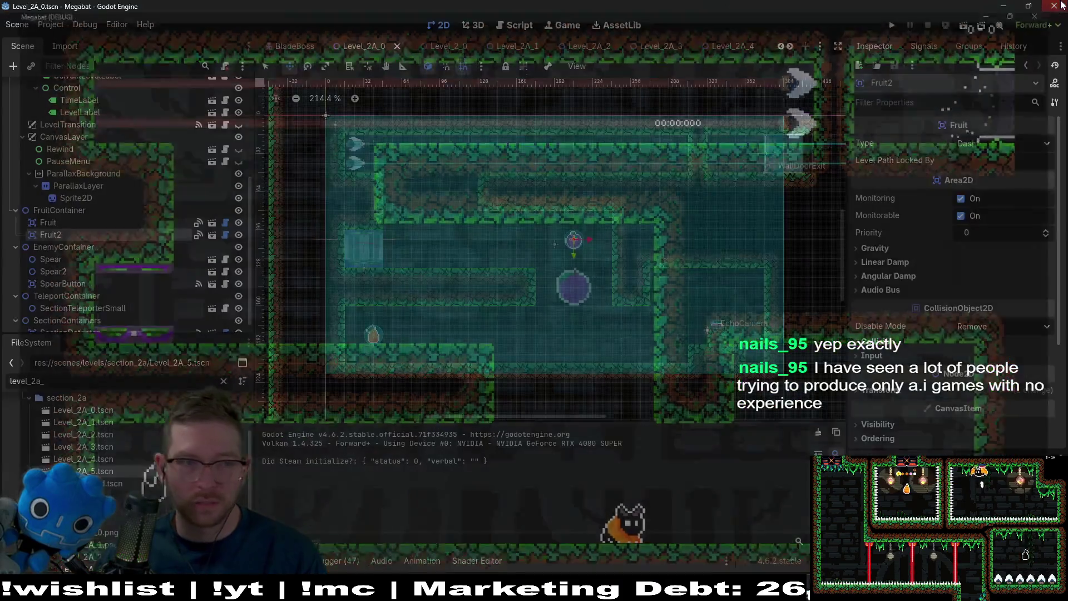
- Reparent Spear and Spear2 under SpearButton and save the scene
click(75, 271)
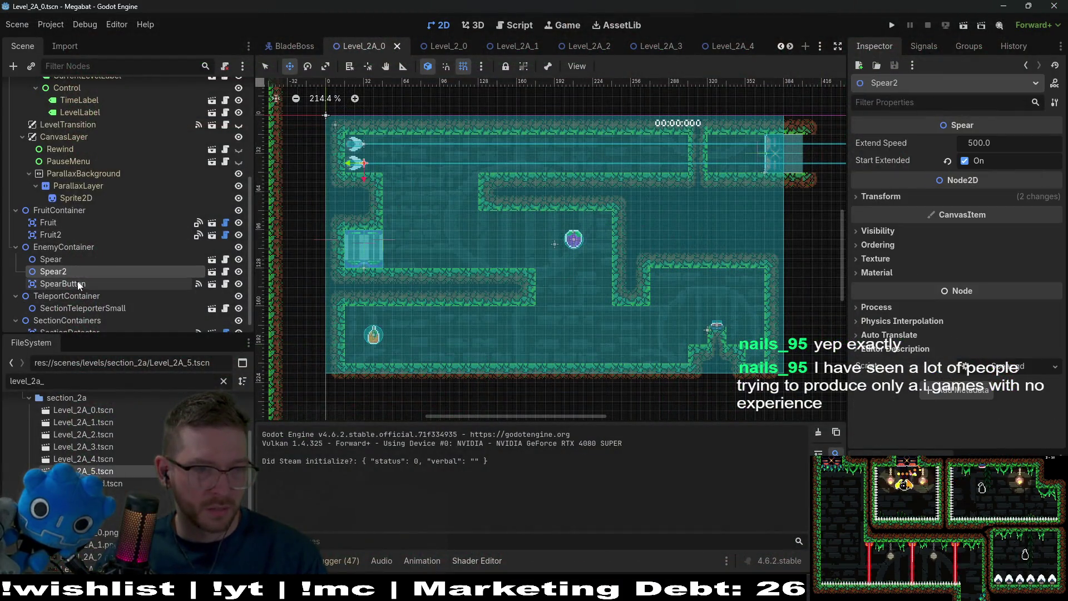
shift+click(53, 258)
drag(54, 271, 54, 284)
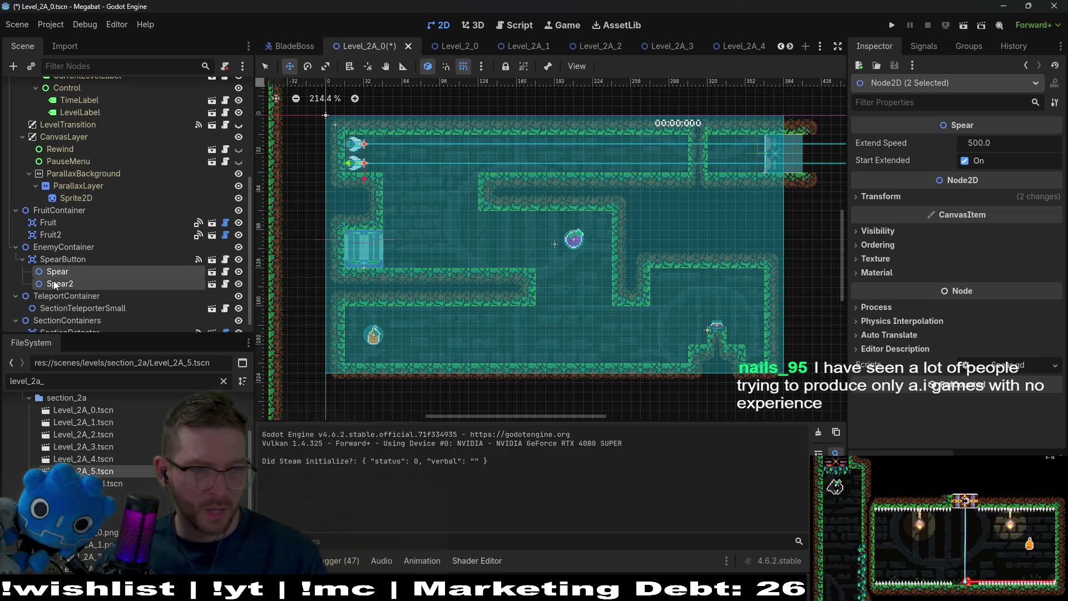
key(ctrl+s)
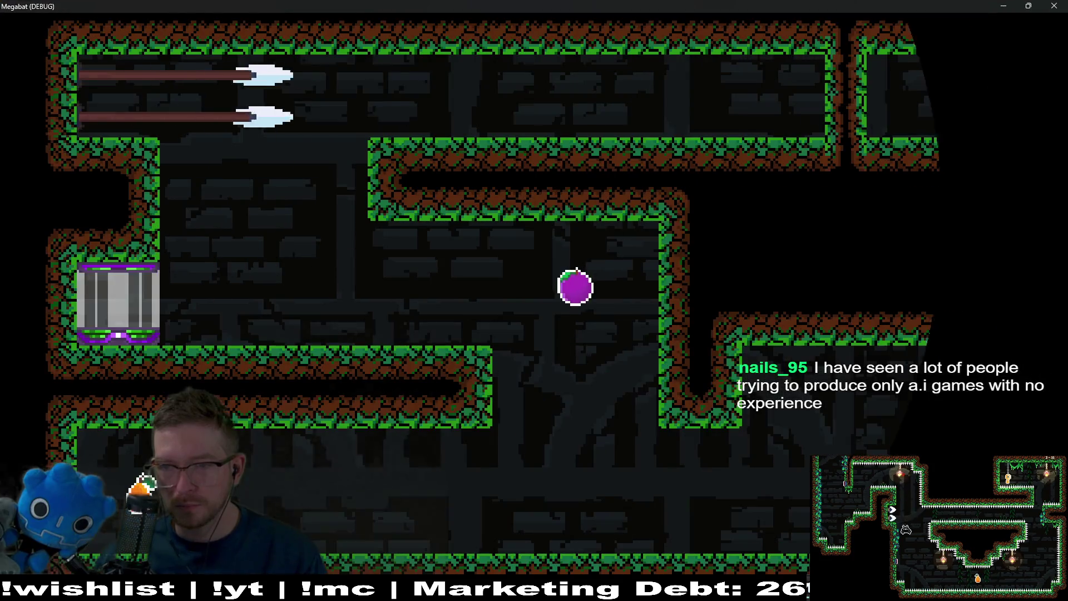
- Grab the plum, run the floor, reach the left ledge, dash through the top corridor, then close the game
key(Right)
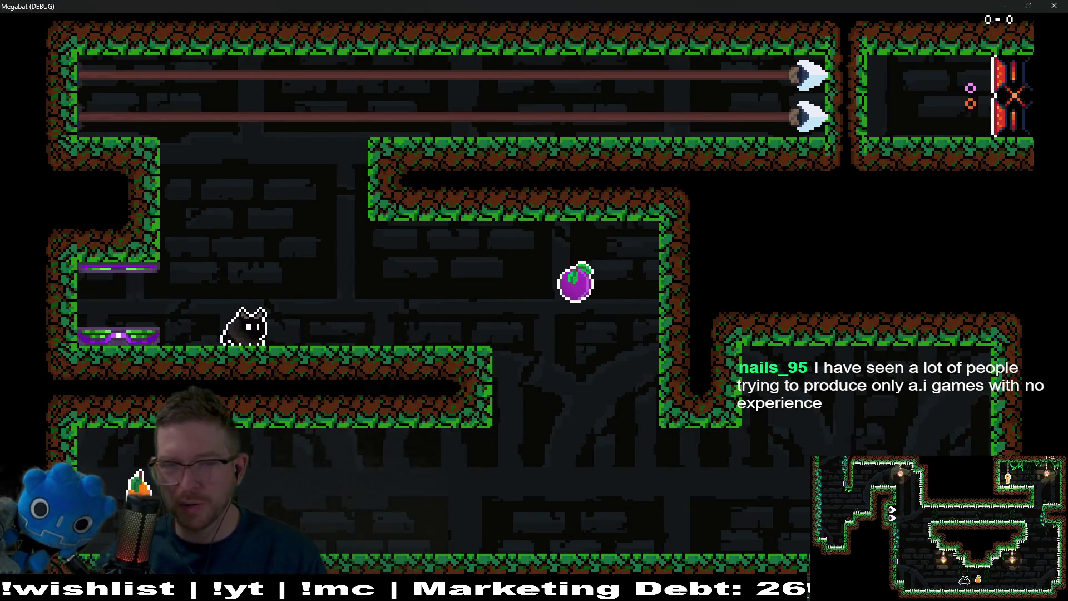
key(space)
key(Left)
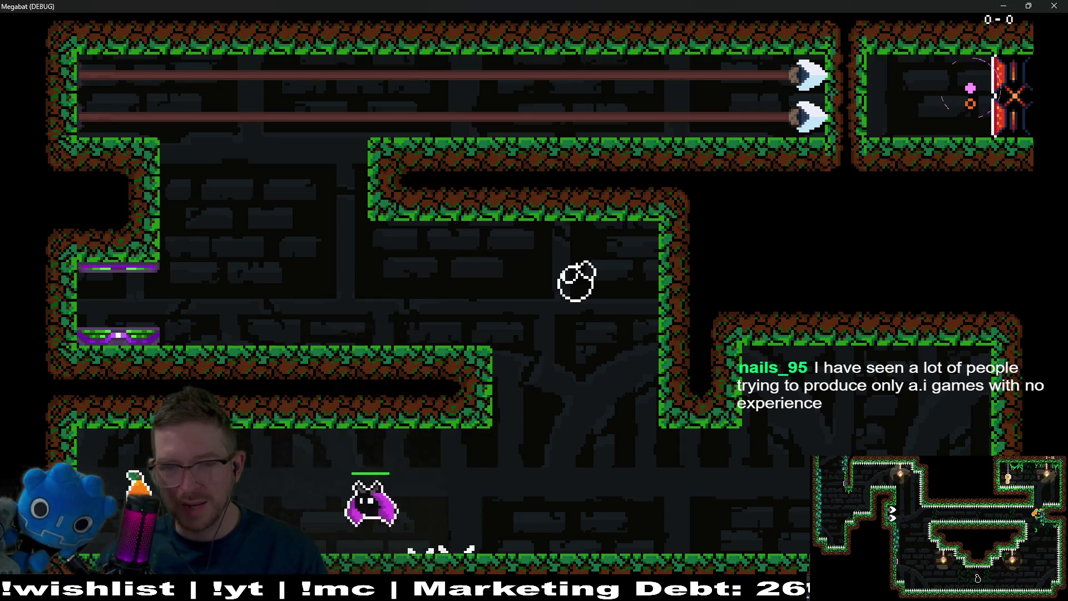
key(Right)
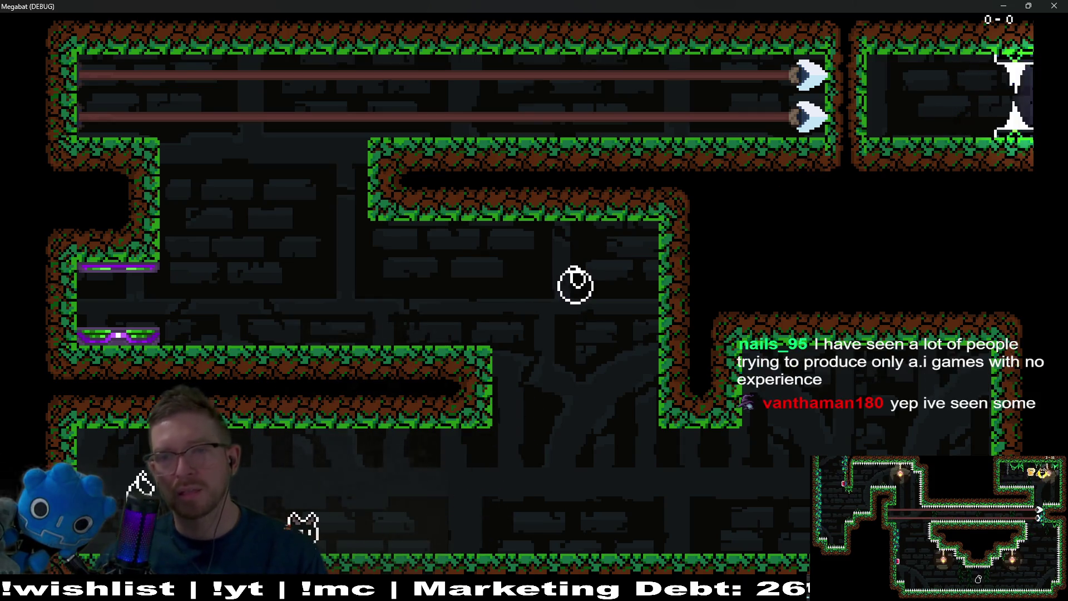
key(space)
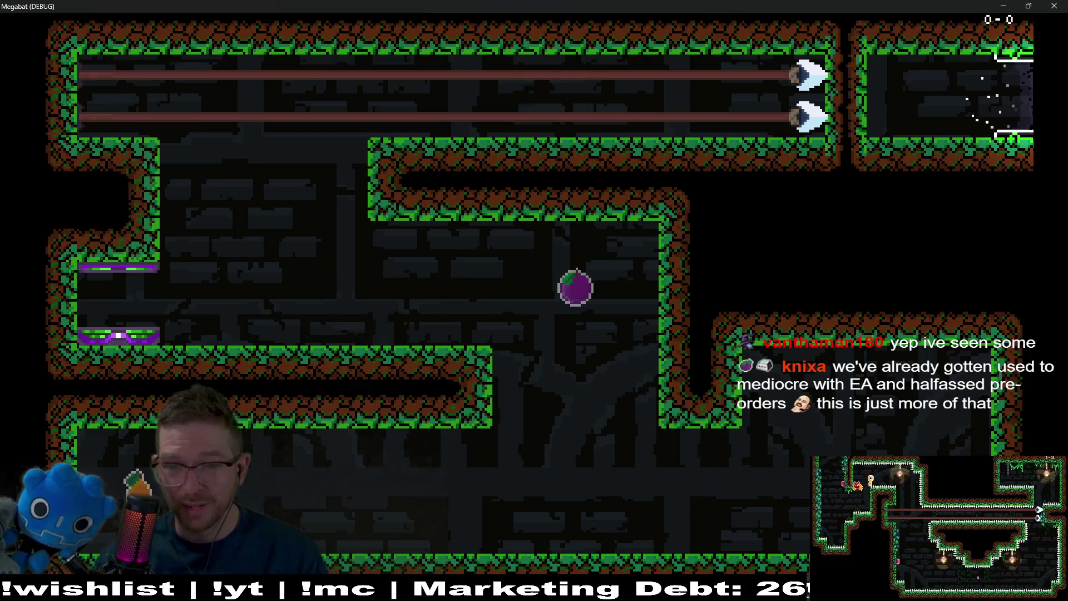
key(Left)
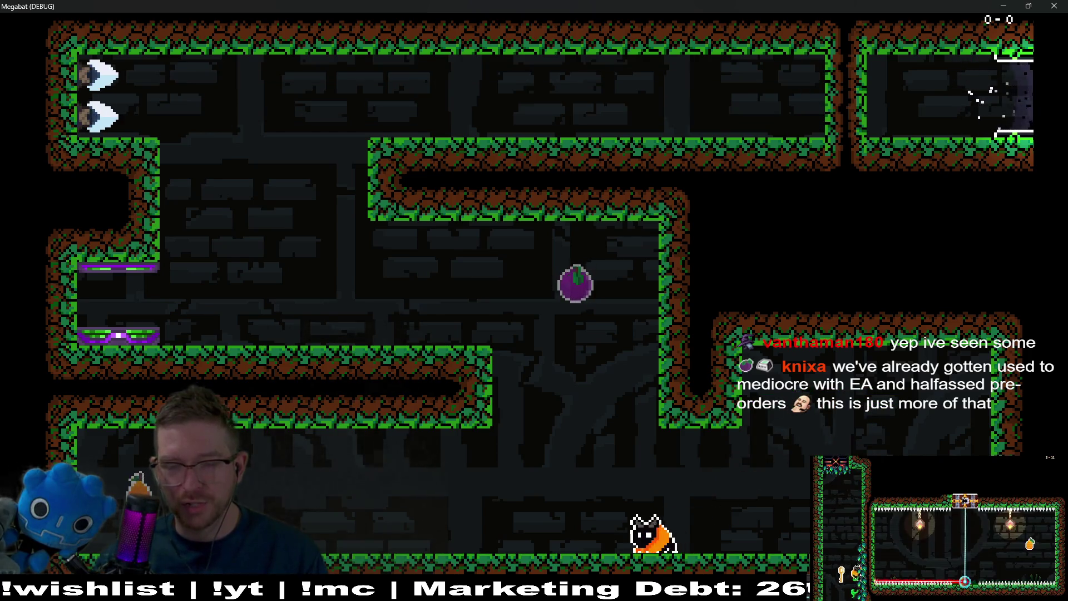
key(Left)
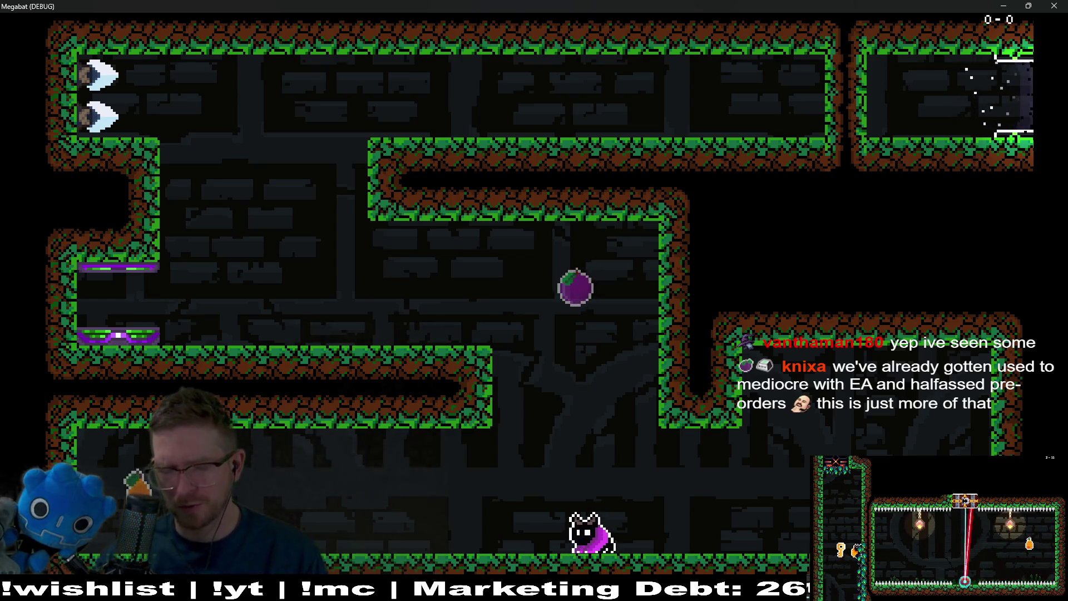
key(space)
key(space)
key(Left)
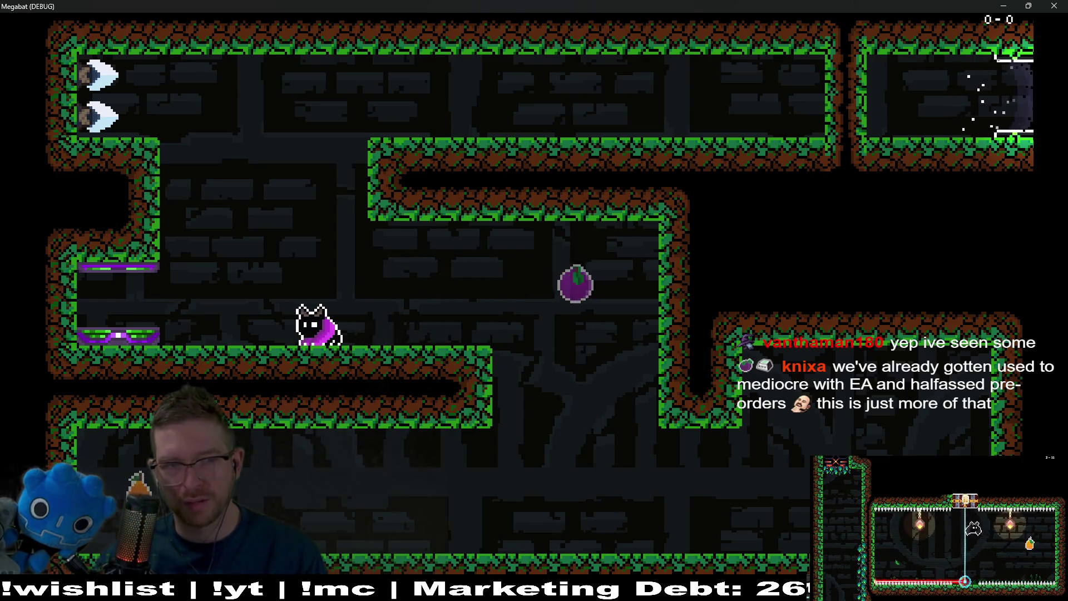
key(space)
key(Right)
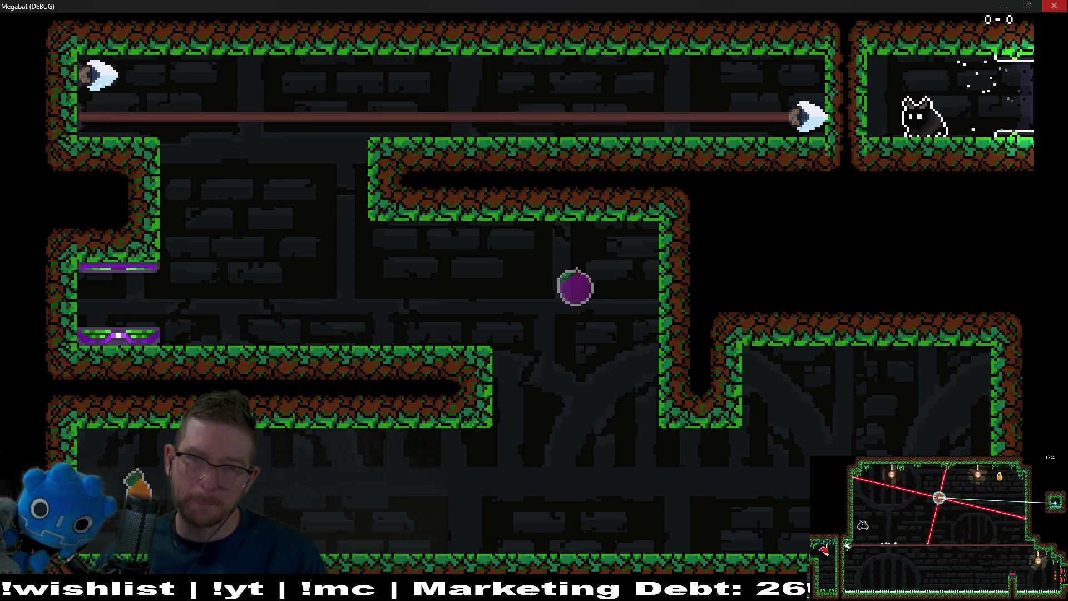
click(1052, 6)
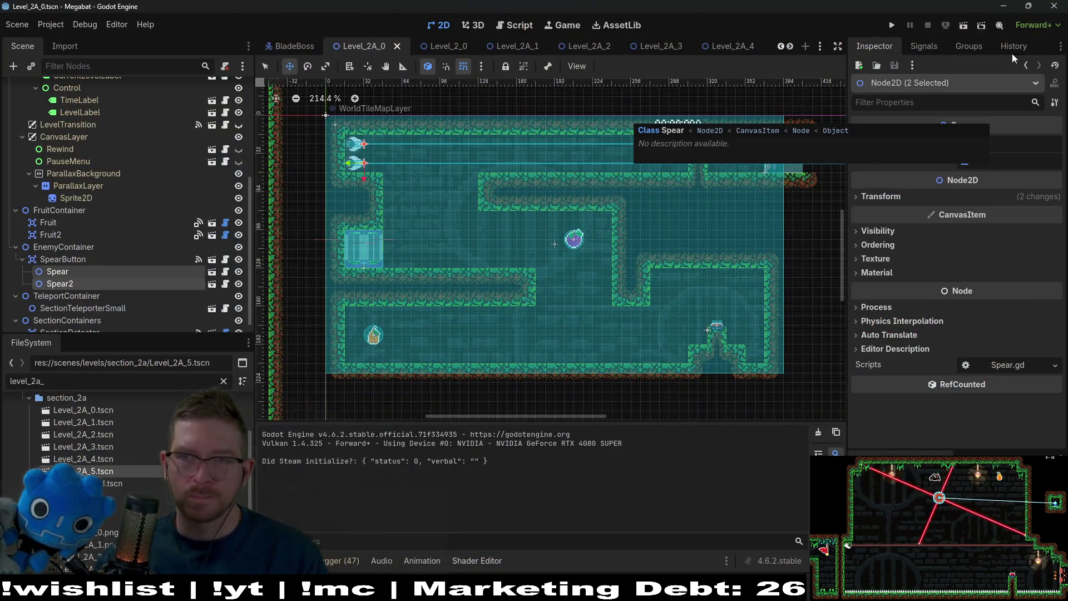
- Rerun Level_2A_0, eat the purple fruit, then fly up and dash along the top corridor
click(962, 25)
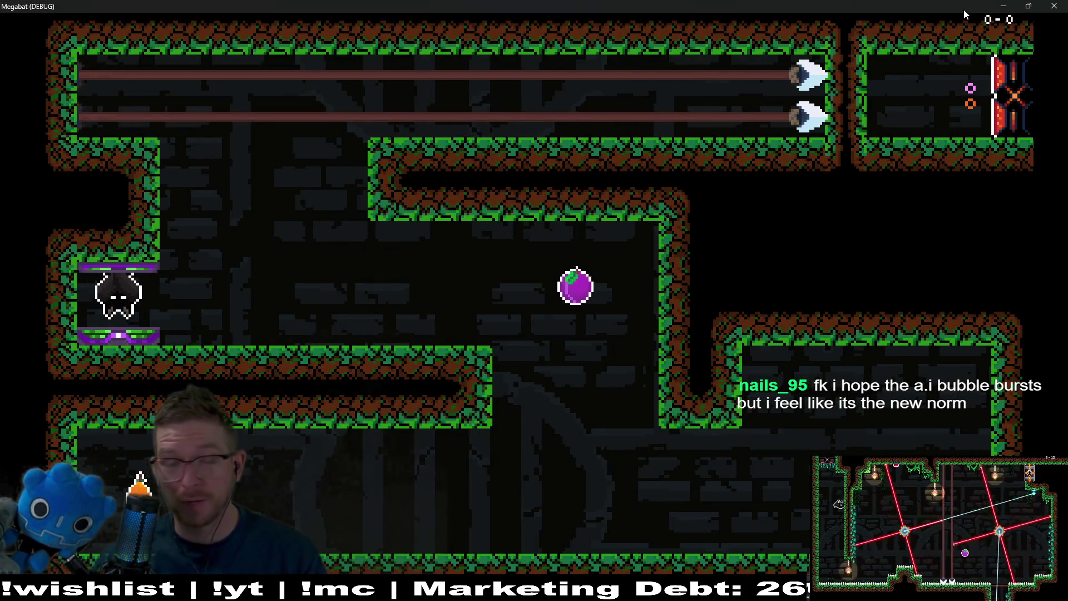
key(Right)
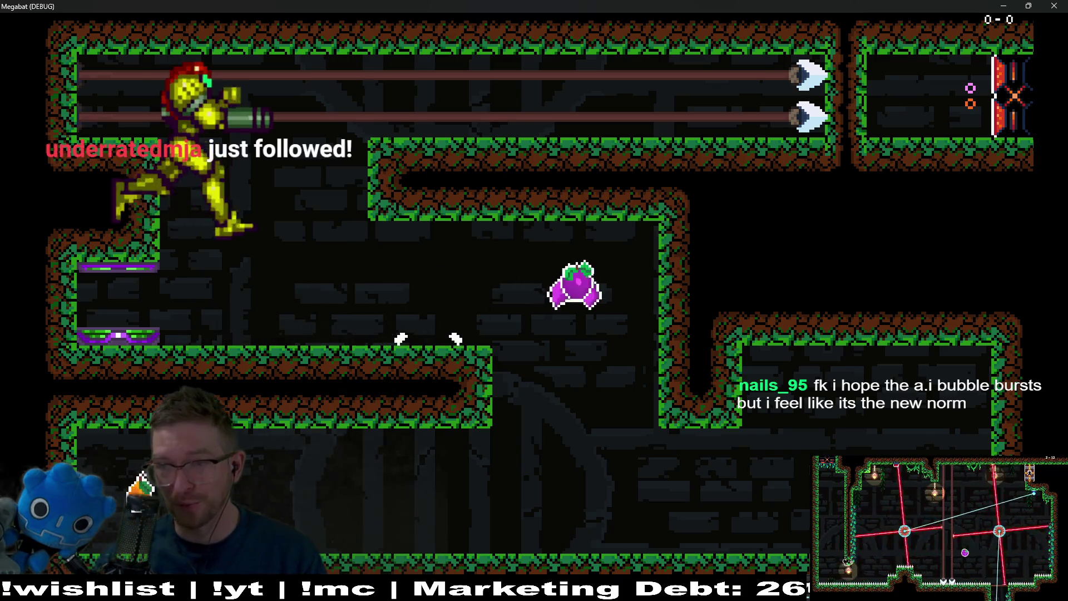
key(Left)
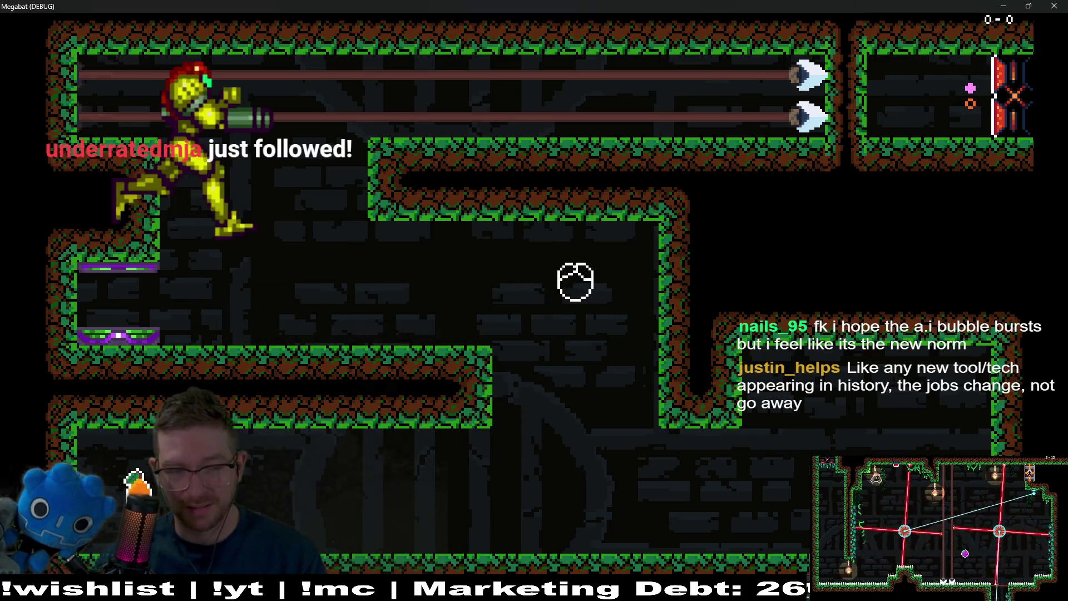
key(Right)
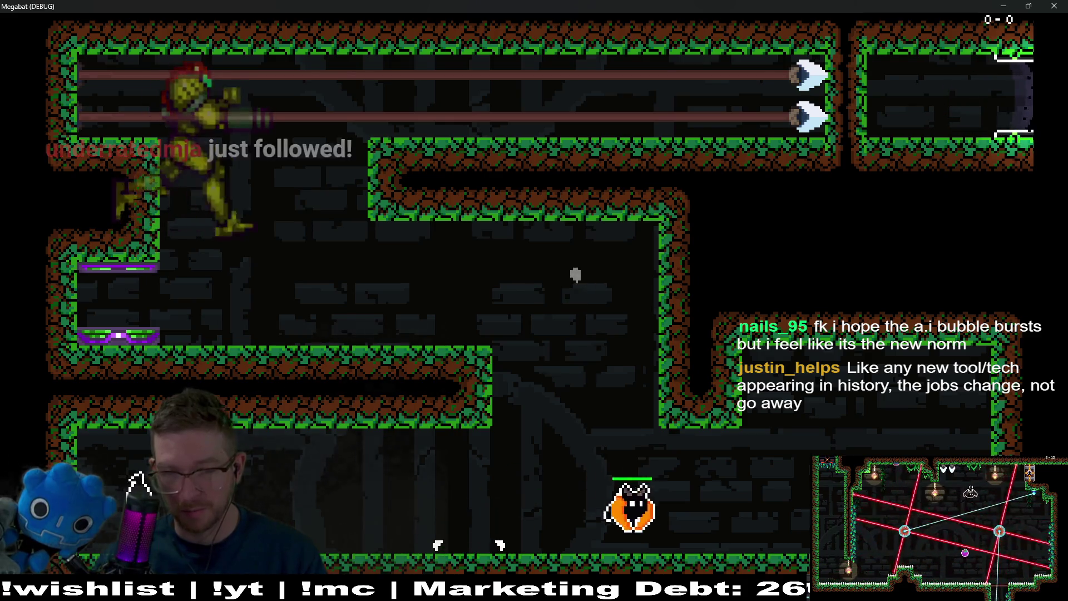
key(Left)
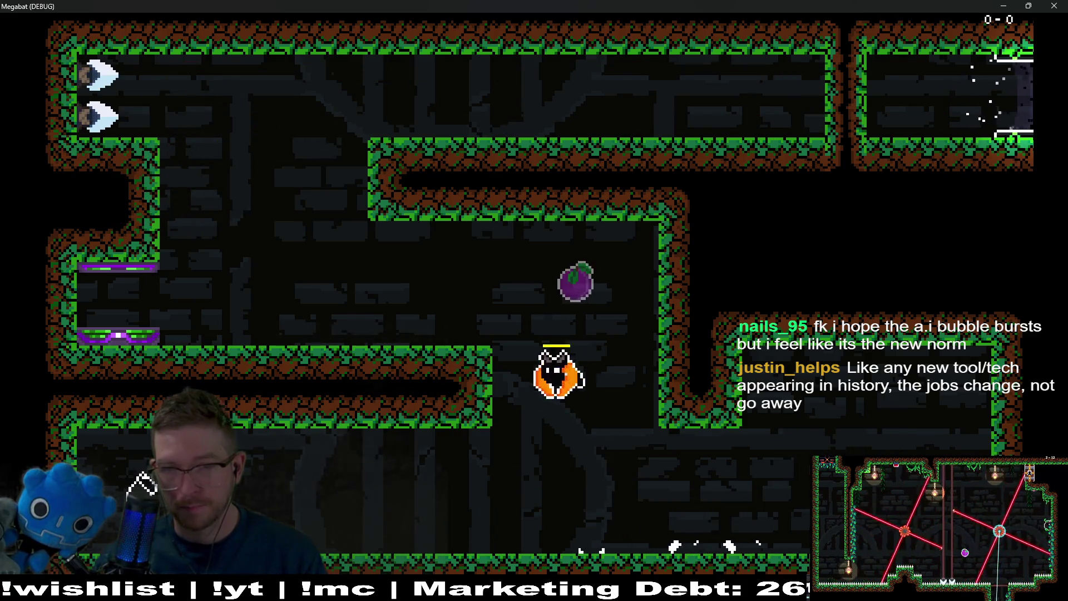
key(Left)
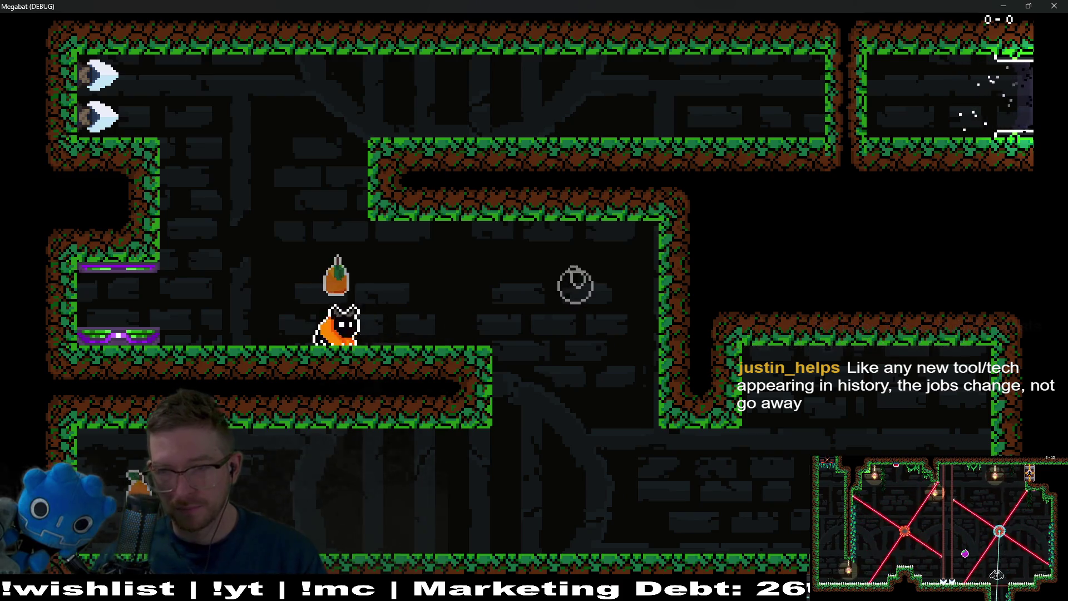
key(Left)
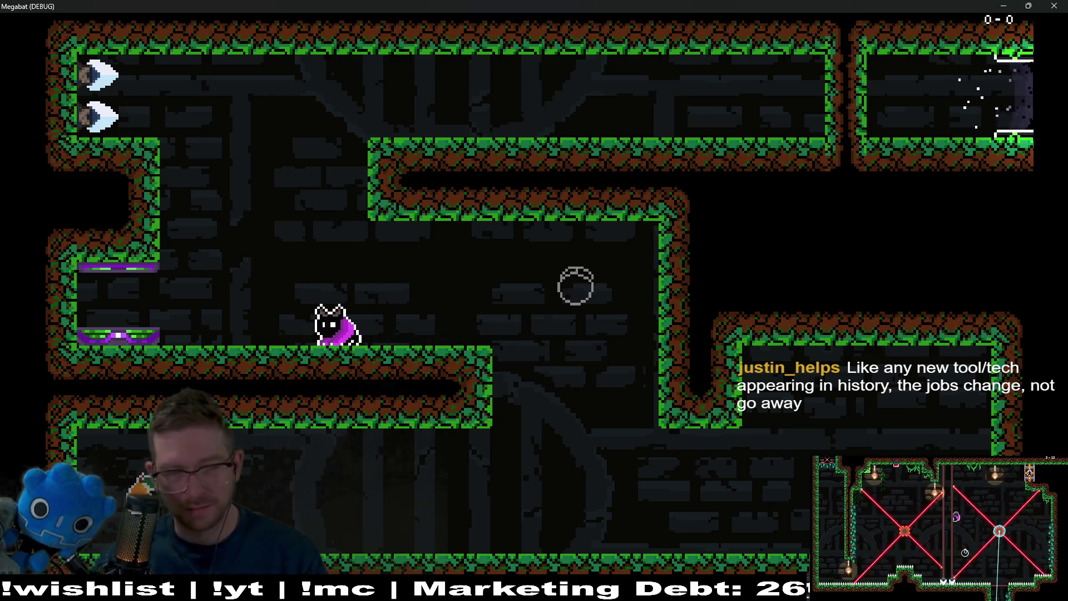
key(Right)
key(space)
key(Right)
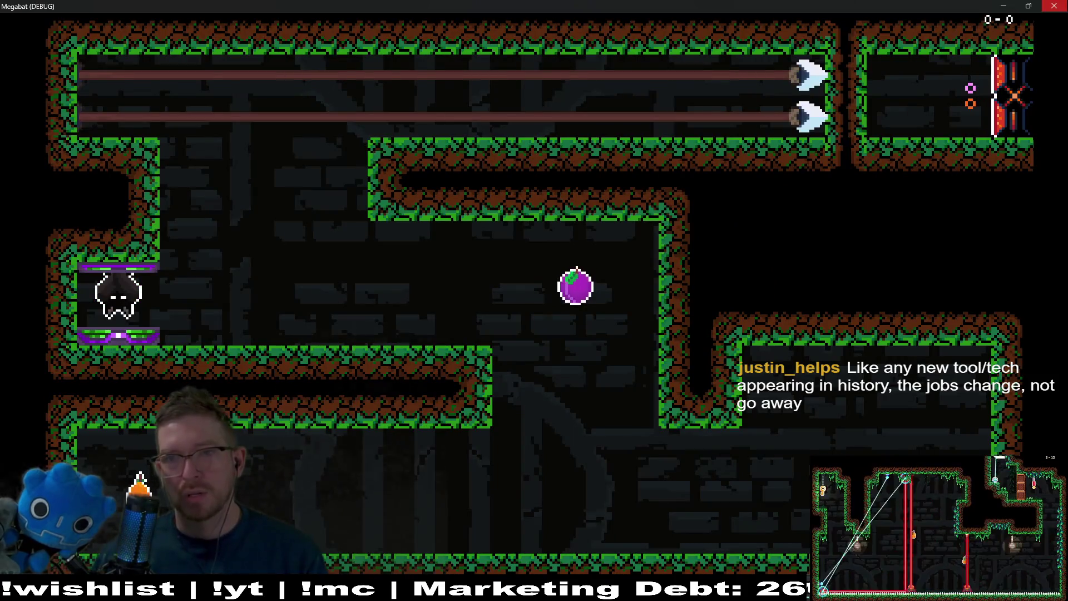
- Restart the game and run the floor, flipping between floor and ceiling mid-room
click(1062, 6)
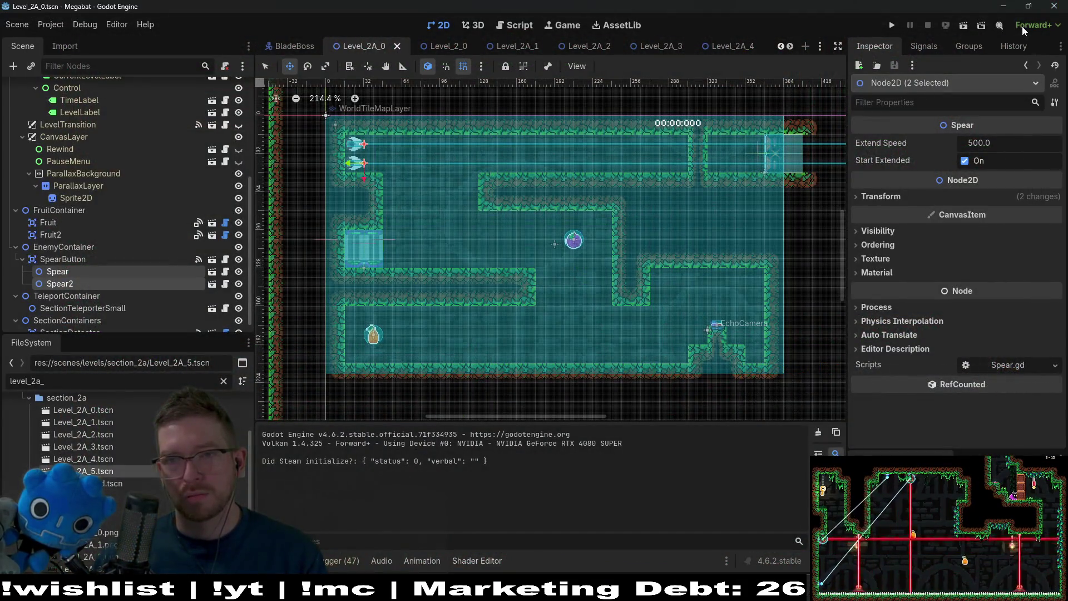
click(964, 29)
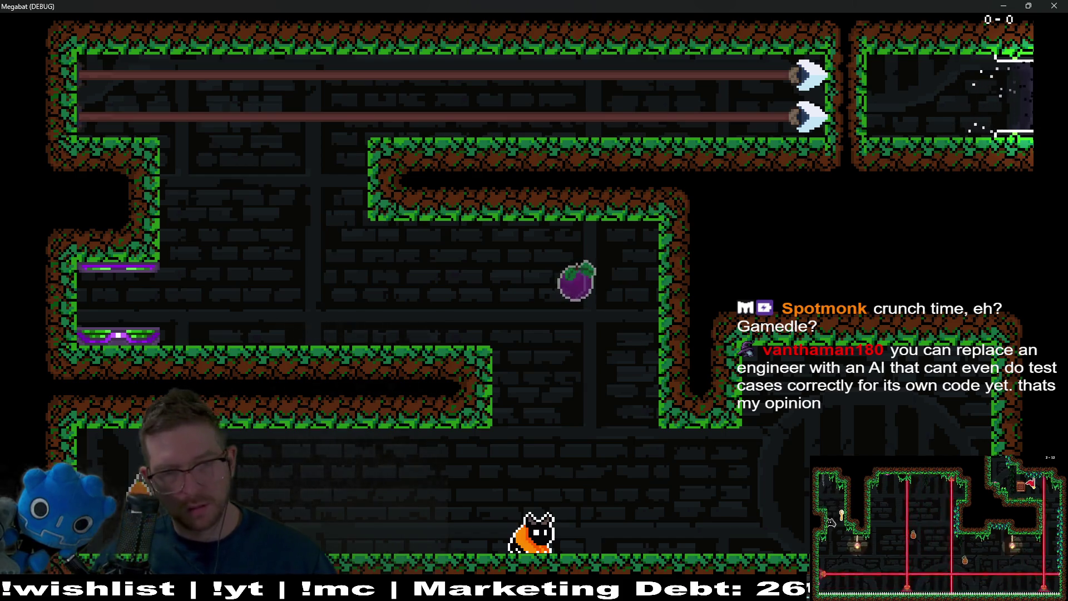
key(Right)
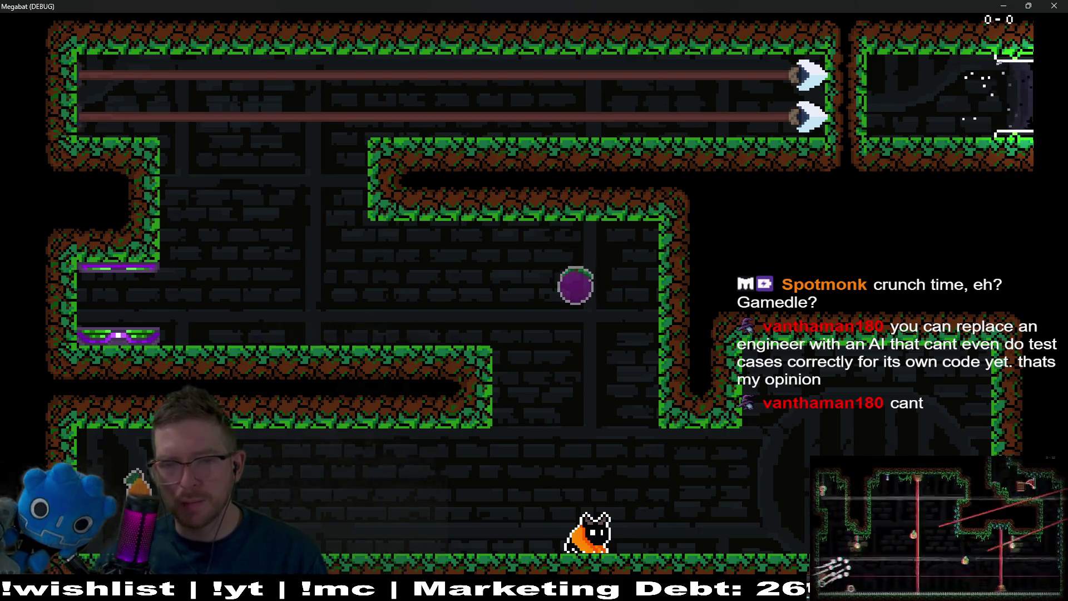
key(Right)
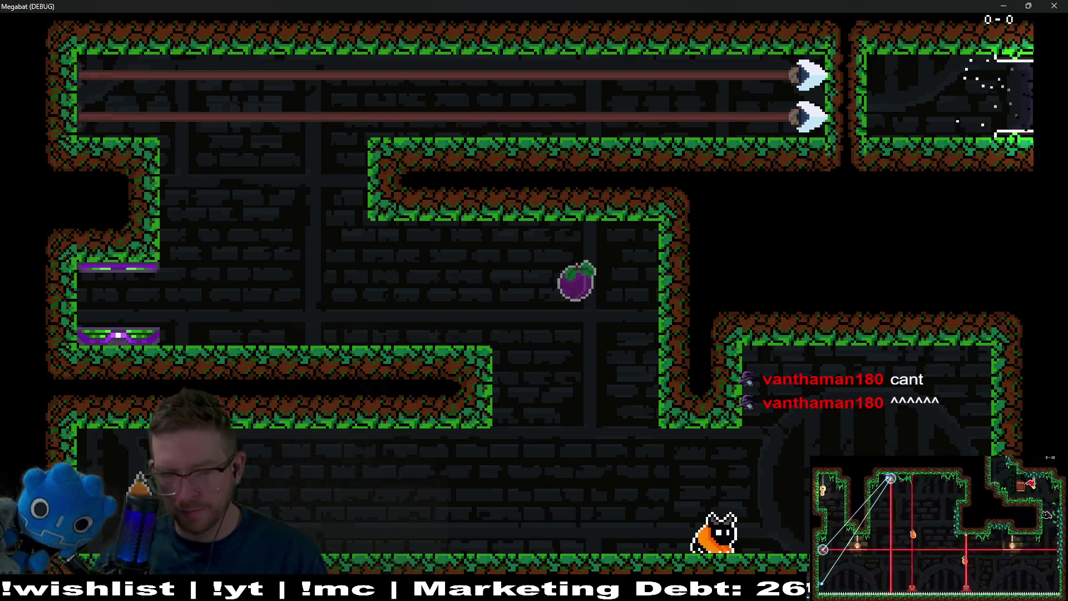
key(space)
key(Right)
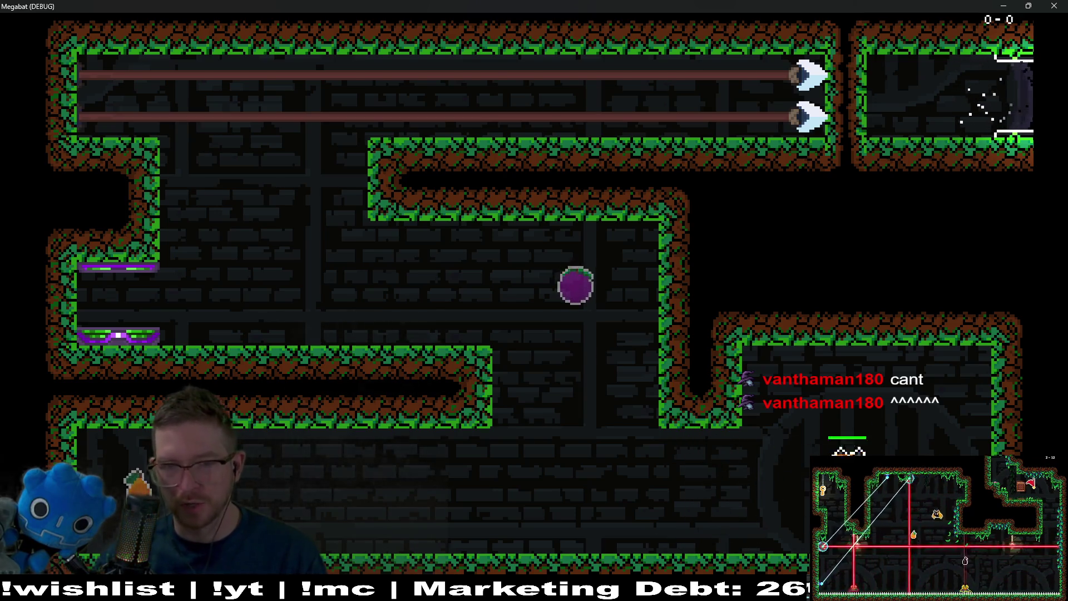
key(Left)
key(space)
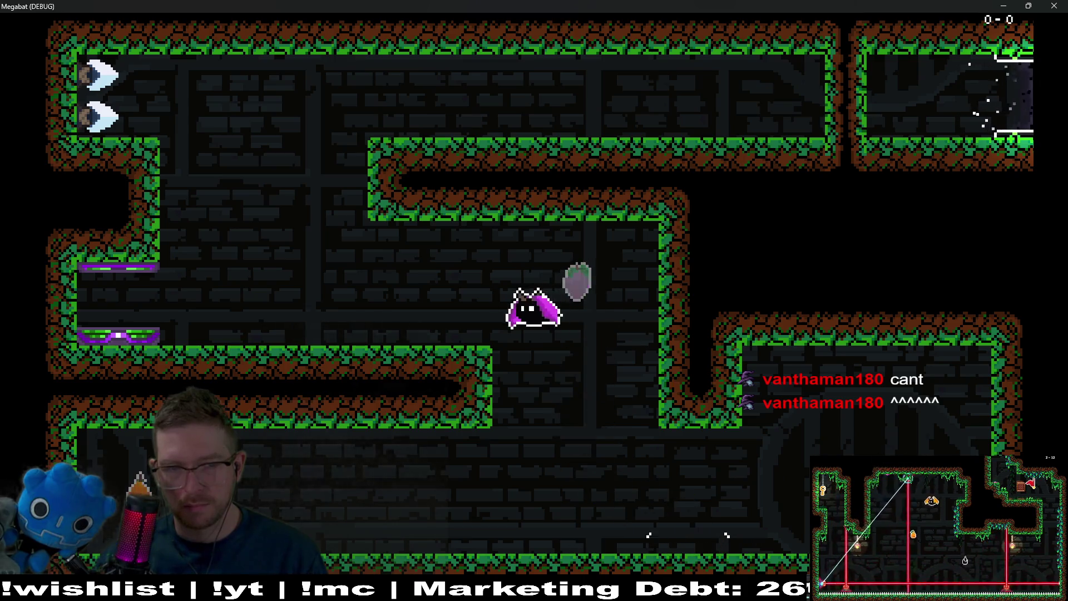
key(Left)
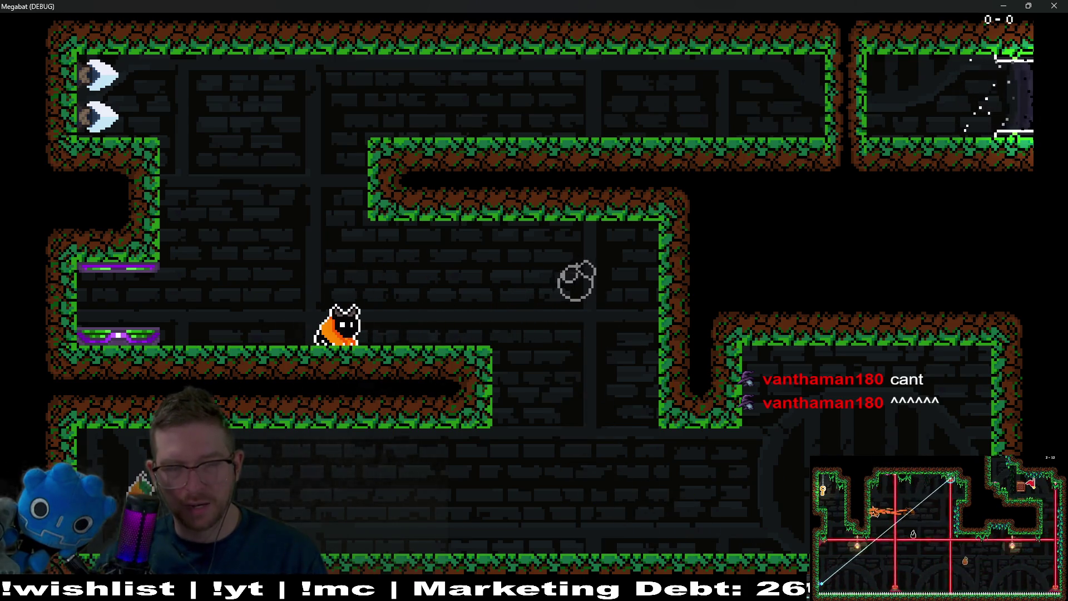
key(space)
key(Right)
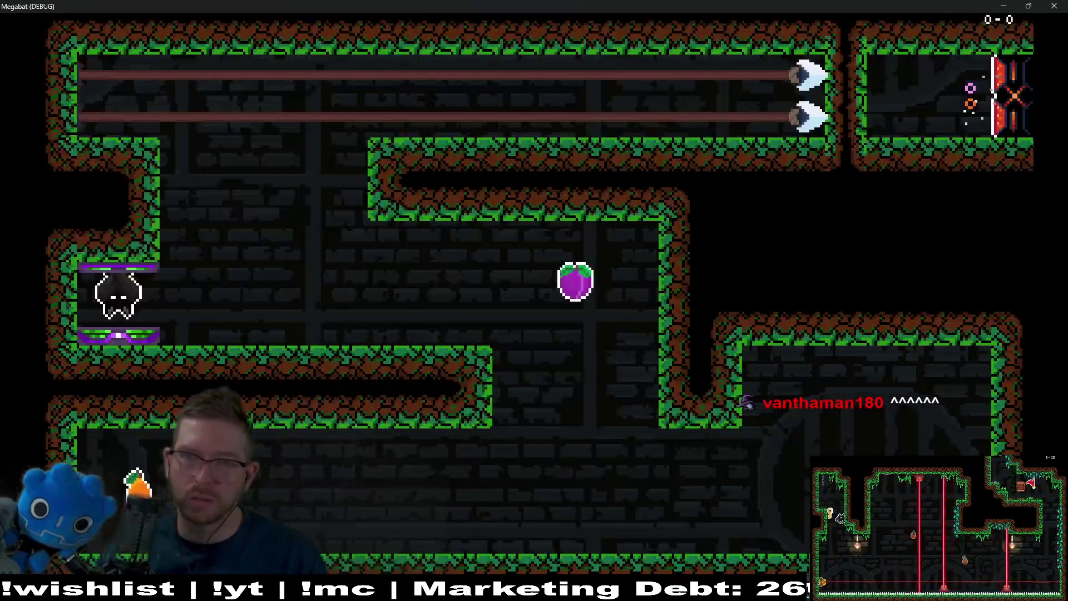
- Fly through the lower corridor up to the middle platform, then stop the playtest
key(Right)
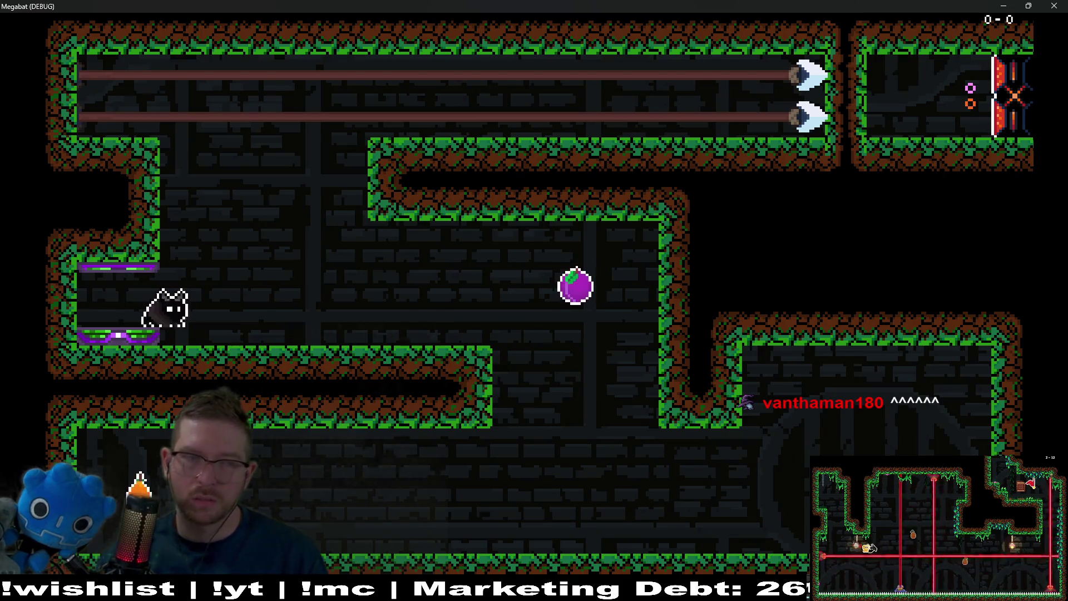
key(space)
key(Left)
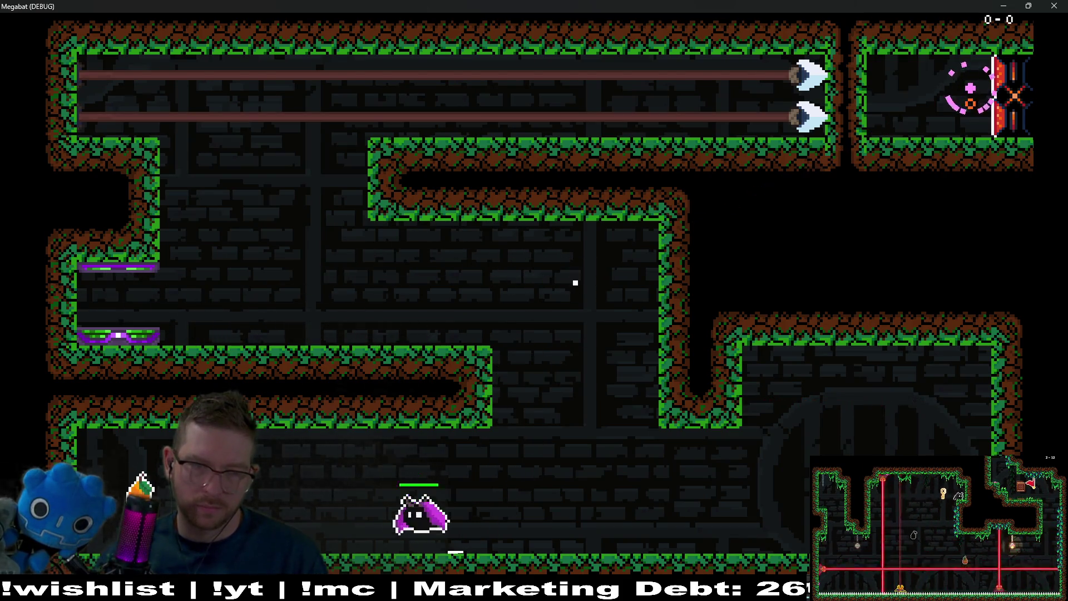
key(Right)
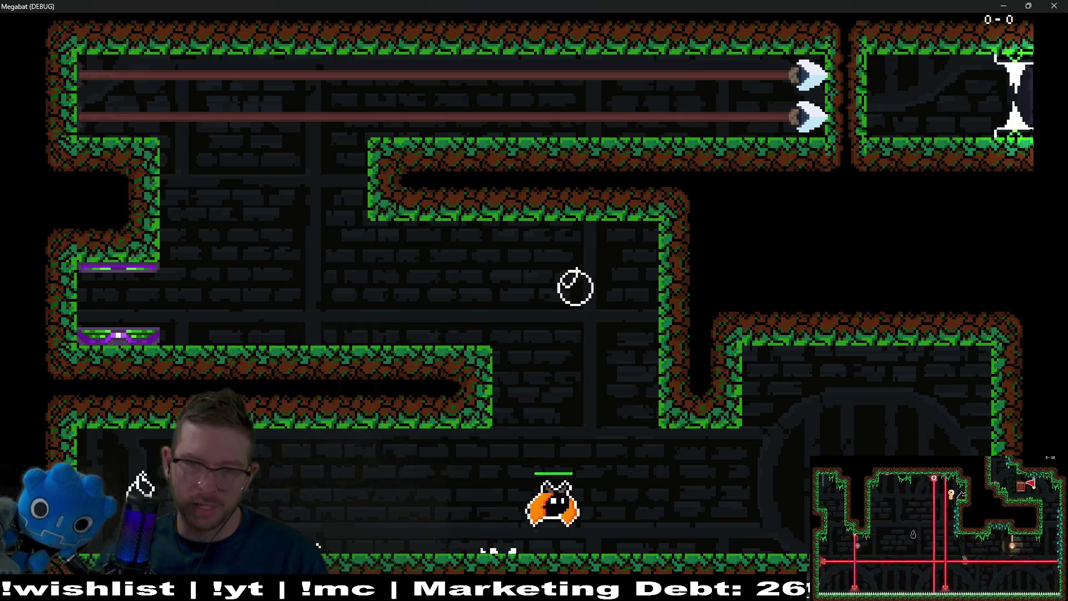
key(Left)
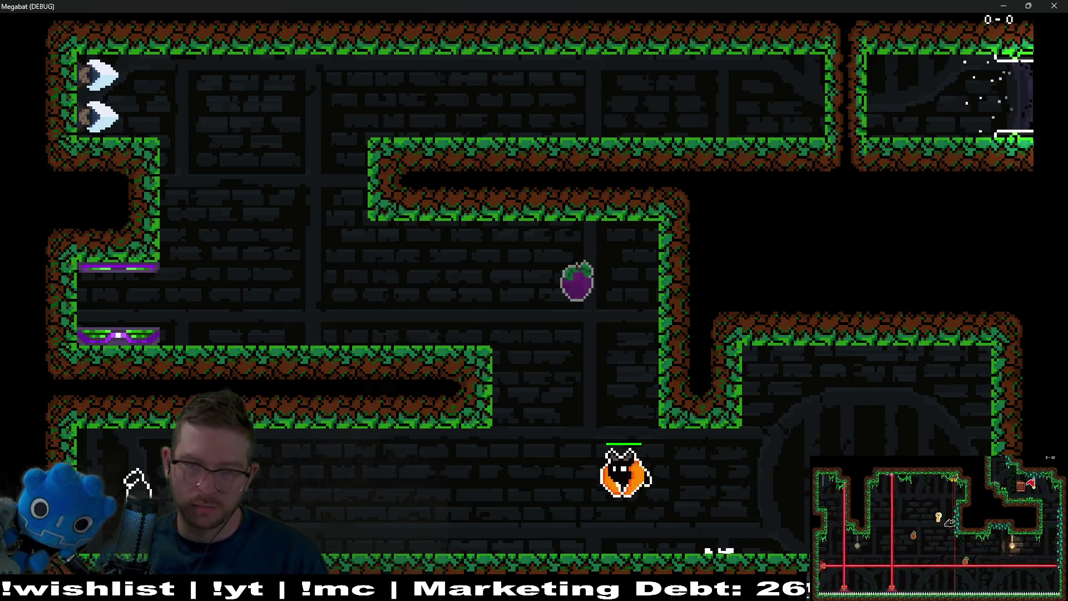
key(space)
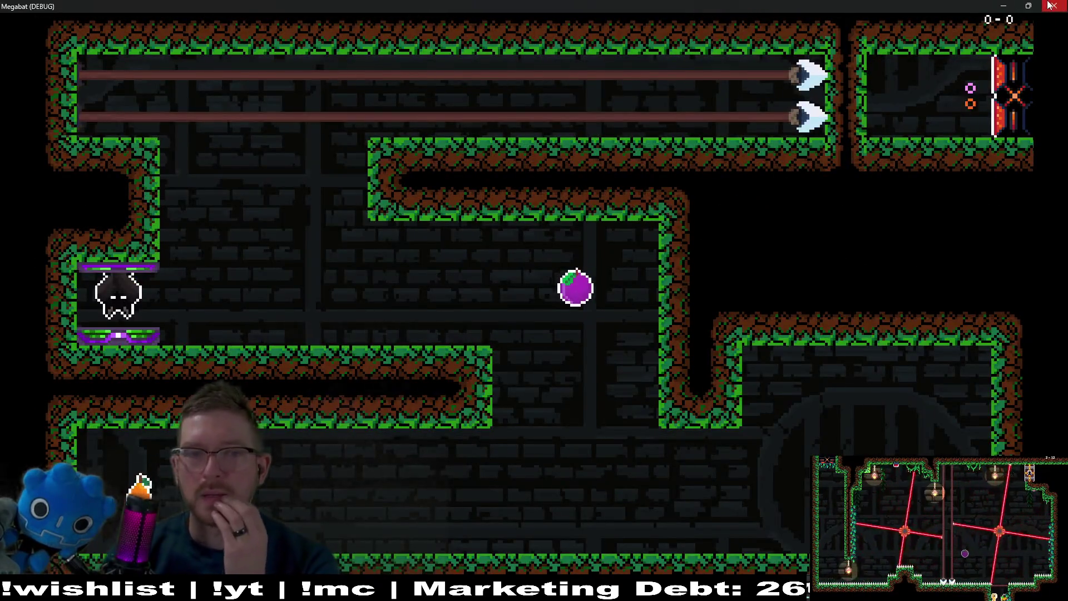
click(1051, 5)
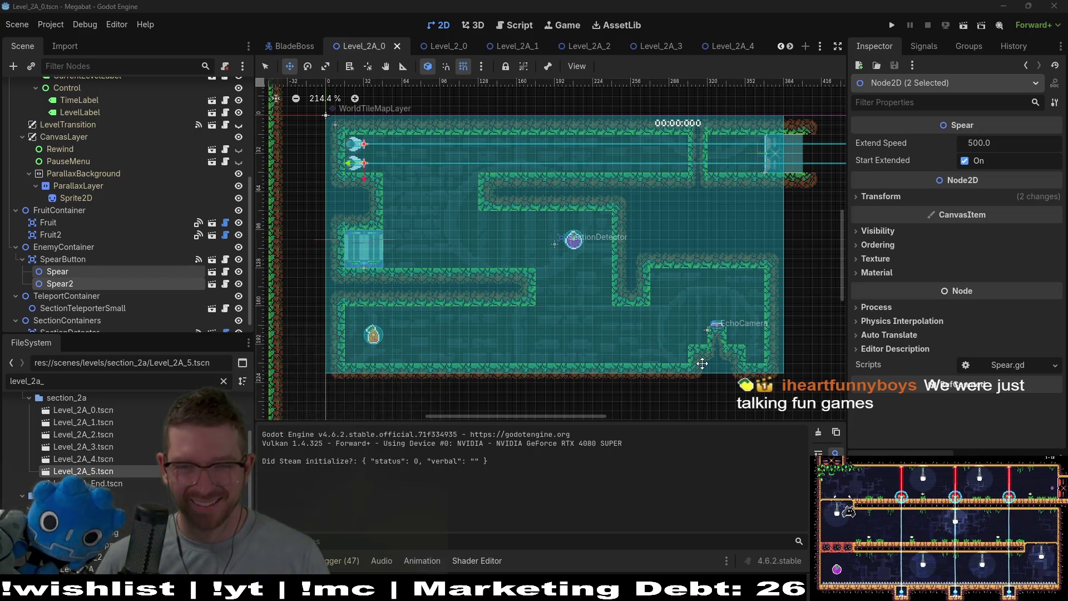
- Pan and zoom across the room, then select Fruit2 to confirm its Dash type and Monitoring settings
scroll(702, 363, up, 2)
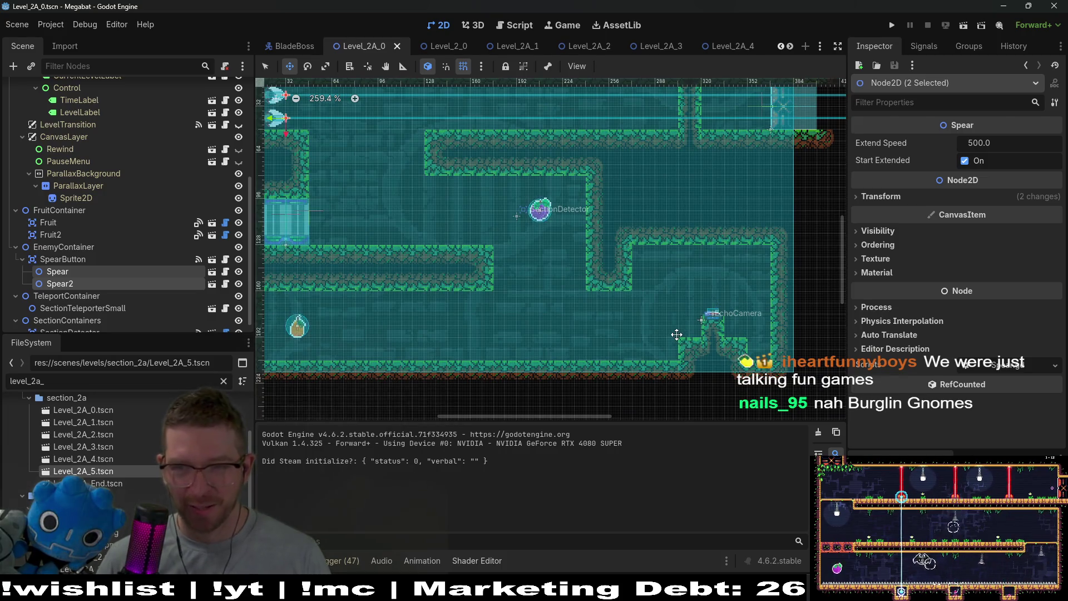
scroll(567, 304, down, 4)
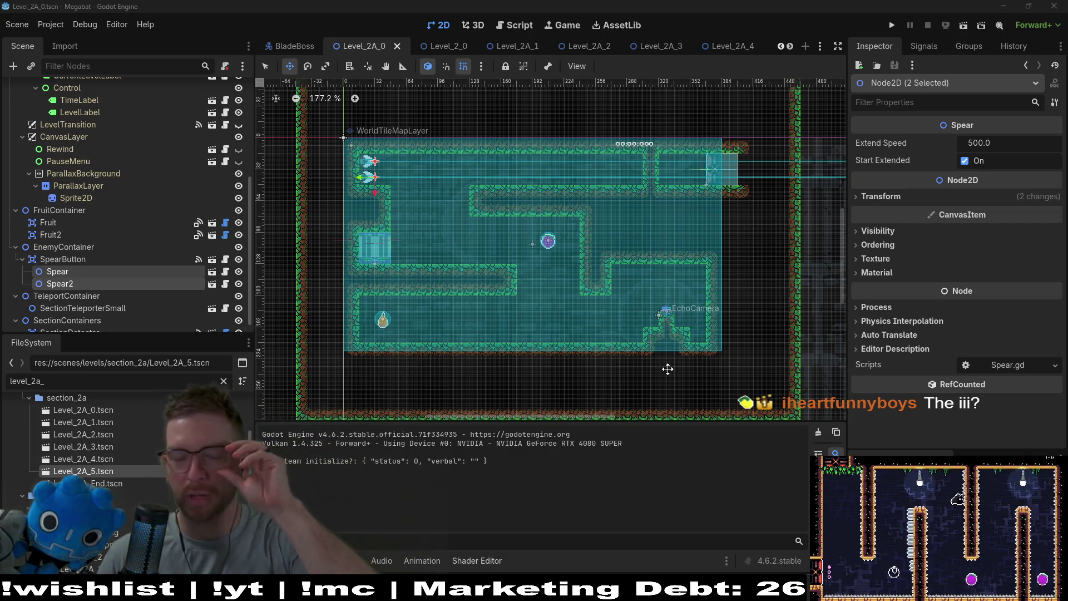
scroll(545, 270, up, 2)
scroll(571, 286, up, 3)
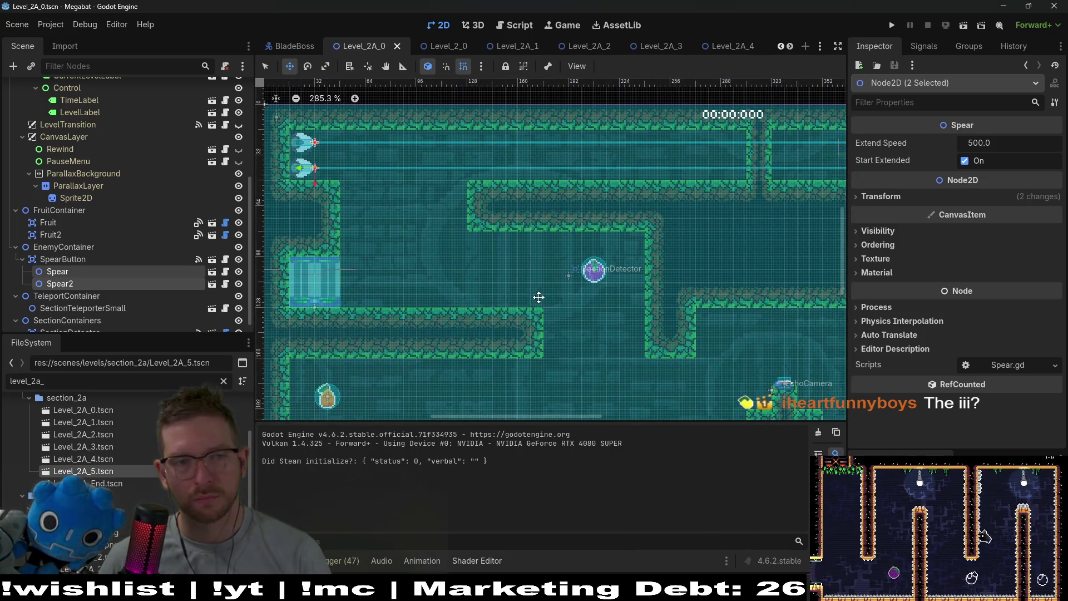
drag(702, 360, 644, 312)
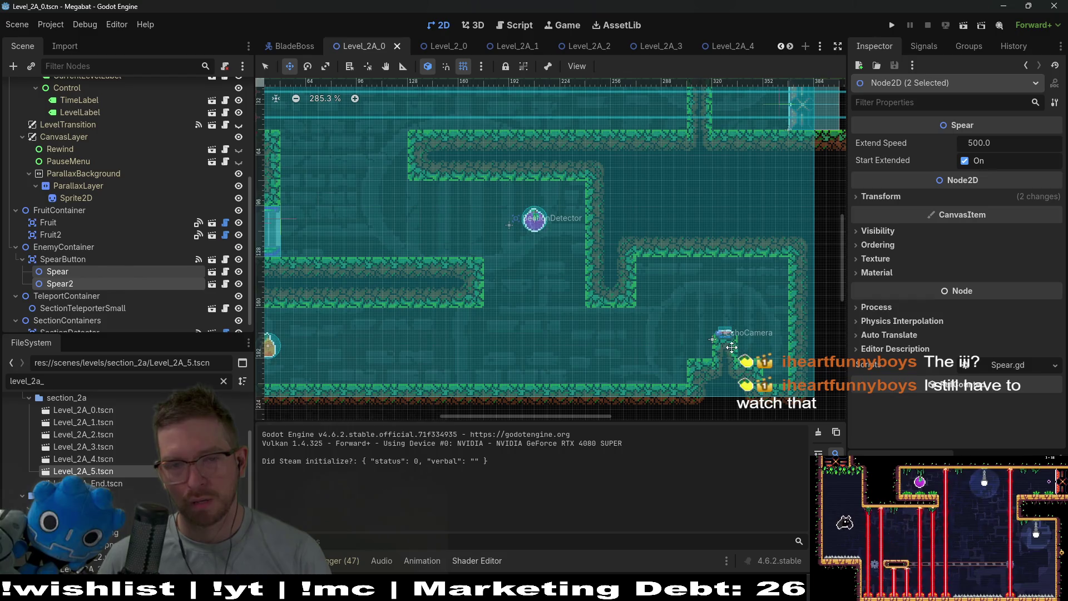
scroll(608, 238, down, 1)
scroll(555, 308, up, 3)
scroll(555, 308, left, 2)
scroll(556, 308, down, 1)
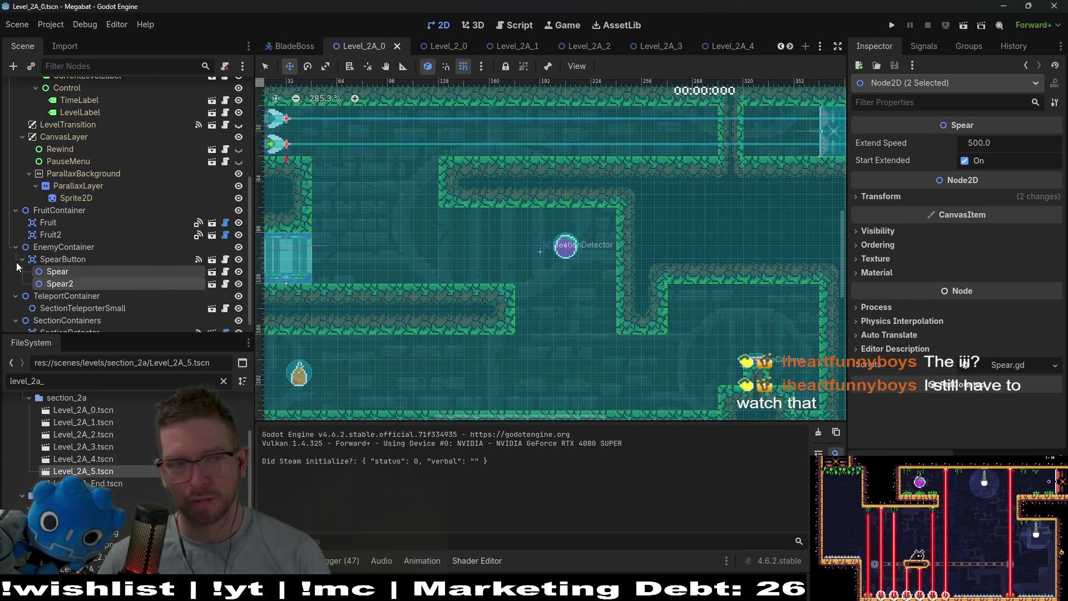
scroll(16, 262, down, 1)
click(88, 222)
scroll(558, 284, down, 4)
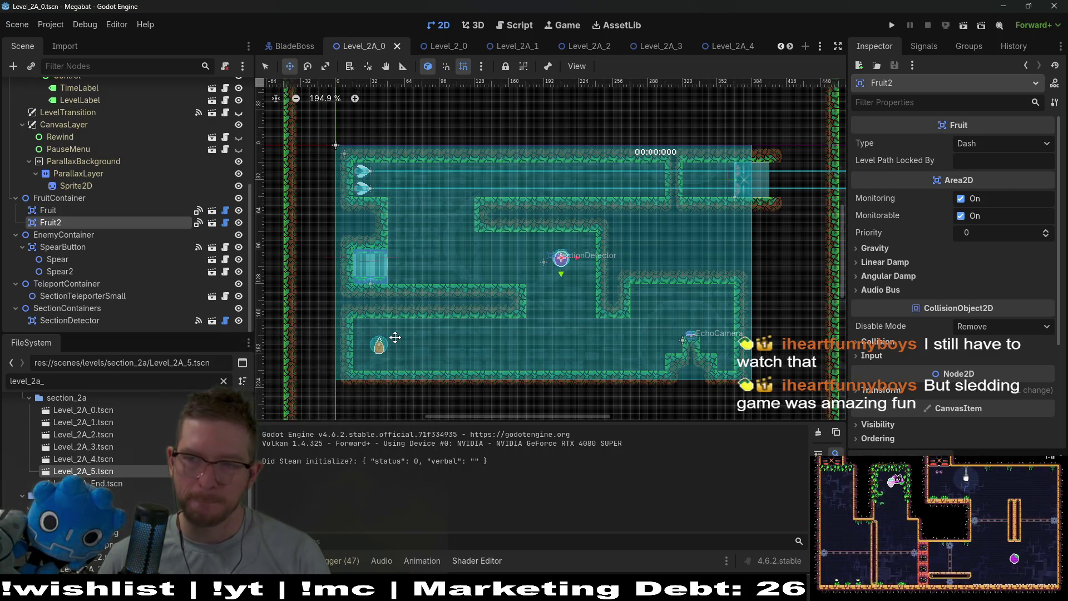
- Select the first Fruit under FruitContainer and confirm its Type is Teleport
click(75, 211)
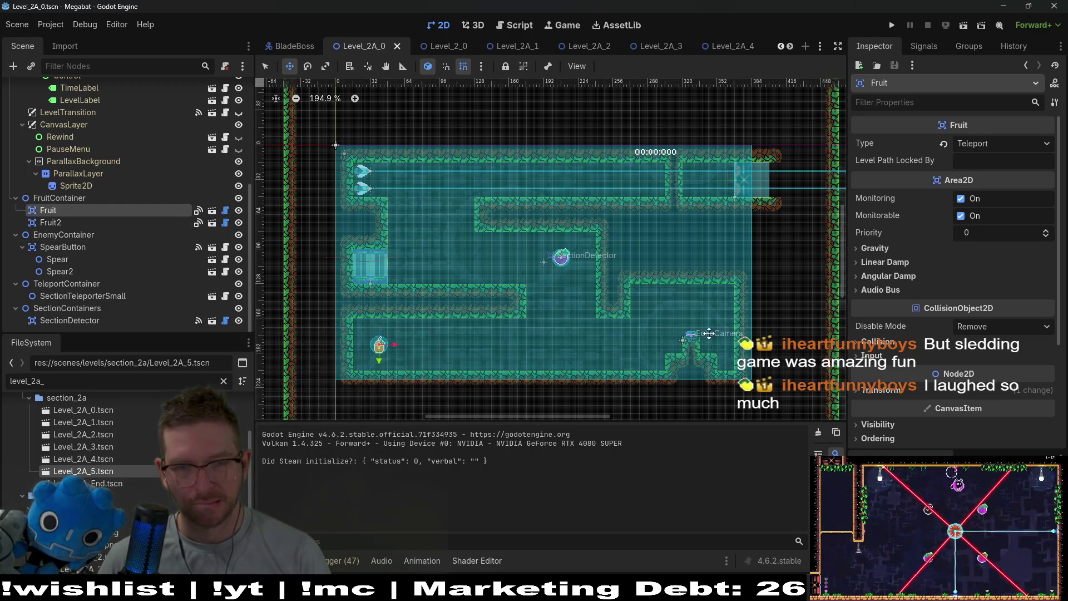
drag(708, 333, 673, 267)
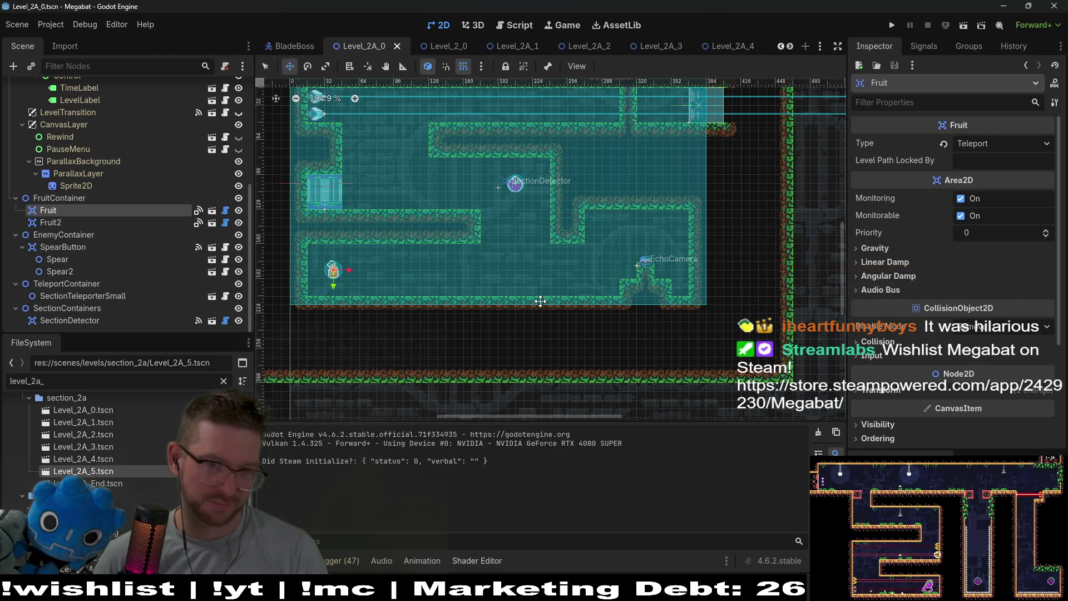
scroll(108, 156, up, 5)
scroll(109, 156, up, 1)
- On WorldTileMapLayer, paint FOREST terrain rectangles beside and along the left ledge
click(58, 127)
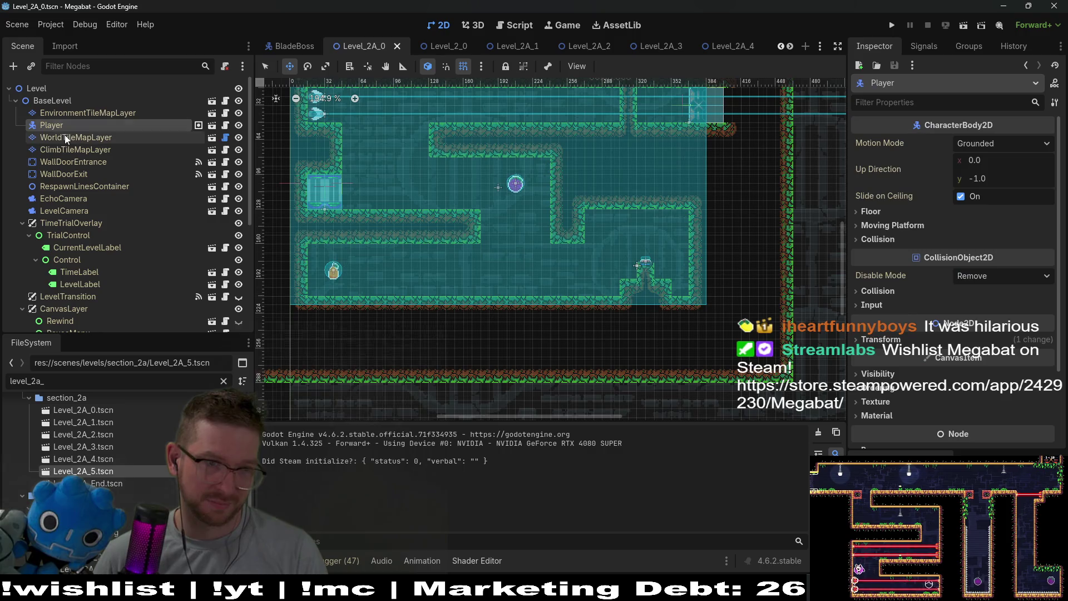
click(76, 137)
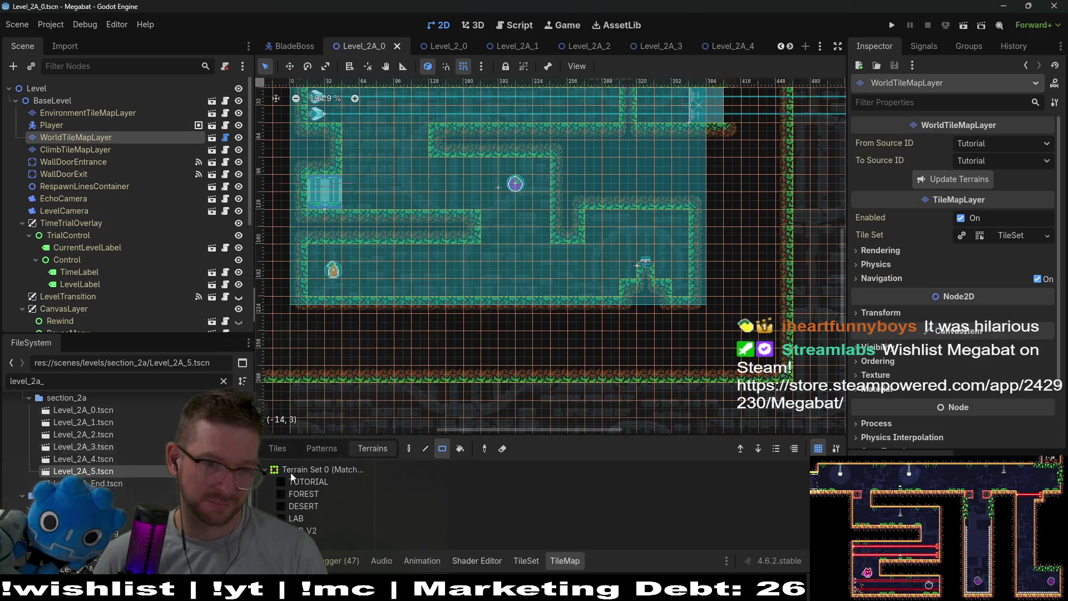
click(306, 530)
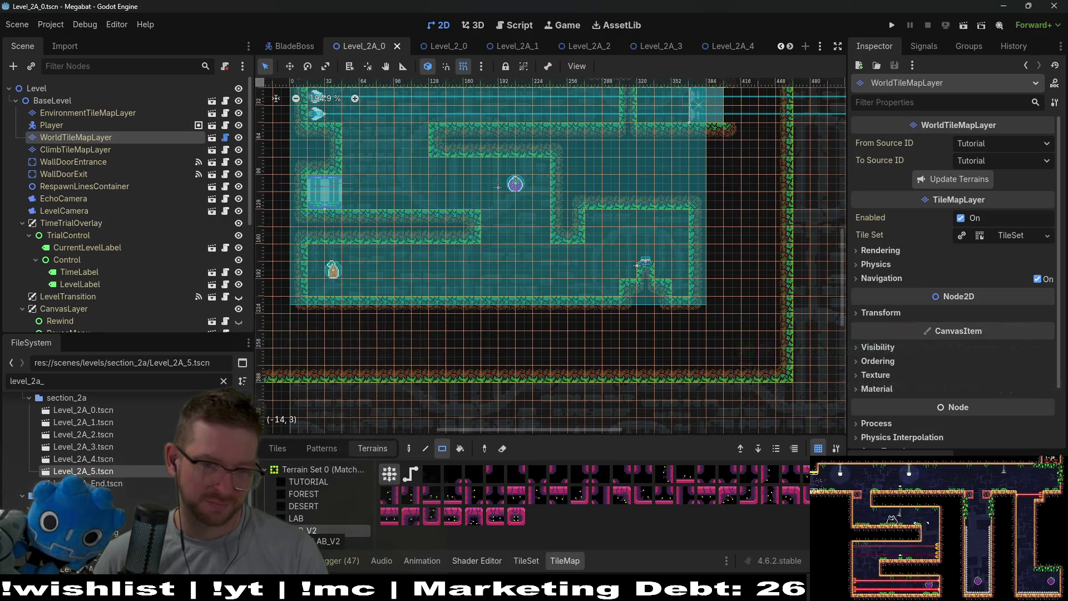
click(315, 507)
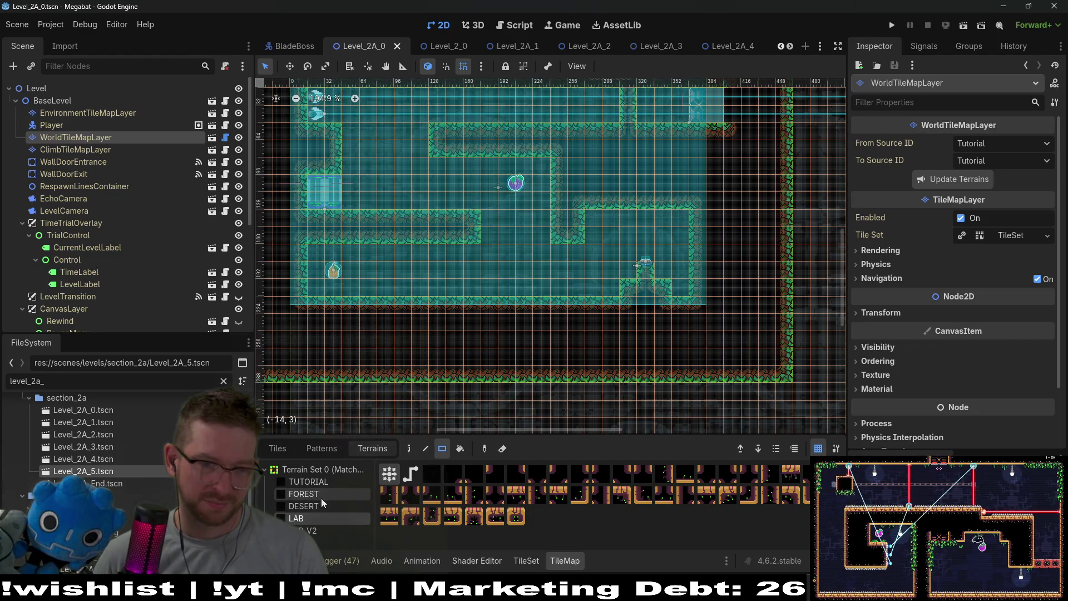
click(321, 498)
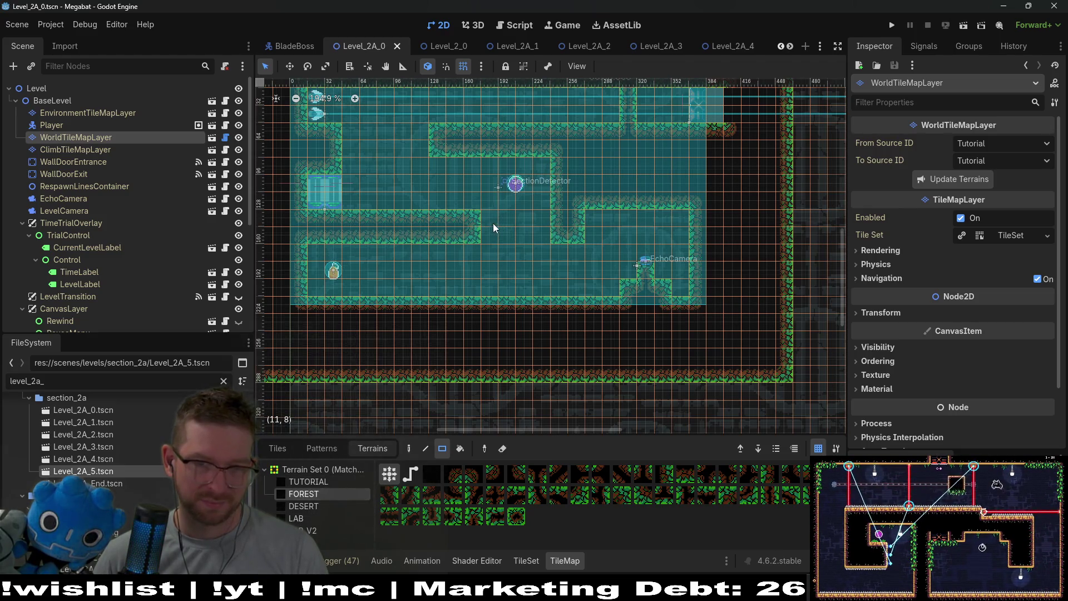
mouse_move(493, 227)
mouse_down()
mouse_move(535, 237)
mouse_move(517, 239)
mouse_up()
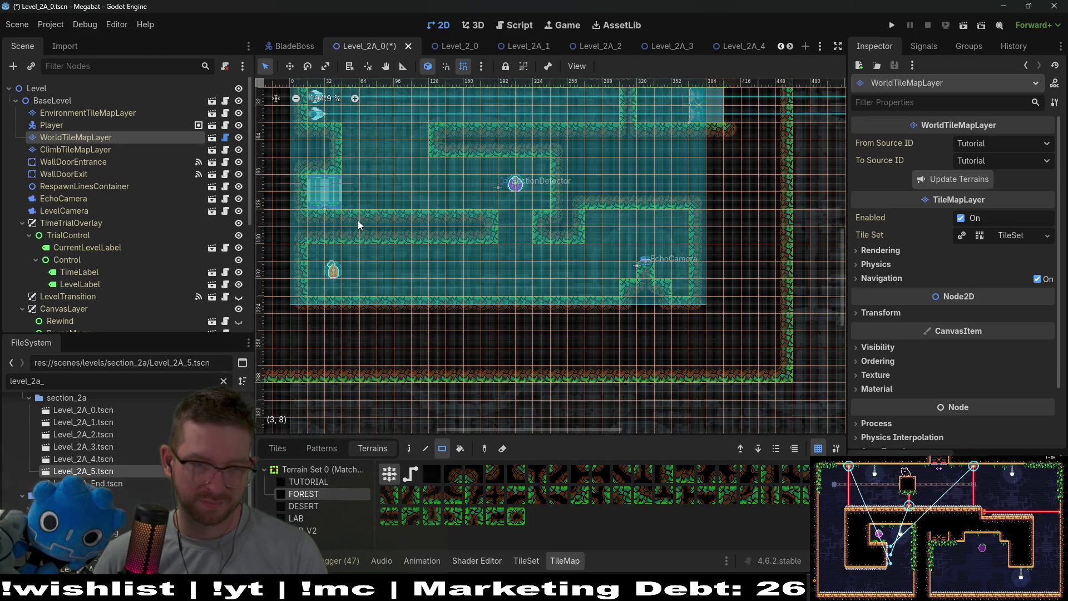
mouse_move(358, 221)
mouse_down()
mouse_move(398, 229)
mouse_move(355, 231)
mouse_move(351, 243)
mouse_up()
scroll(145, 268, down, 5)
right_click(65, 283)
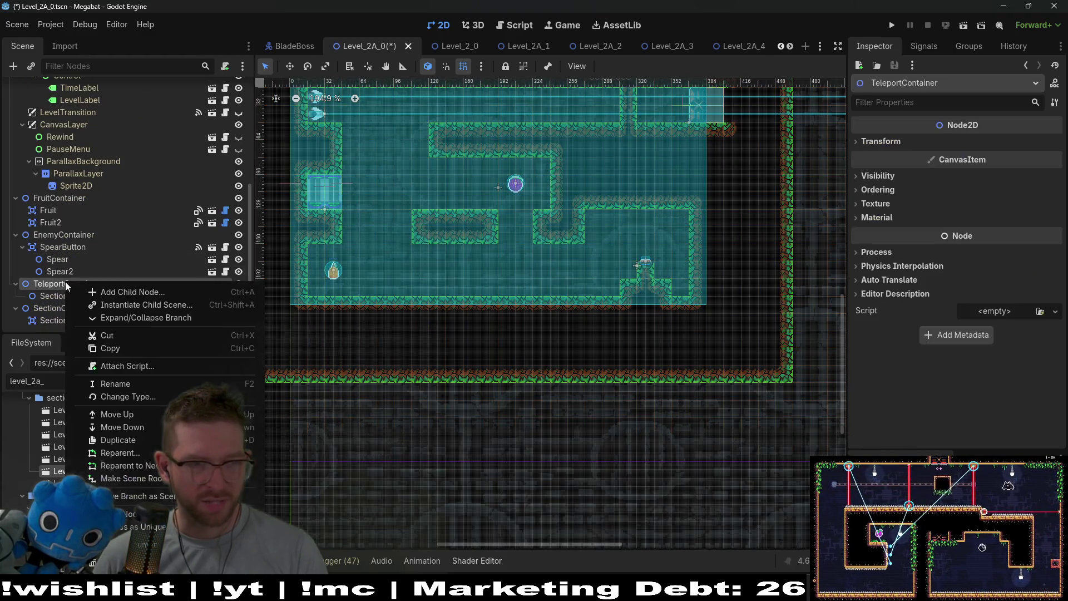
click(55, 285)
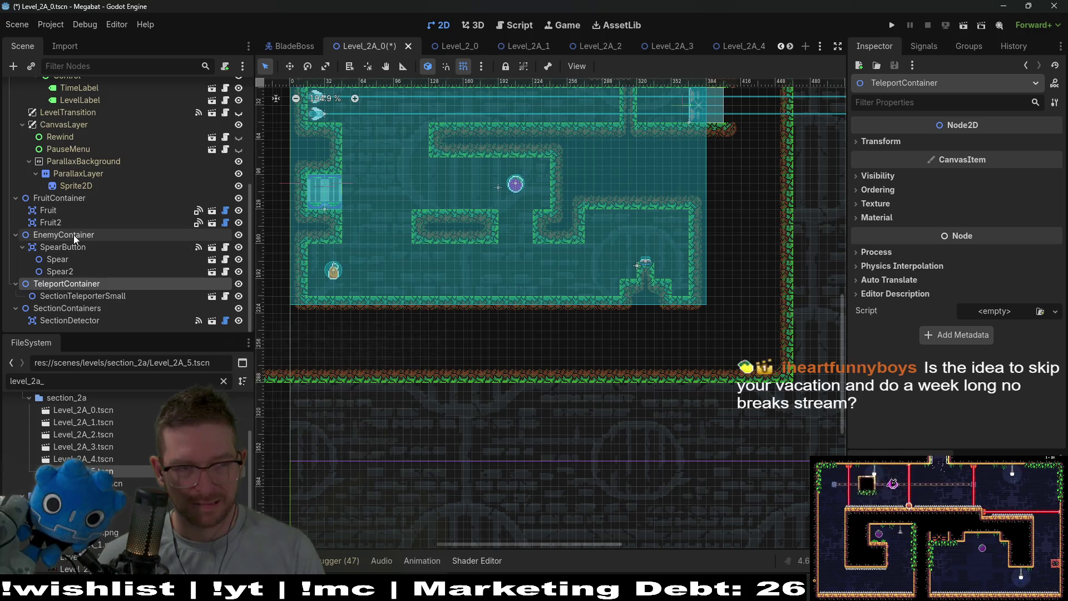
click(83, 294)
right_click(85, 288)
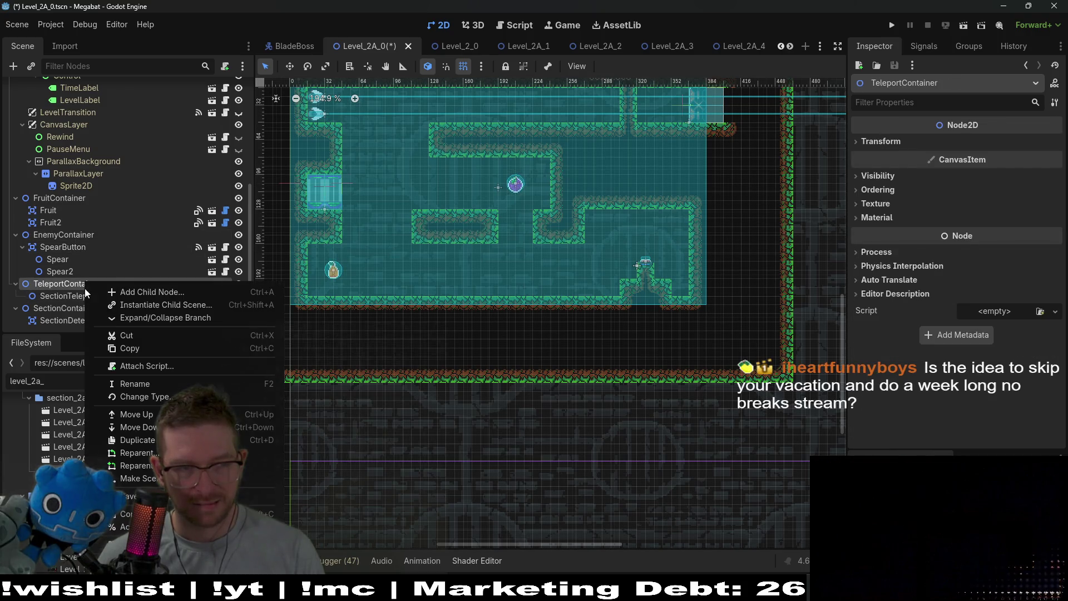
click(151, 308)
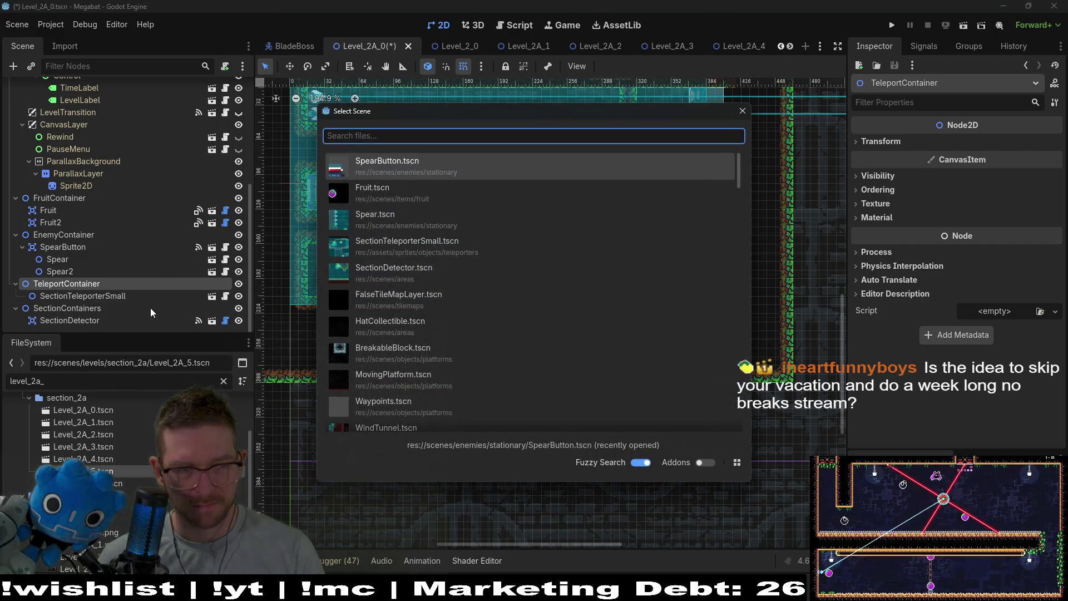
key(Escape)
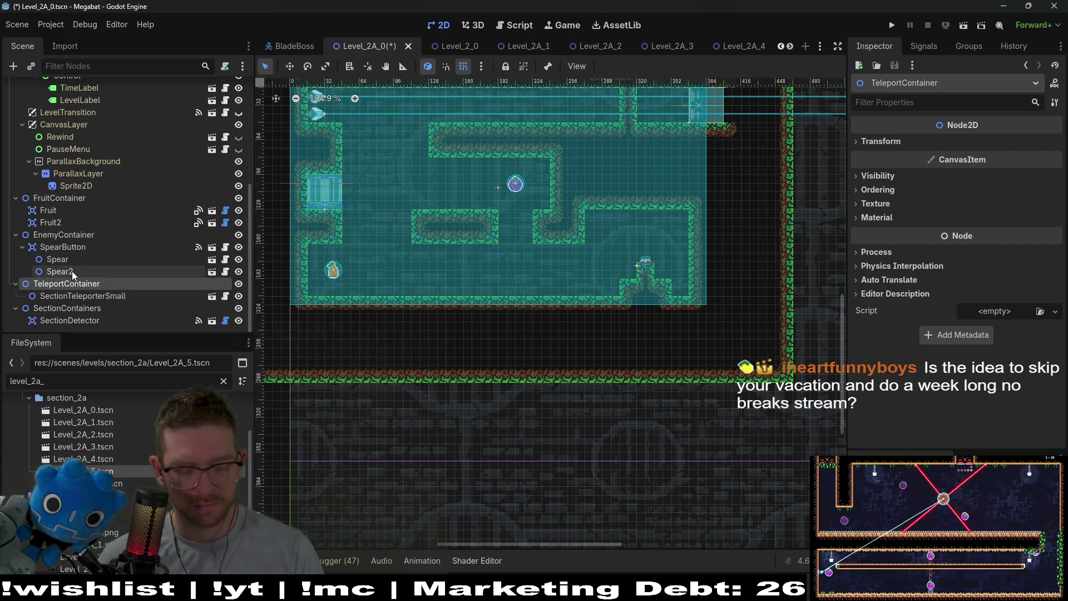
- Create a new Node2D in the level via the Ctrl+A node search
key(ctrl+a)
text(node)
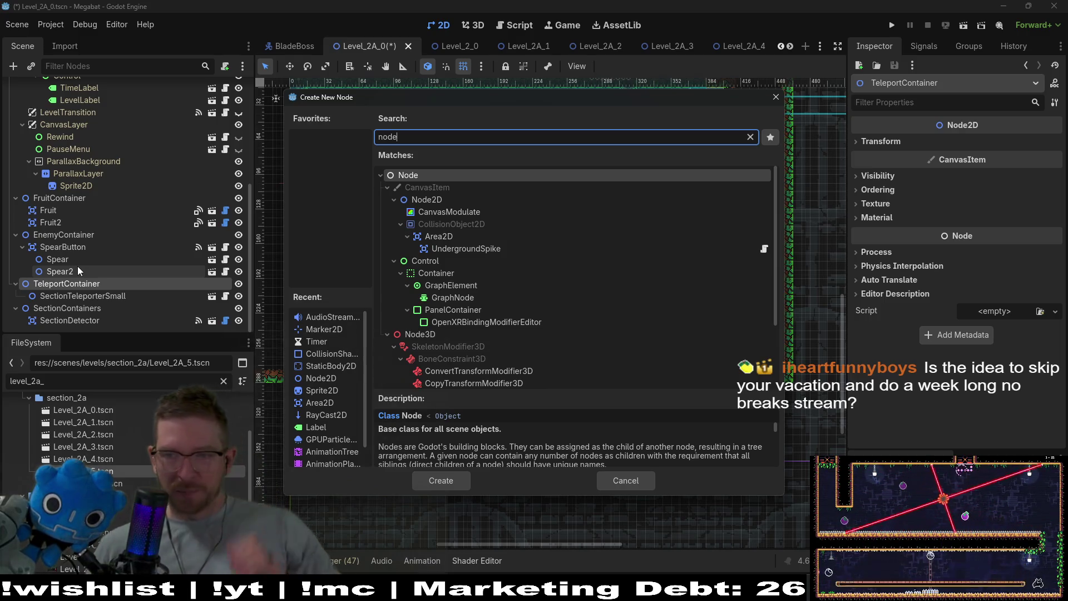
key(Down)
key(Down)
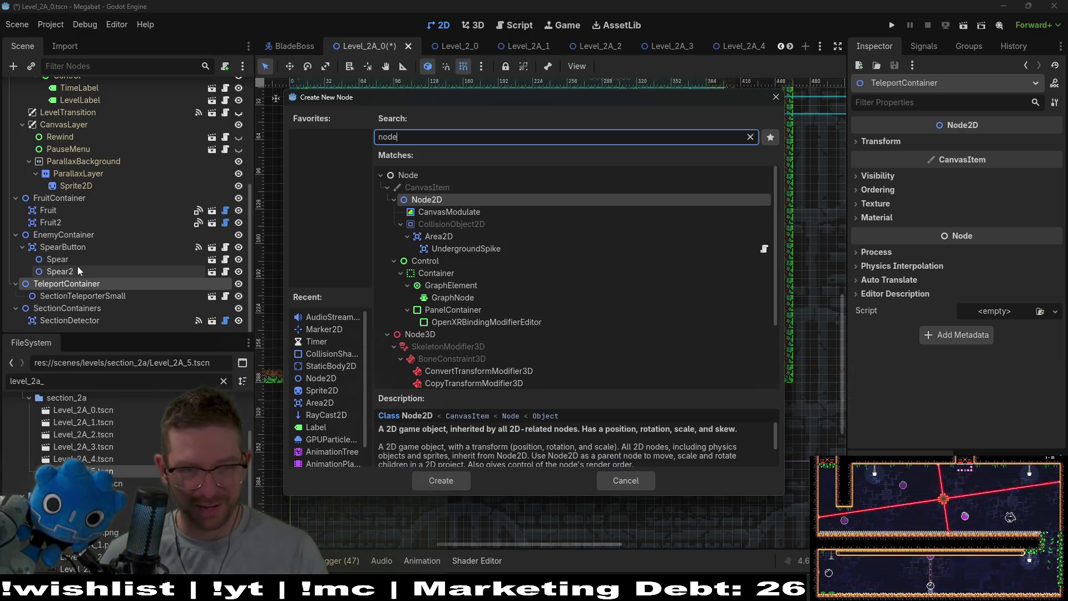
key(Return)
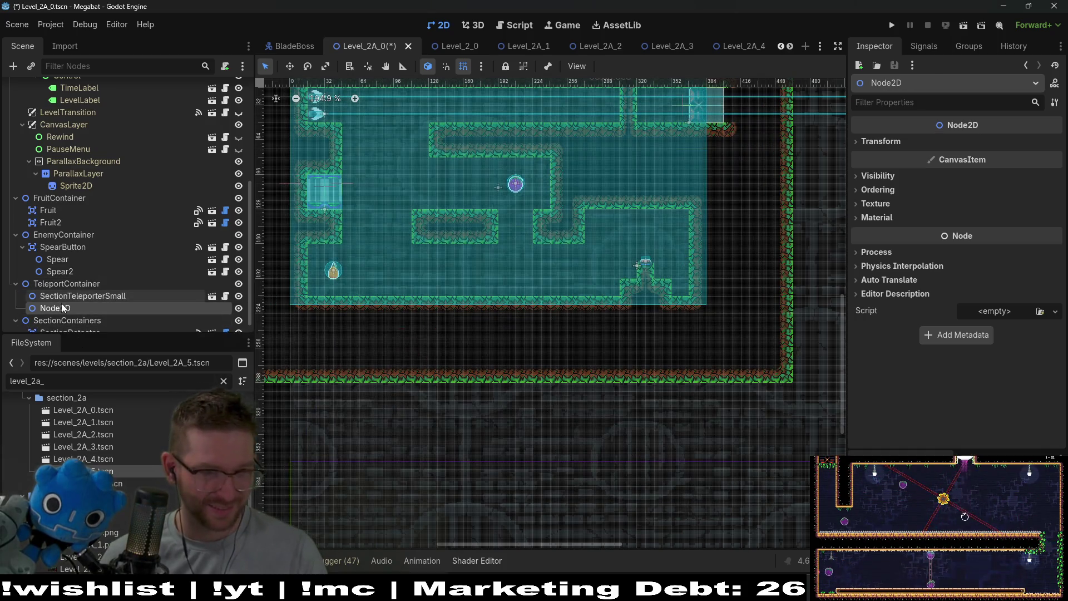
- Move the Node2D above TeleportContainer and rename it TileMapContainer
double_click(64, 308)
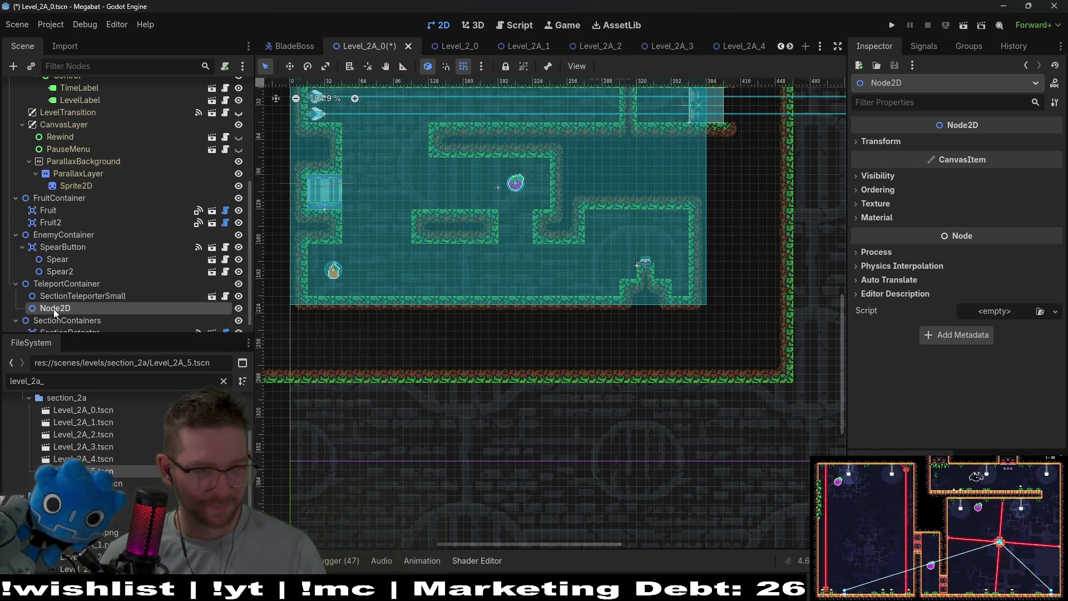
drag(54, 309, 40, 279)
double_click(51, 284)
text(on)
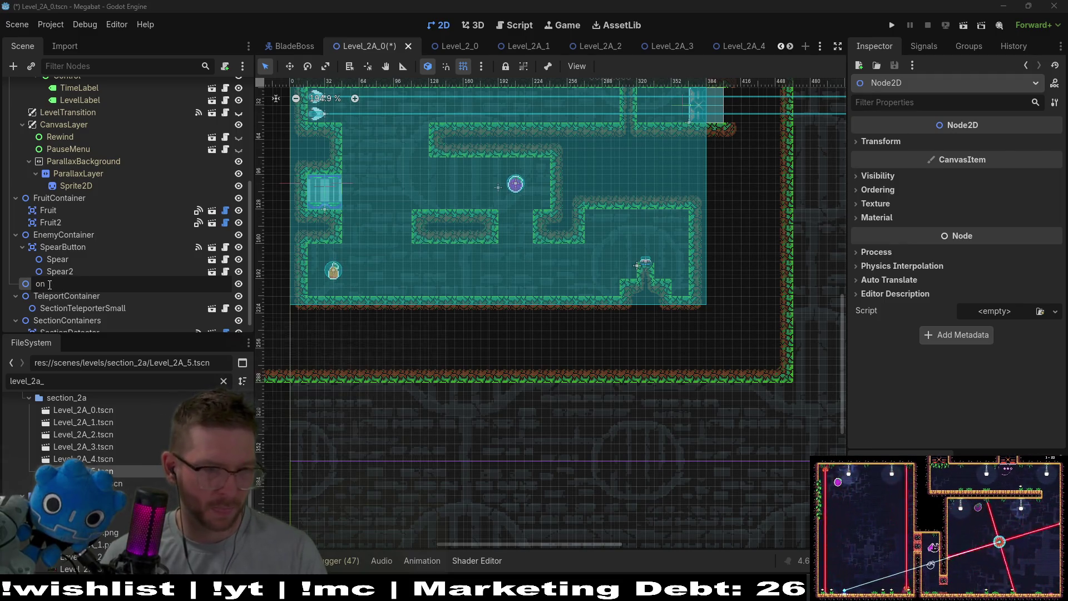
key(BackSpace)
key(BackSpace)
text(Tel)
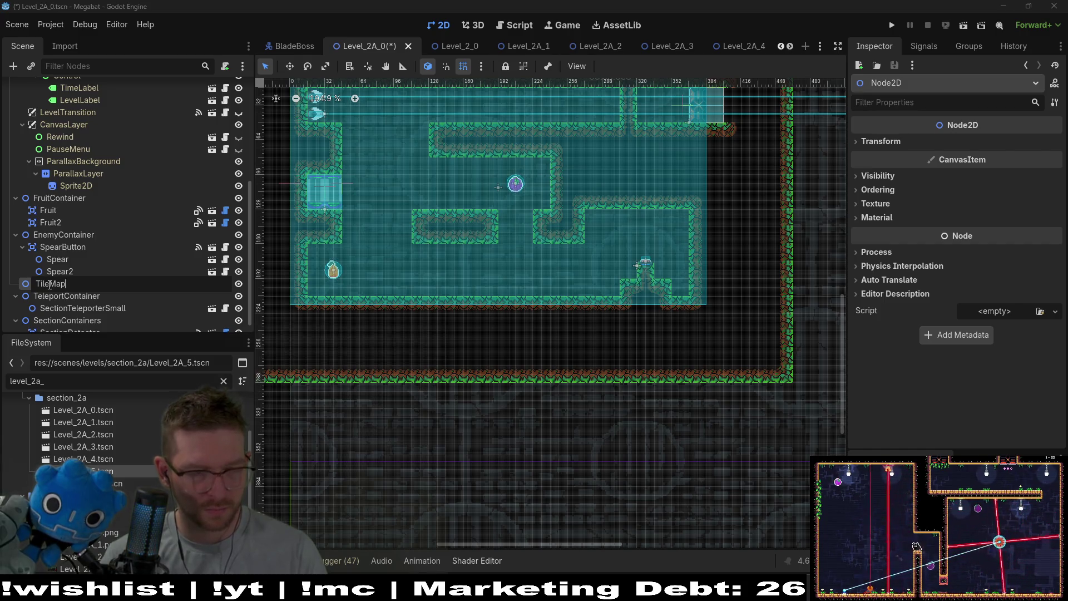
text(ainer)
key(Return)
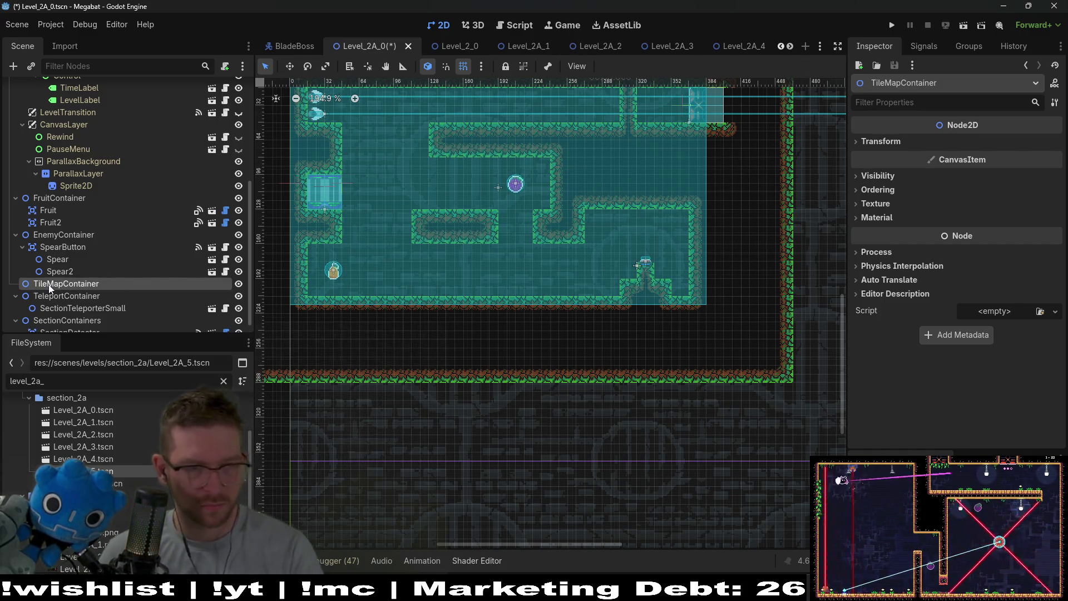
- Instantiate the OneWayTileMapLayer scene as a child of TileMapContainer
right_click(48, 285)
click(106, 306)
text(tilem)
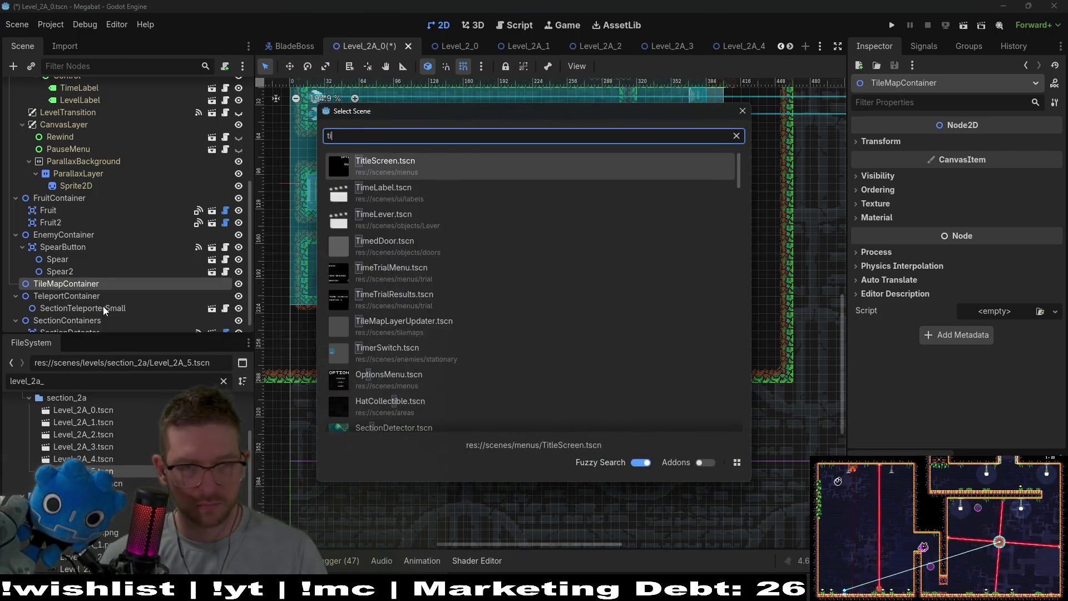
key(BackSpace)
key(BackSpace)
key(BackSpace)
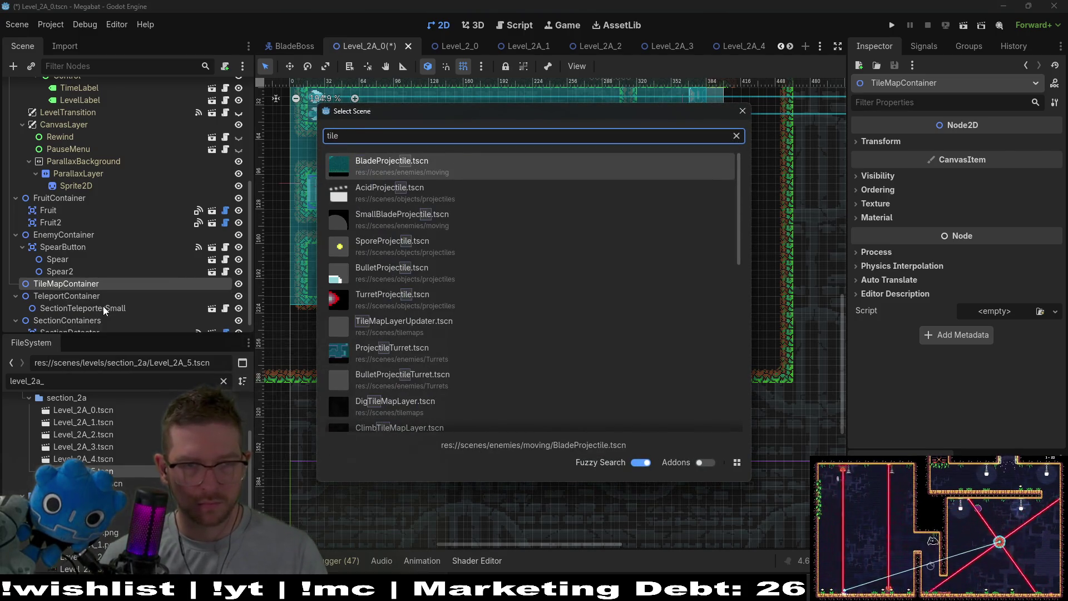
text(onew)
key(Return)
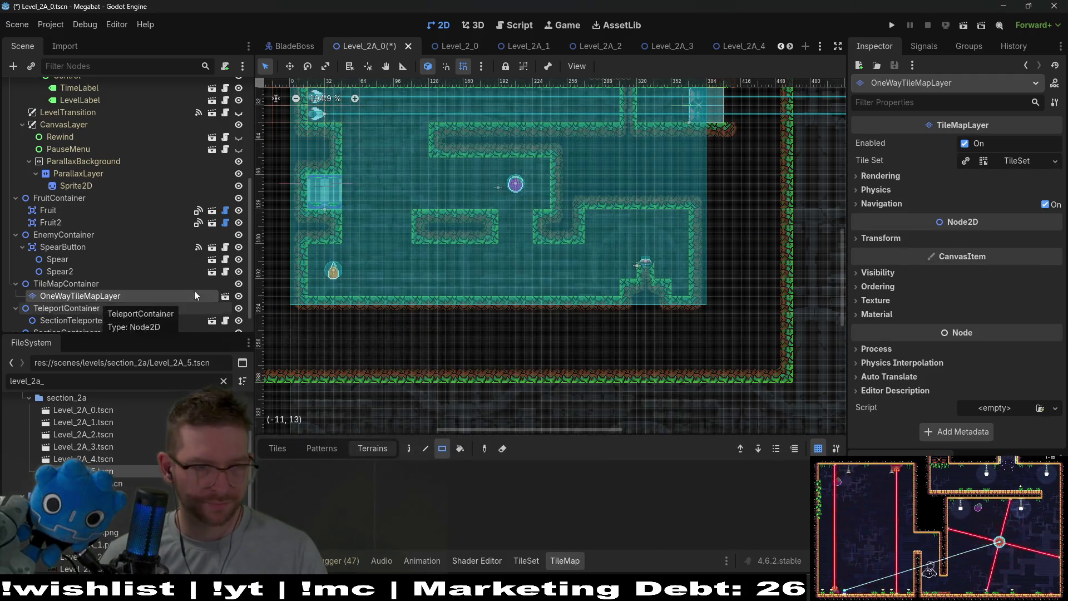
key(w)
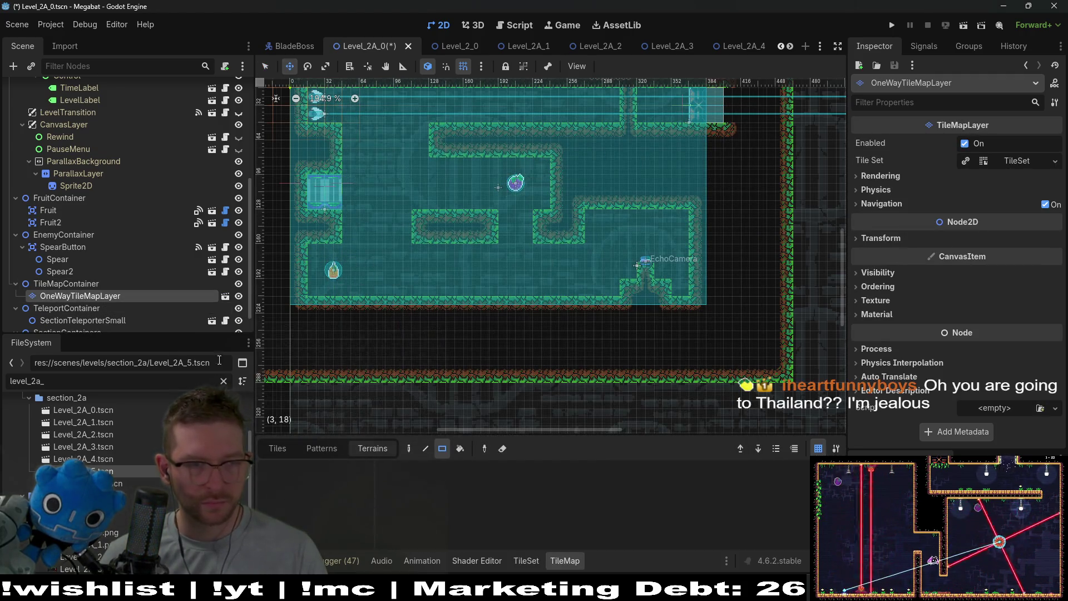
- Paint a bottom-left wood one-way tile over the left gap
click(276, 447)
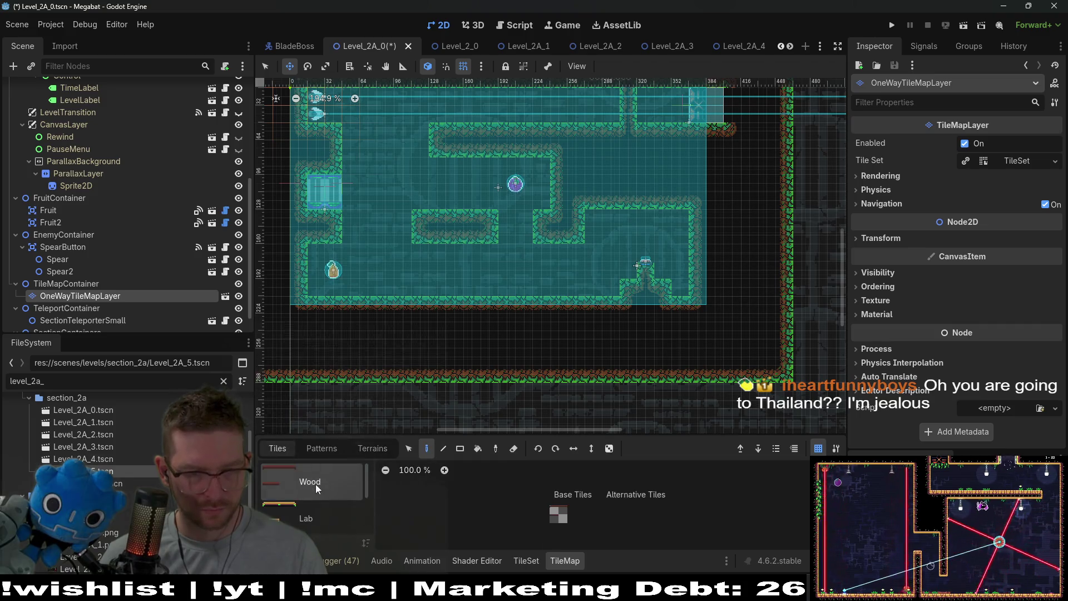
key(q)
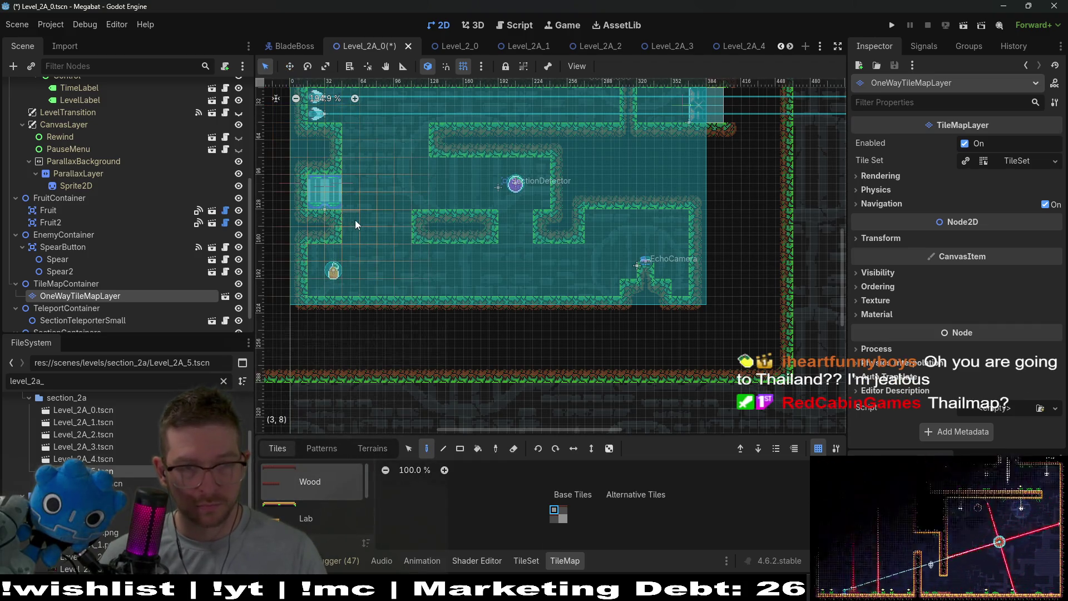
click(563, 510)
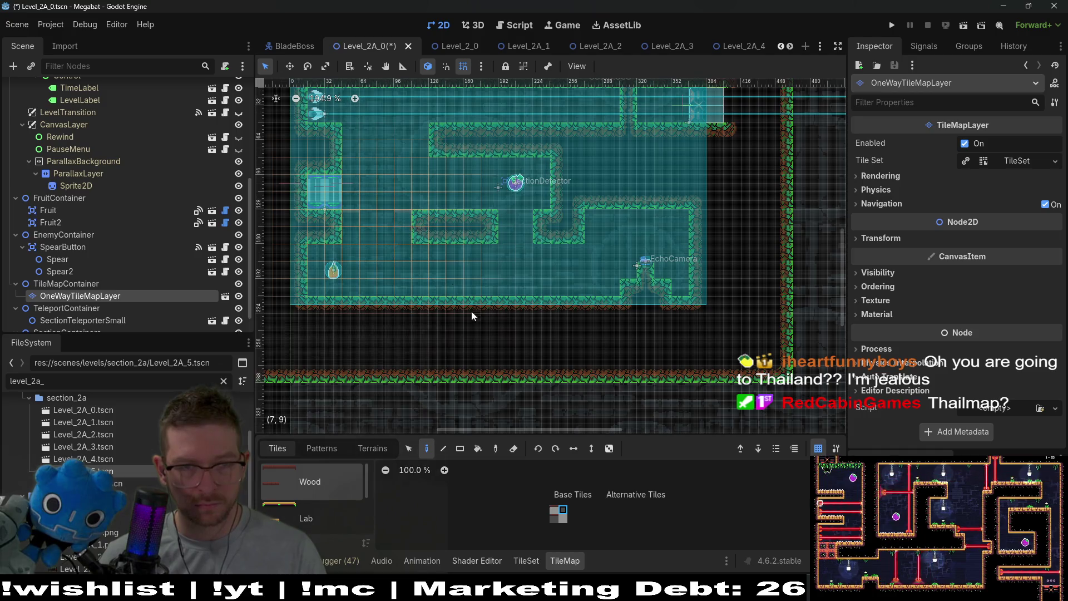
click(553, 521)
scroll(379, 244, up, 2)
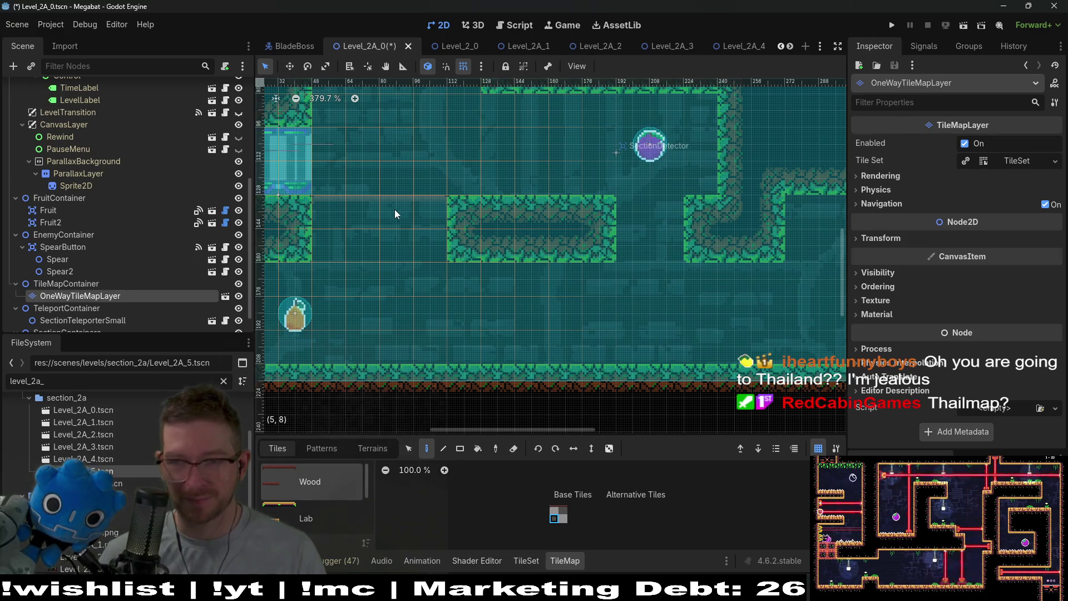
click(434, 223)
scroll(412, 207, down, 1)
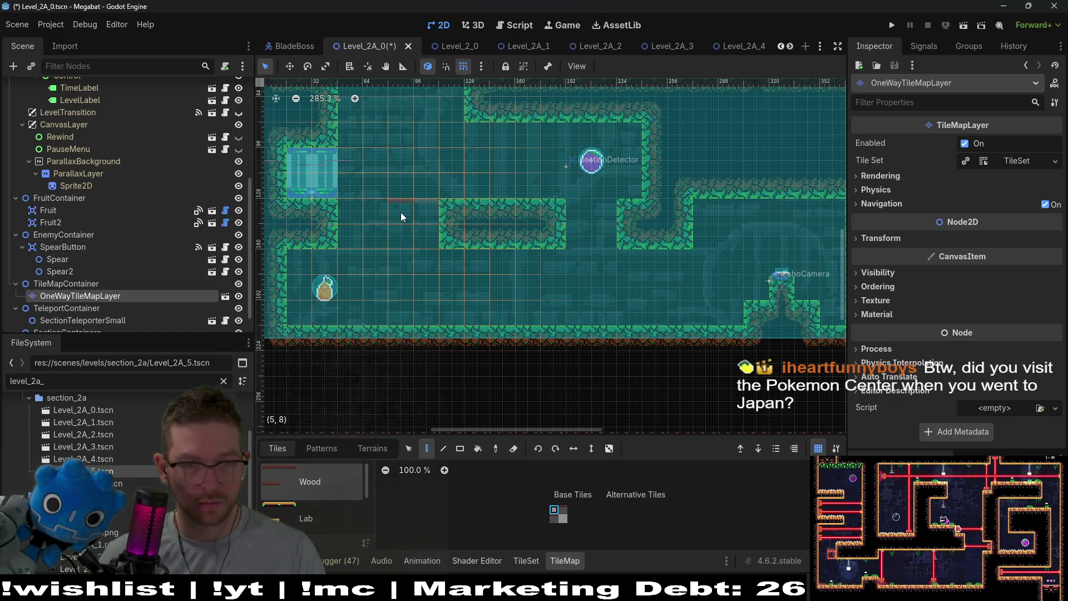
scroll(132, 203, up, 5)
- Select WorldTileMapLayer and choose the FOREST terrain
click(83, 137)
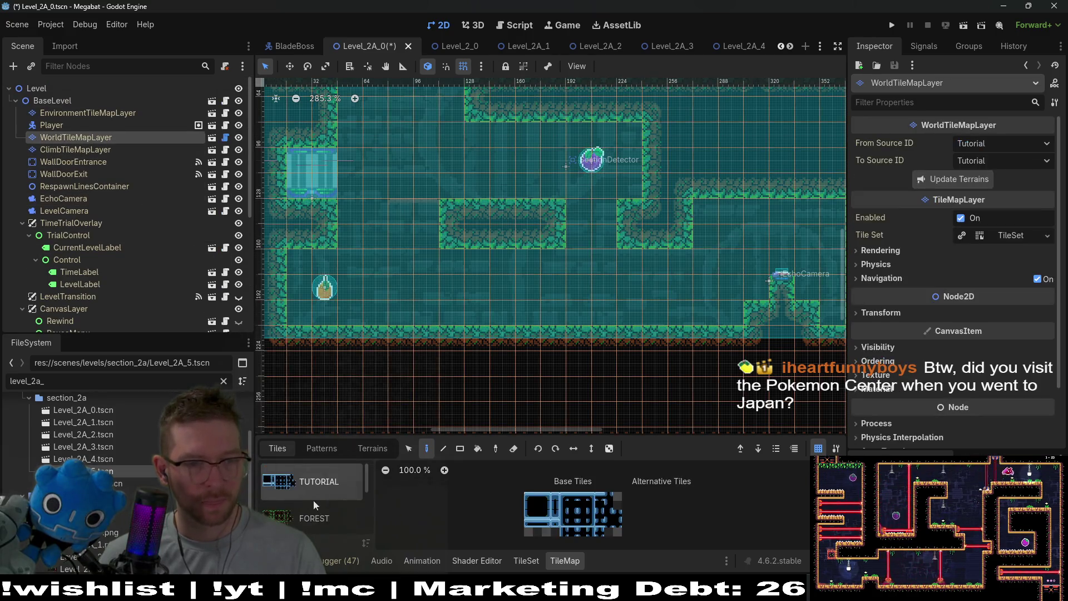
click(372, 448)
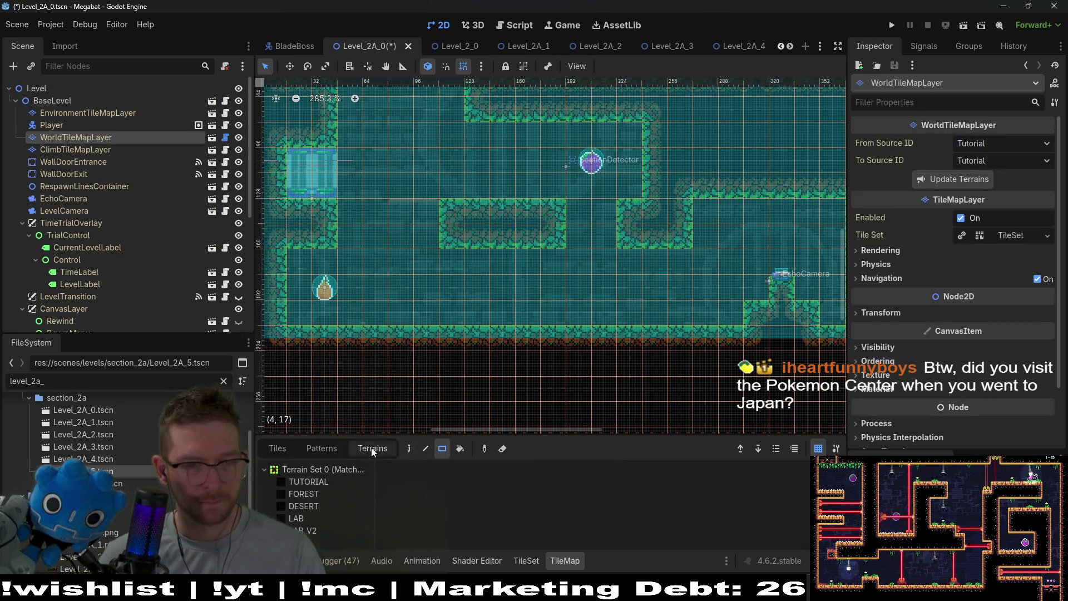
click(303, 493)
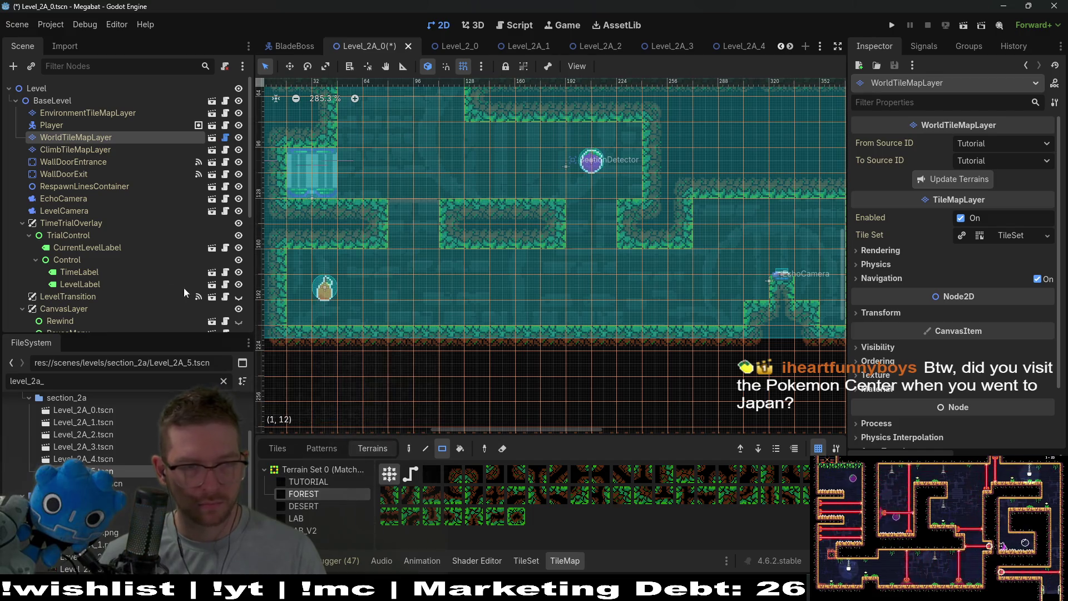
scroll(150, 271, down, 6)
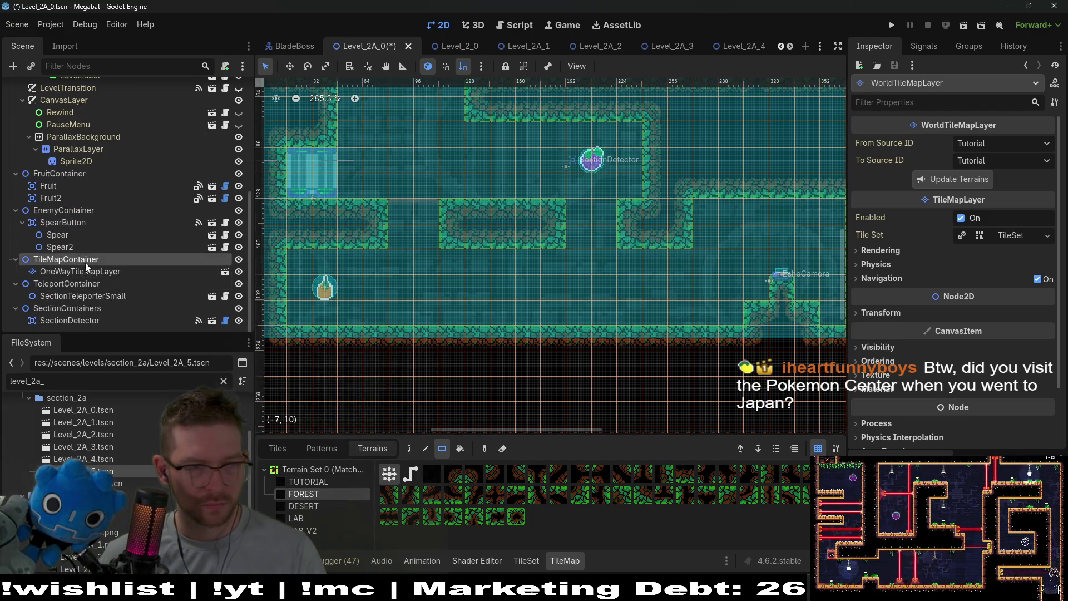
- Add a HazardTileMapLayer under TileMapContainer and duplicate it twice
right_click(85, 262)
click(141, 286)
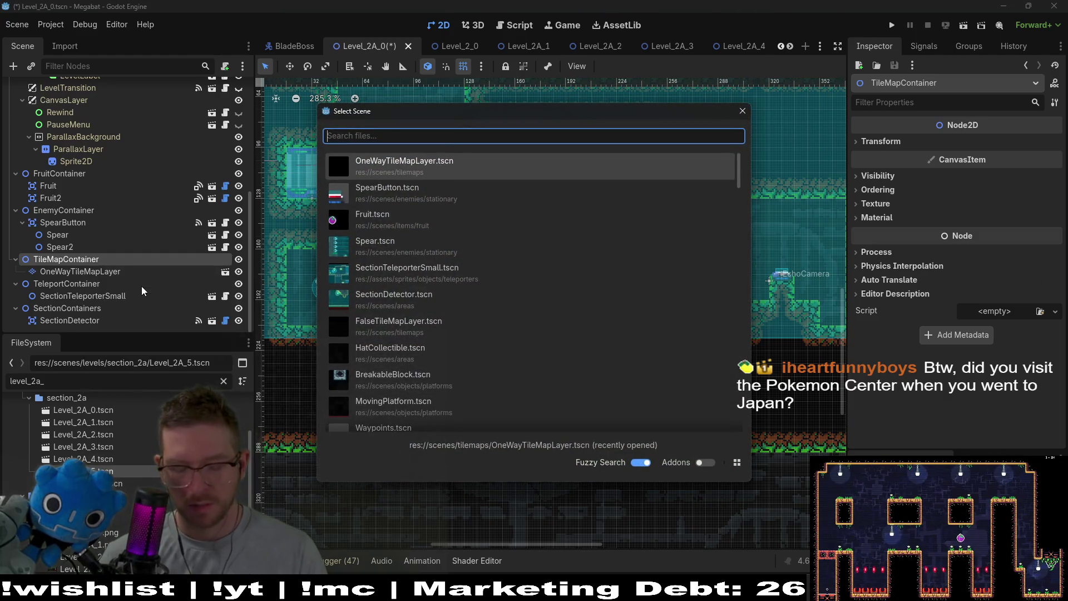
text(haza)
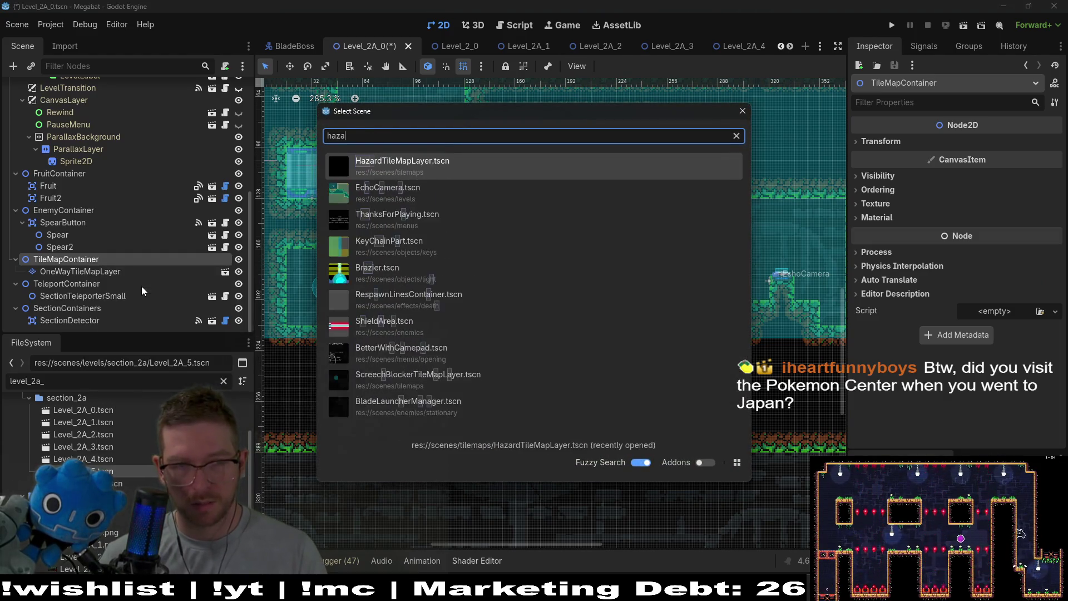
text(rd)
key(Return)
key(ctrl+d)
key(ctrl+d)
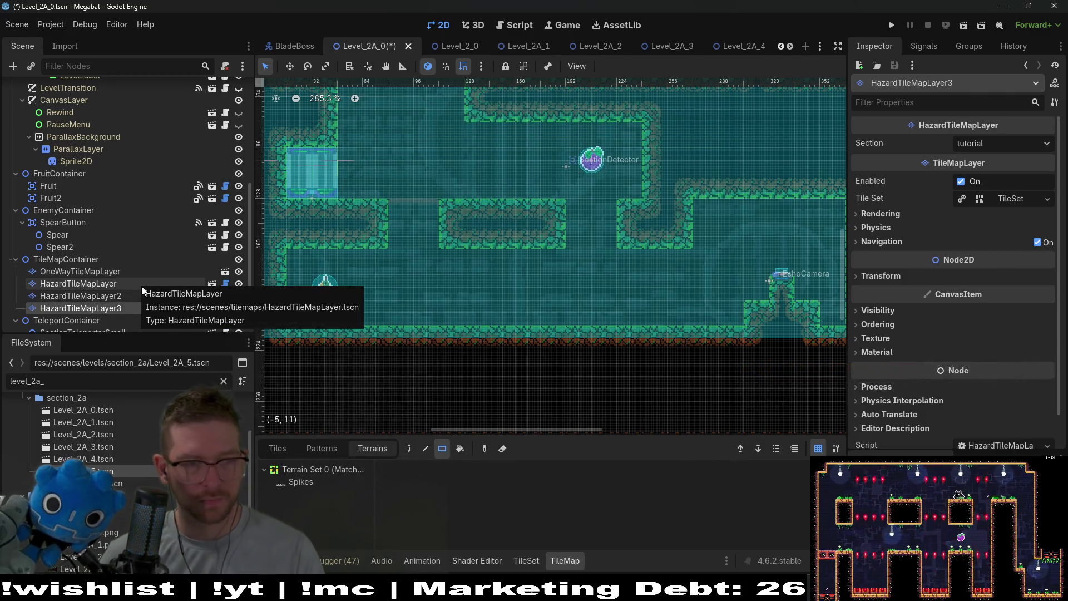
- Rename HazardTileMapLayer2 to HazardTileMapLayerRight and rotate it 90 degrees
double_click(126, 295)
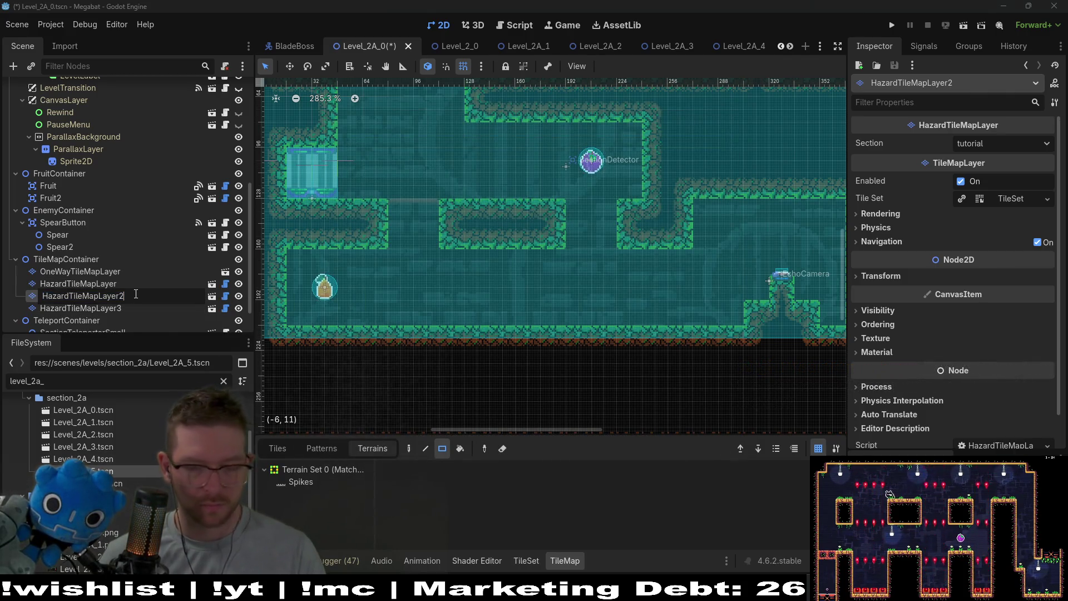
key(BackSpace)
text(Rig)
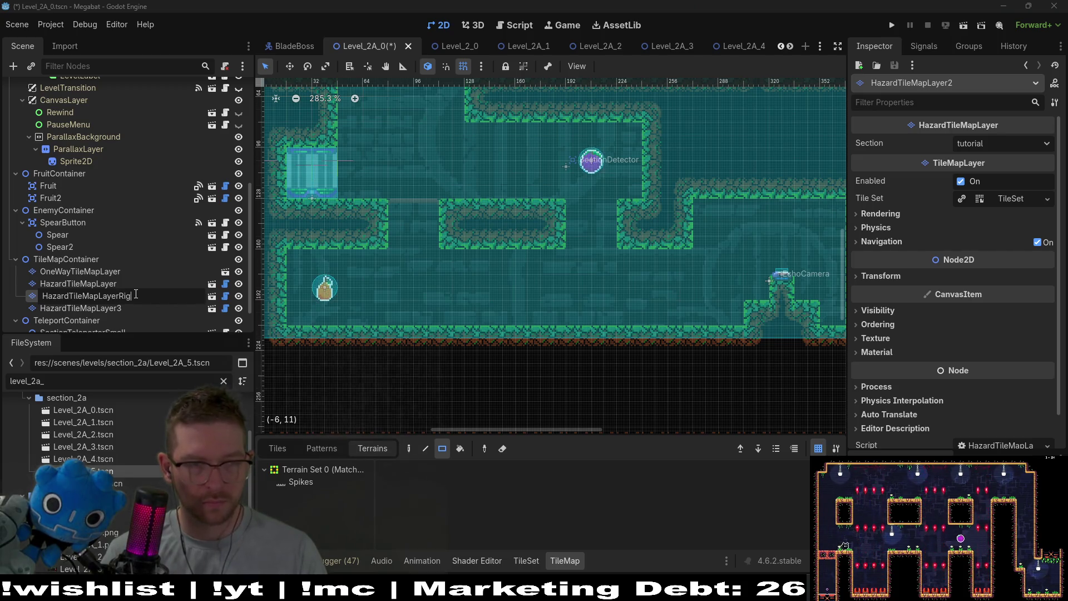
text(ht)
key(Return)
click(876, 276)
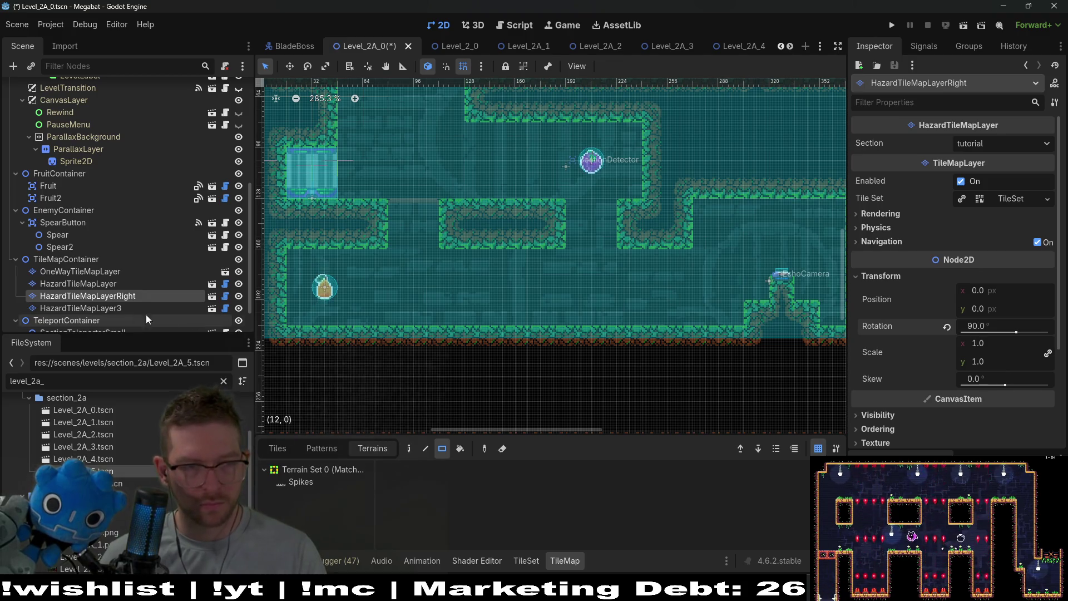
- Rename HazardTileMapLayer3 to HazardTileMapLayerLeft and open its transform settings
click(112, 309)
click(125, 308)
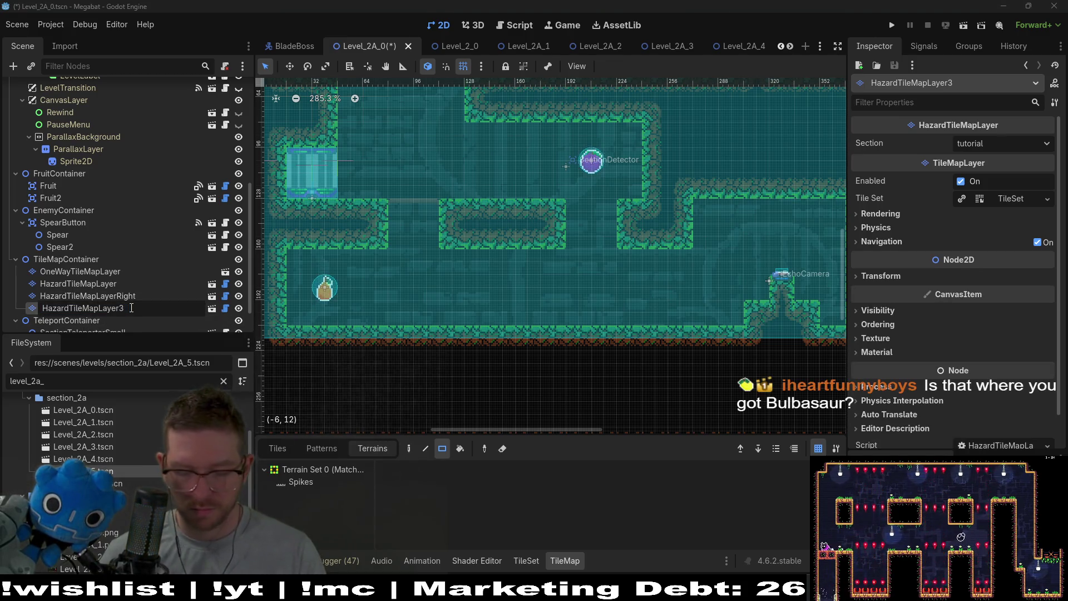
key(BackSpace)
text(Left)
key(Return)
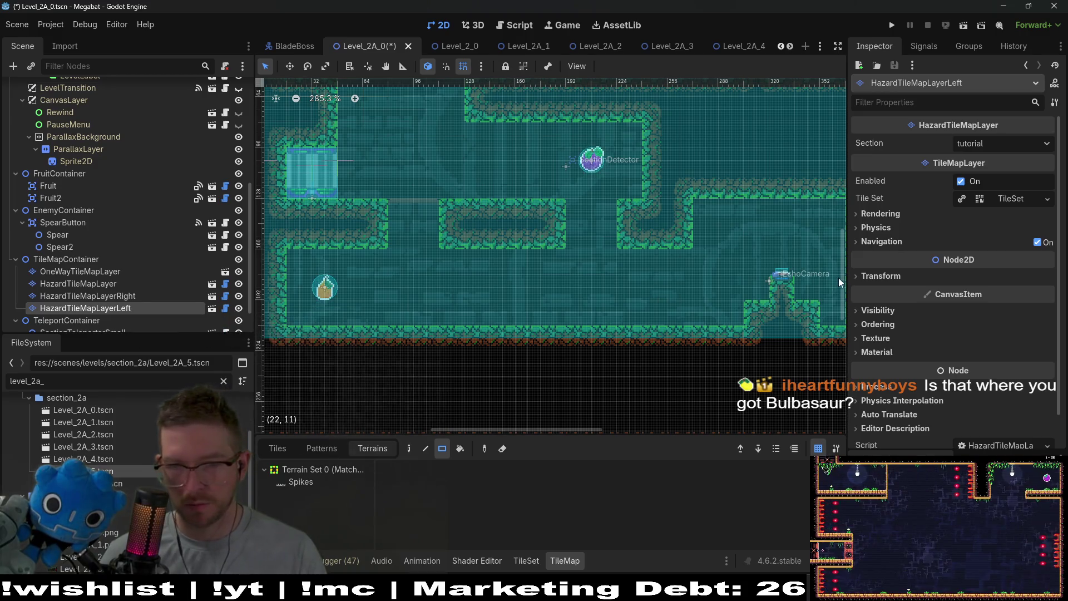
click(881, 276)
text(270)
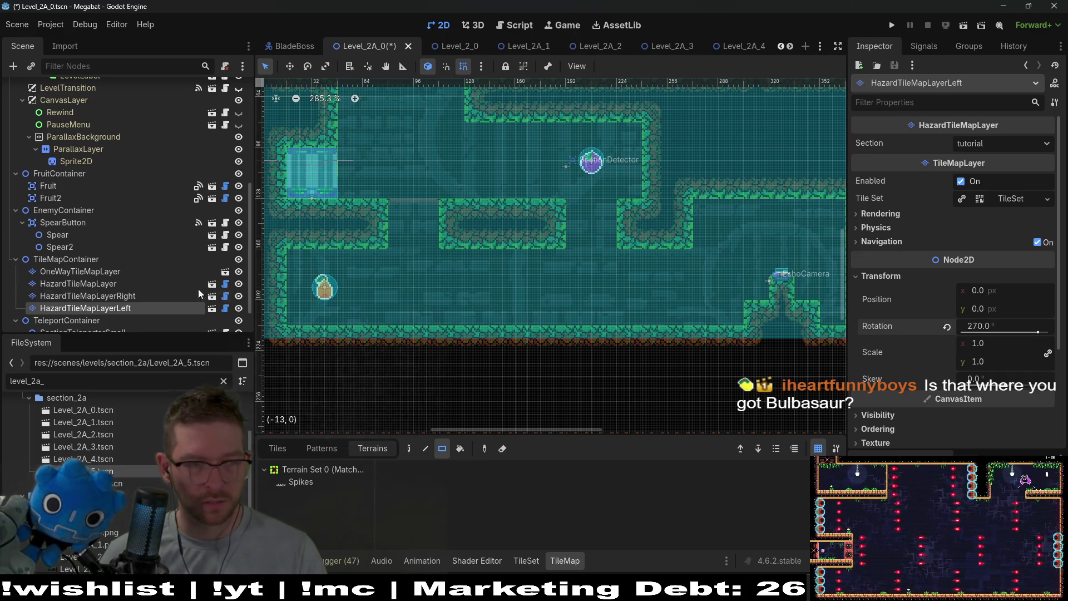
- Choose Spikes terrain on the original HazardTileMapLayer and set its Section to forest
click(194, 284)
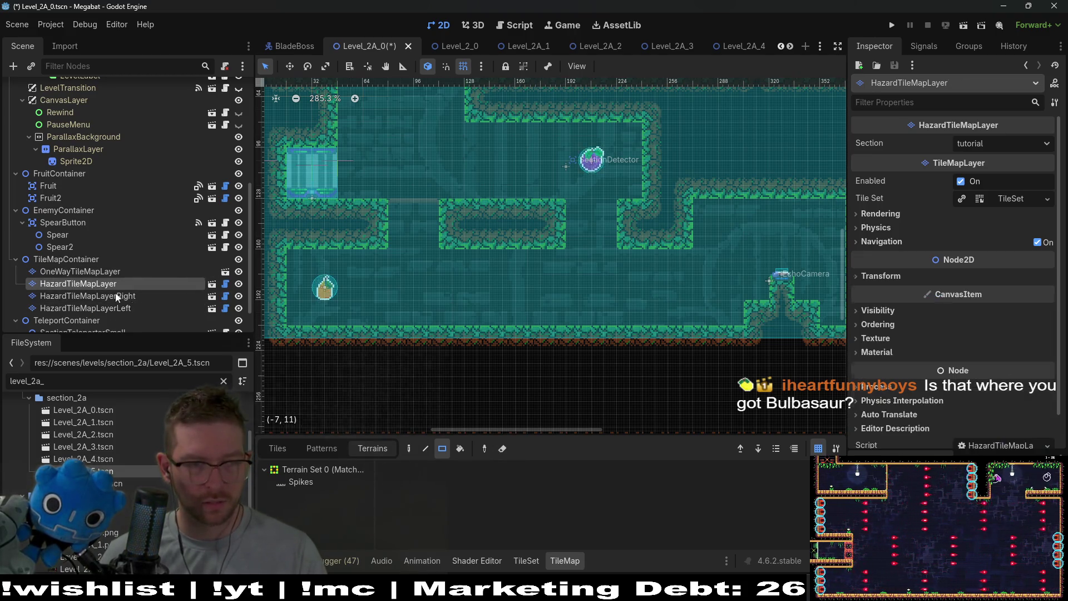
click(311, 482)
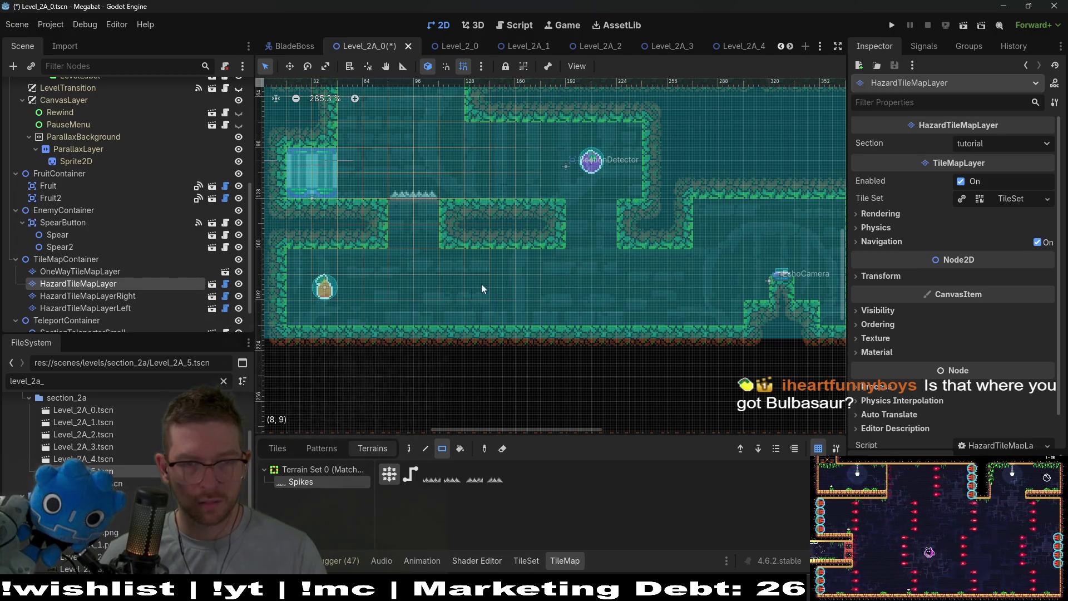
click(1002, 143)
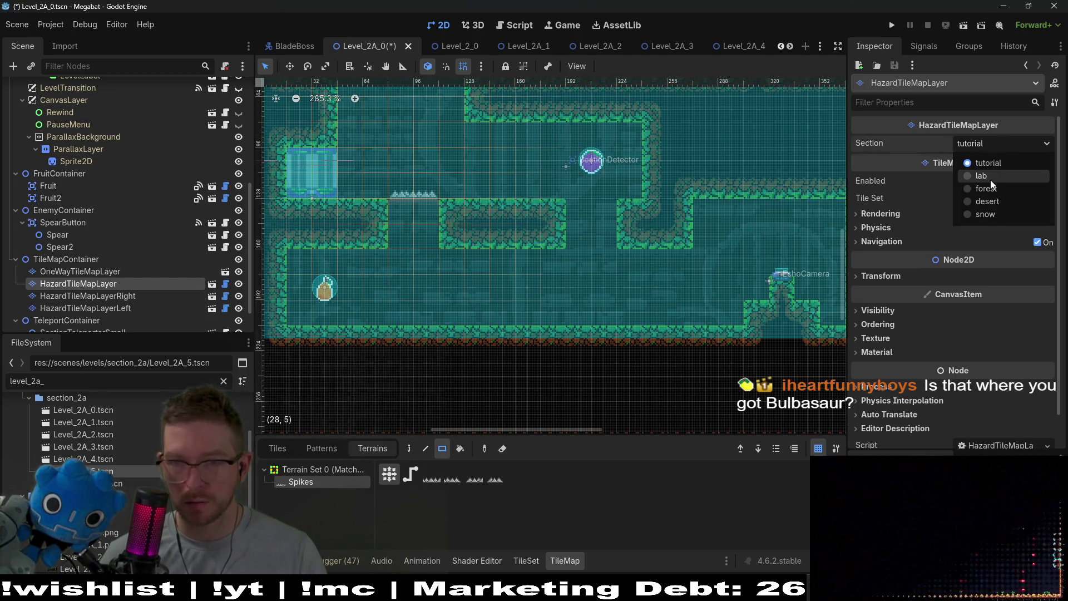
click(990, 179)
click(996, 143)
click(996, 191)
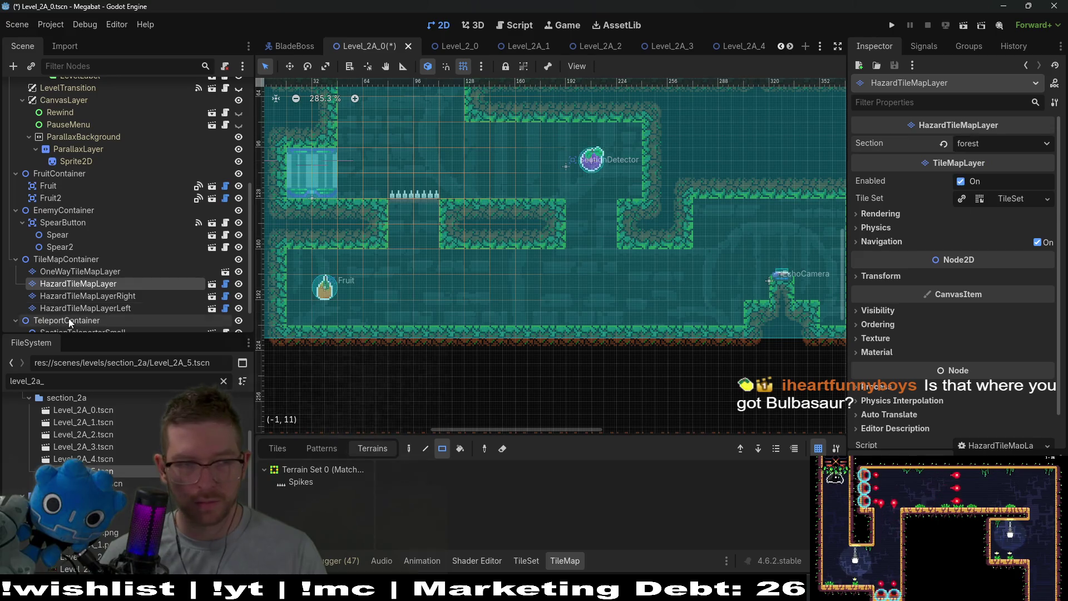
- Set the Section of HazardTileMapLayerRight and HazardTileMapLayerLeft to forest
click(121, 296)
shift+click(121, 307)
click(988, 145)
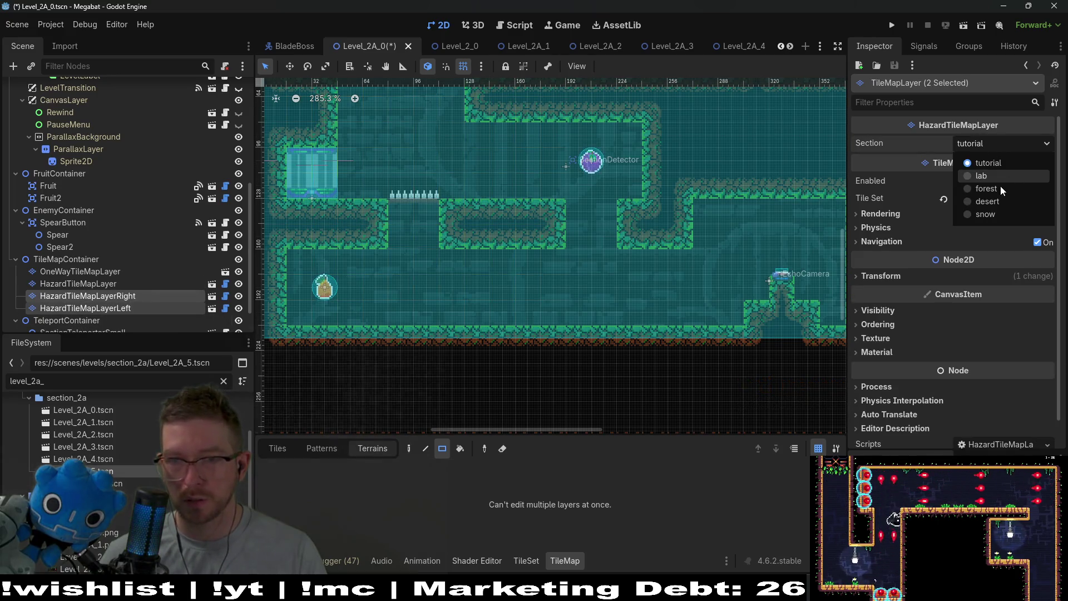
click(998, 189)
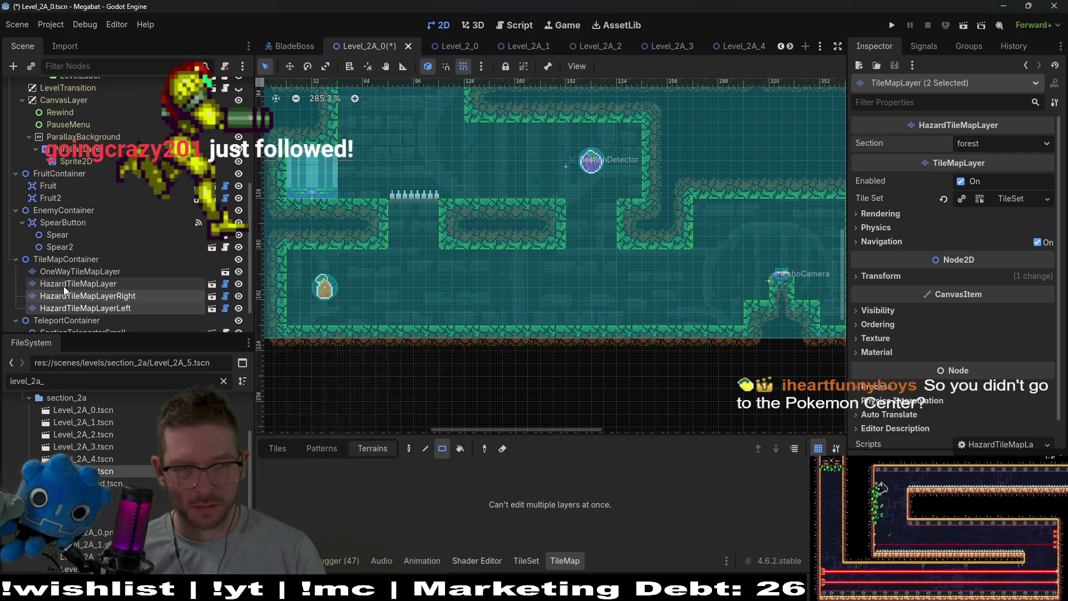
click(125, 298)
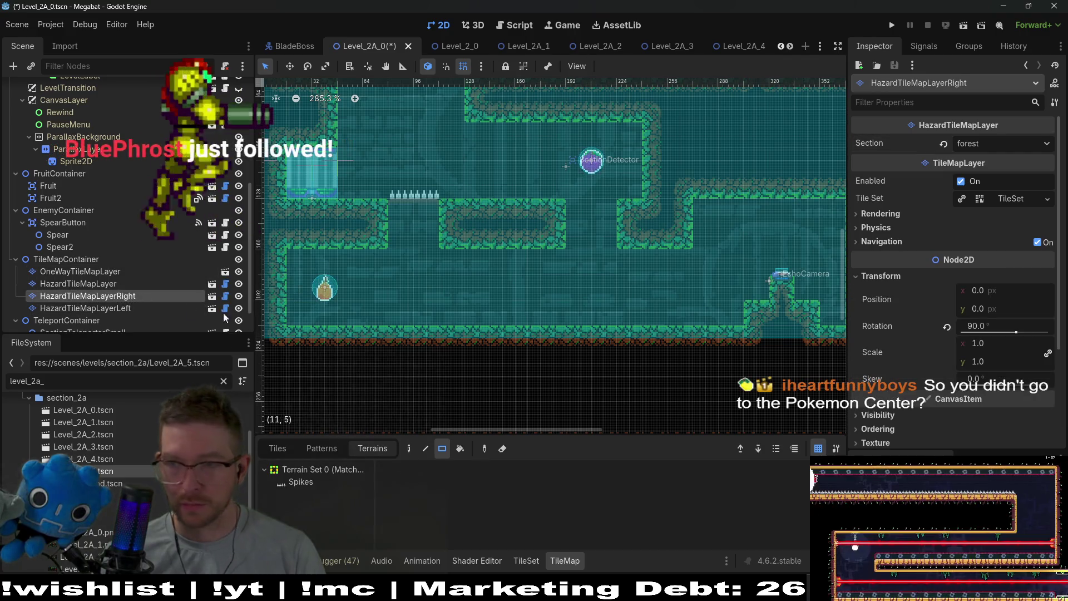
- Paint facing spike columns down both walls of the central gap on the Right and Left hazard layers
click(299, 484)
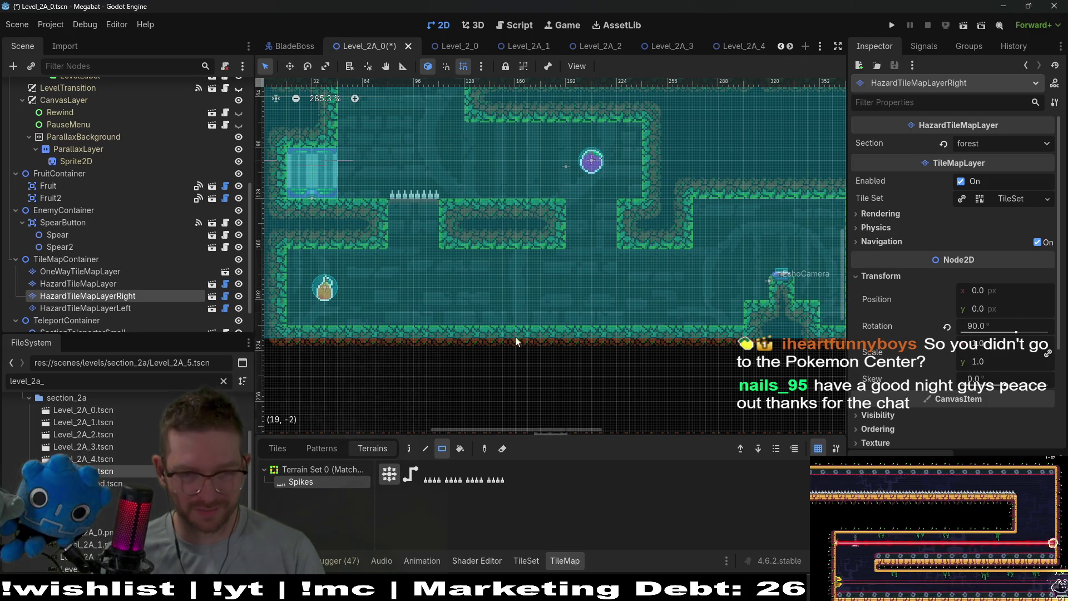
drag(572, 212, 573, 242)
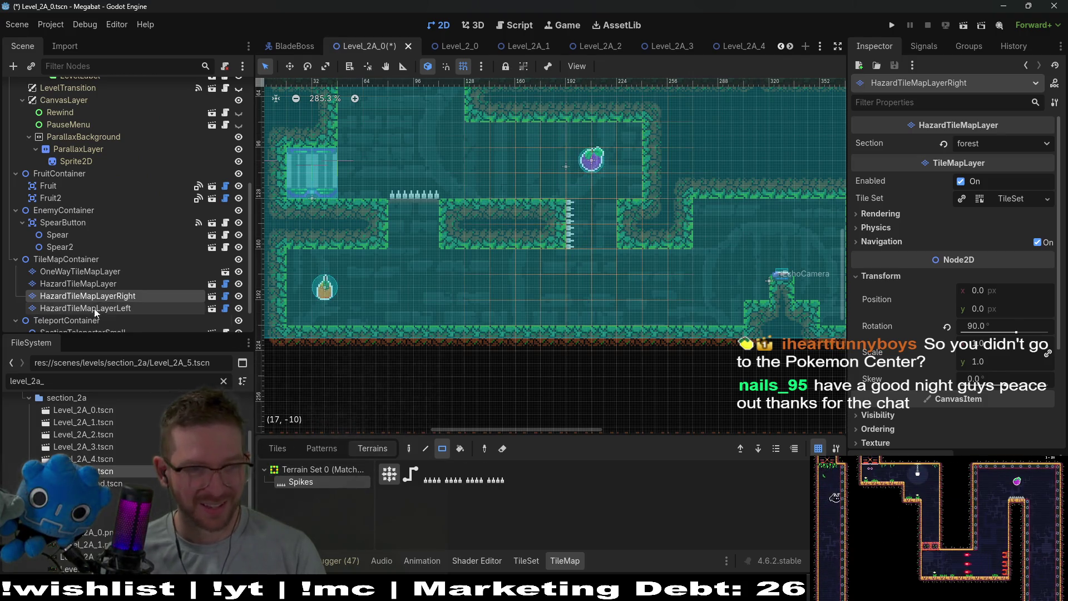
click(121, 309)
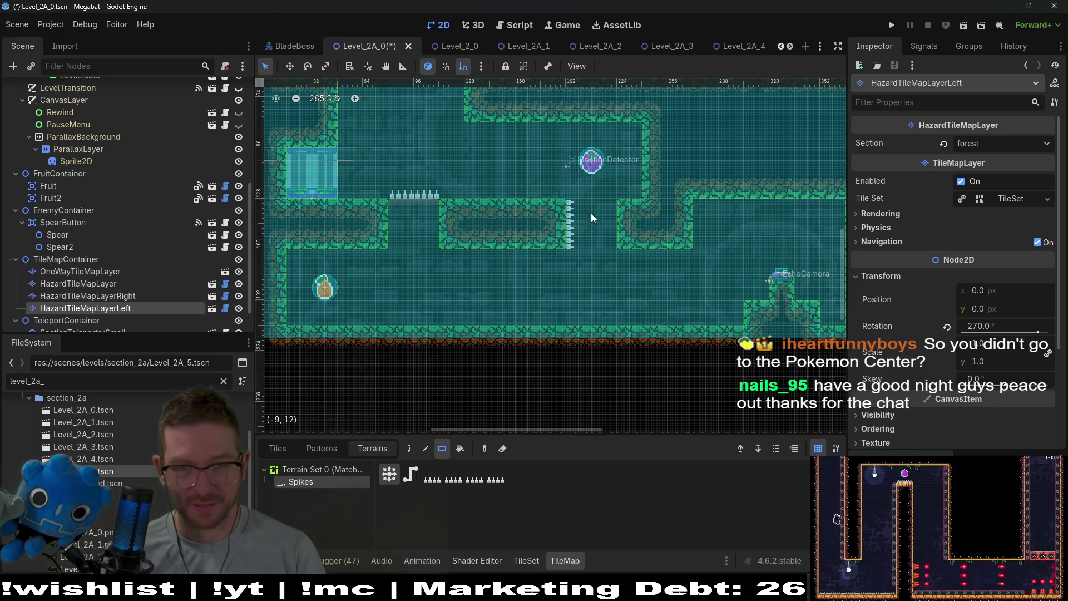
drag(587, 210, 586, 232)
- Paint a strip of FOREST terrain on WorldTileMapLayer and run the current scene
scroll(112, 167, up, 5)
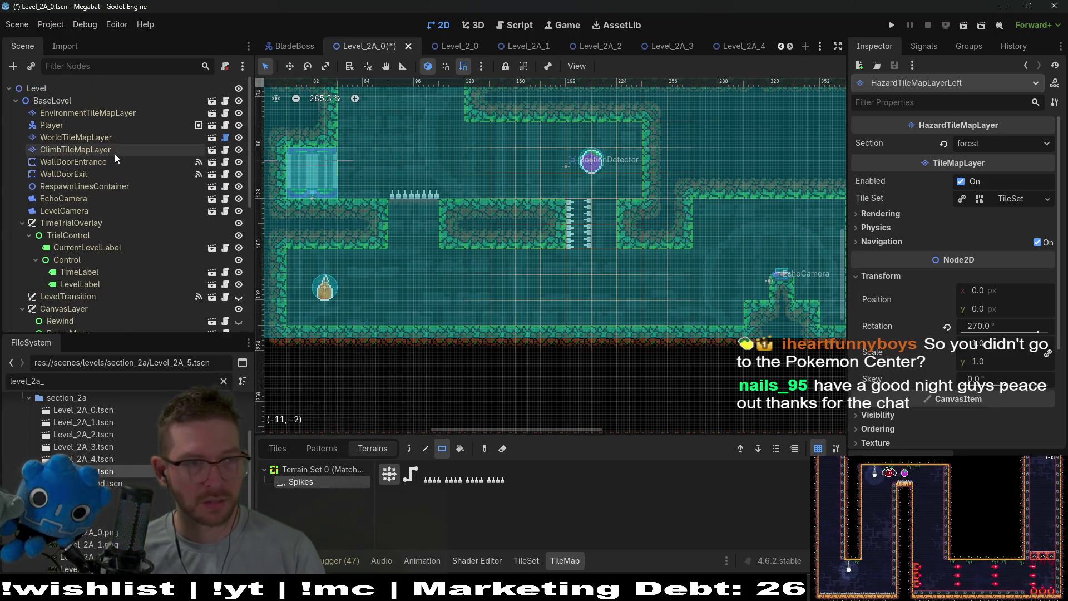
click(76, 137)
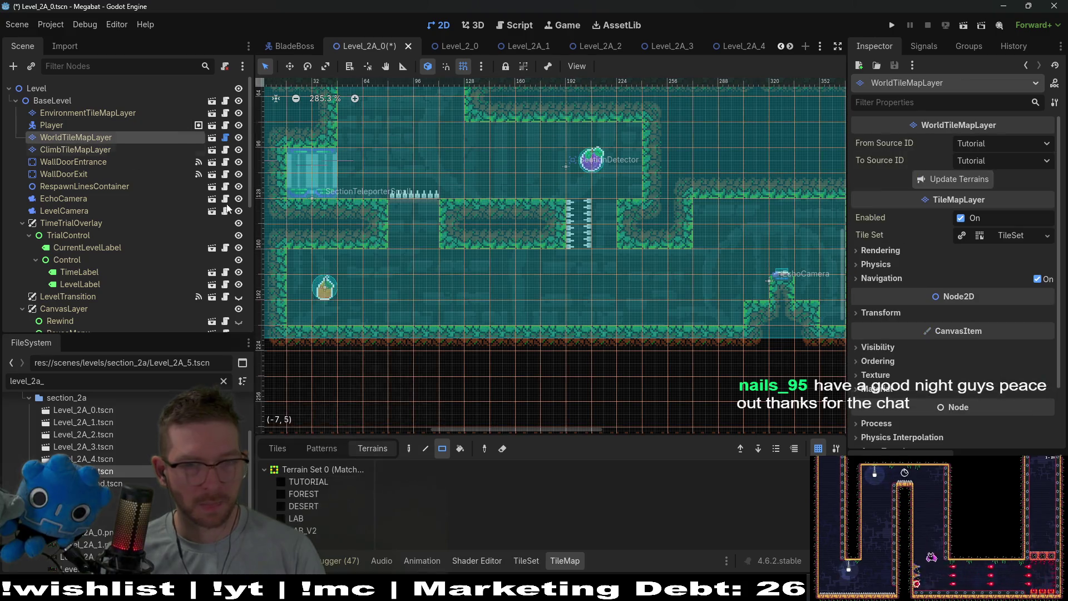
click(313, 495)
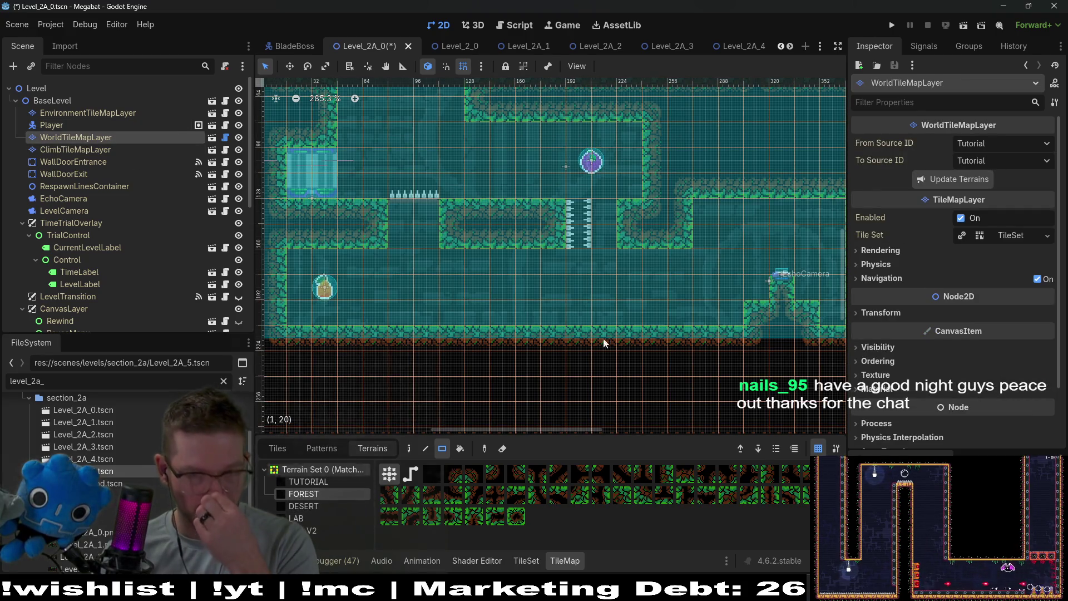
drag(604, 207, 610, 239)
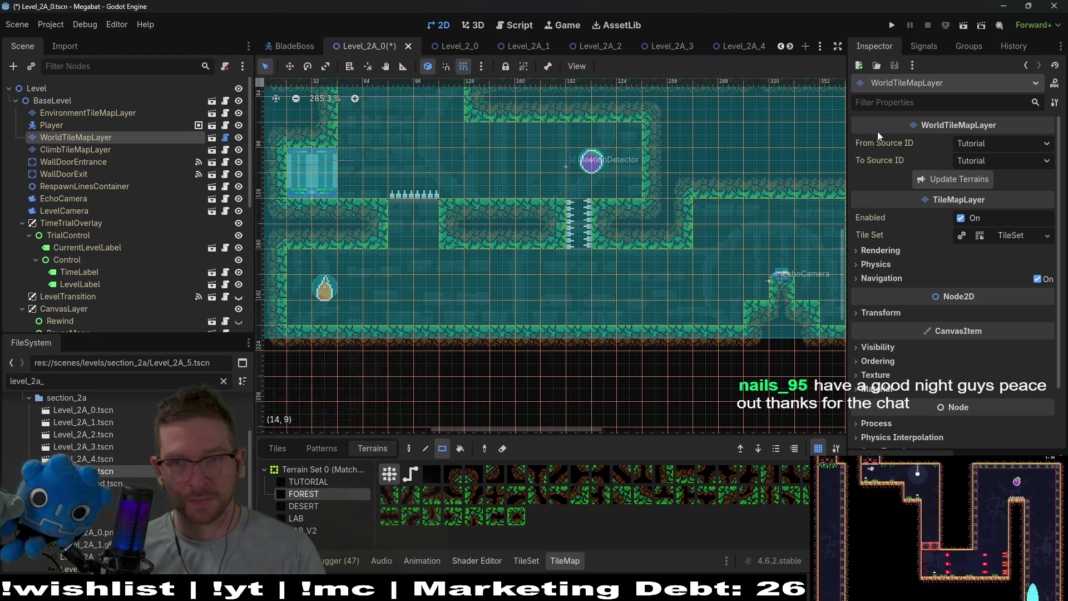
click(963, 27)
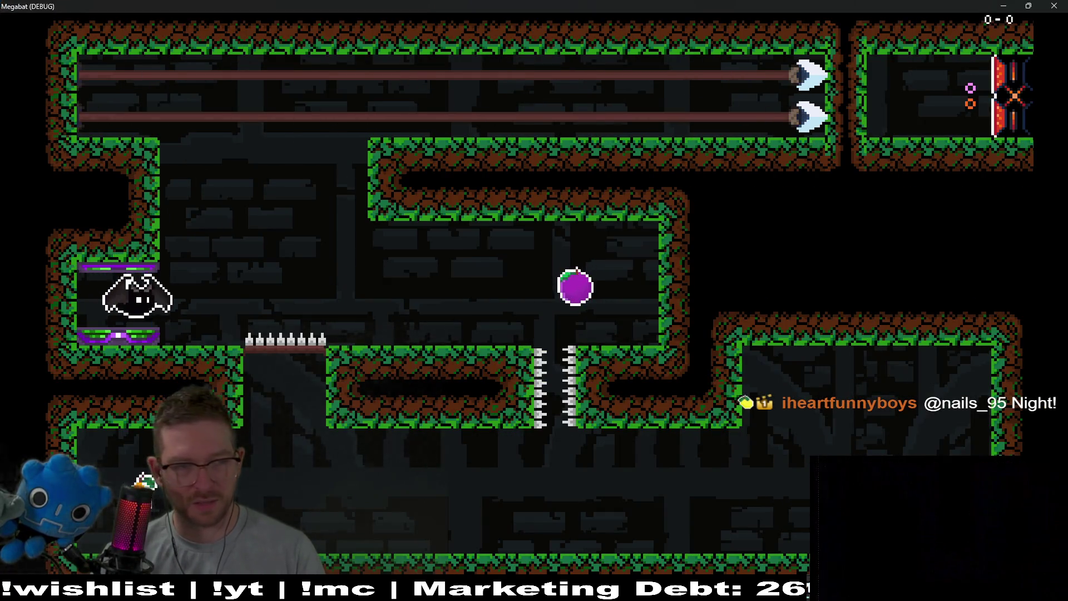
- Fly the bat from the spawn up to the plum over several attempts
key(Right)
key(space)
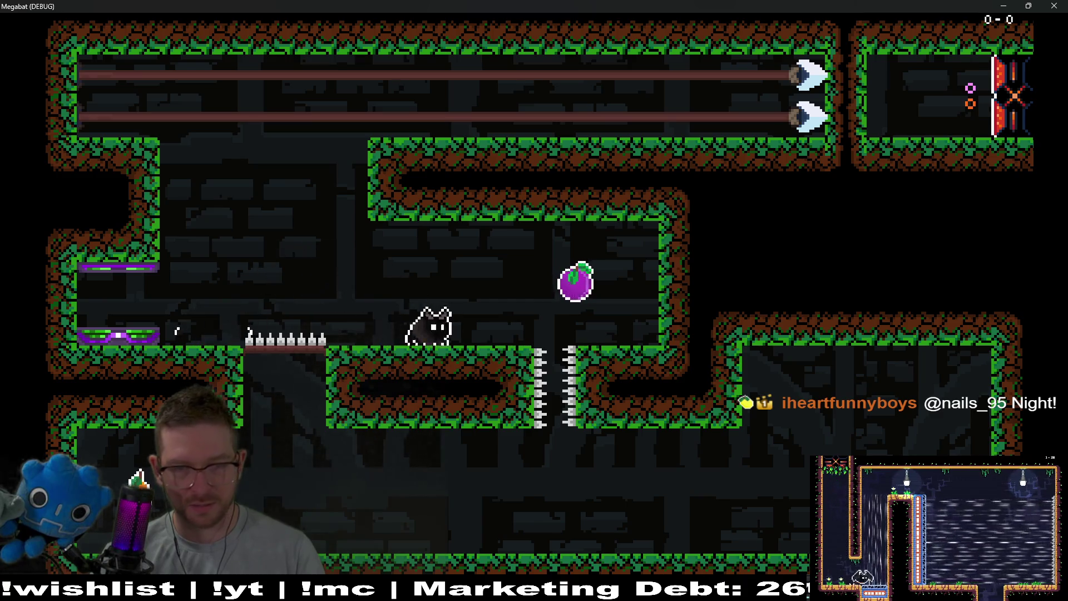
key(Right)
key(space)
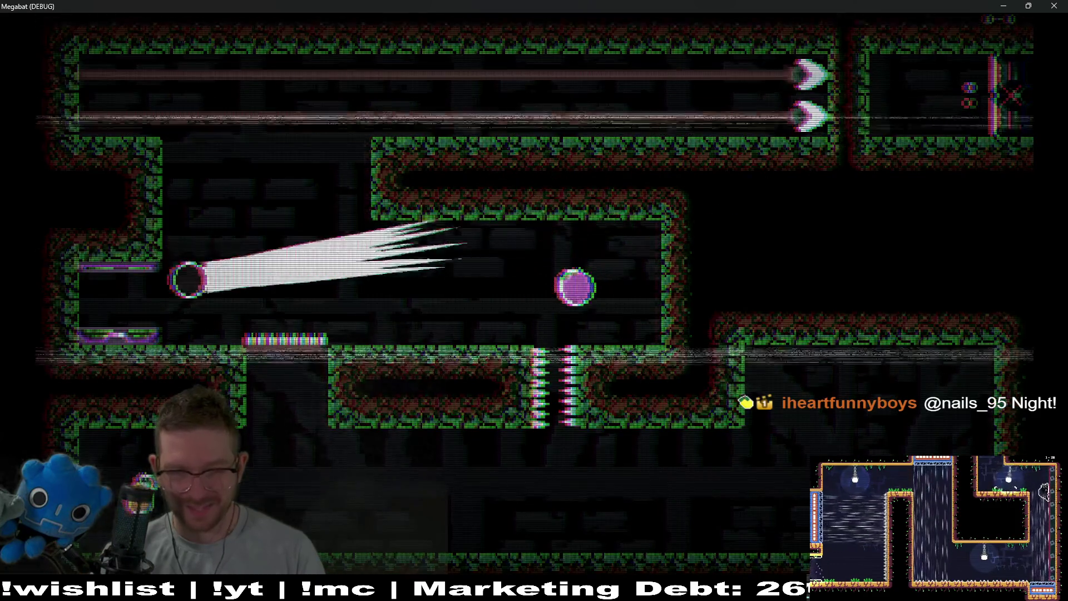
key(Right)
key(space)
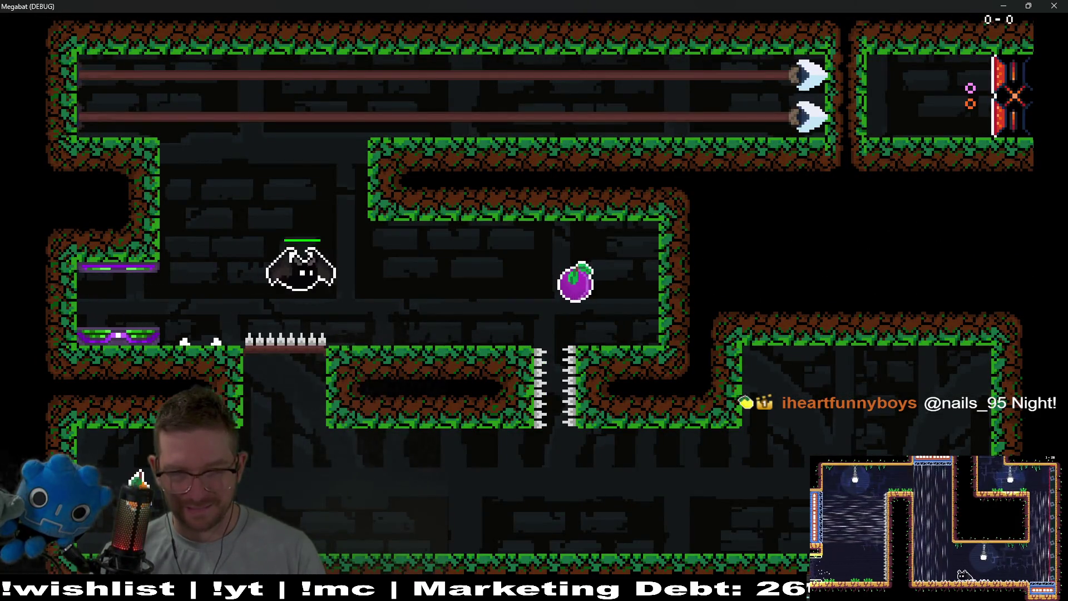
key(Right)
key(space)
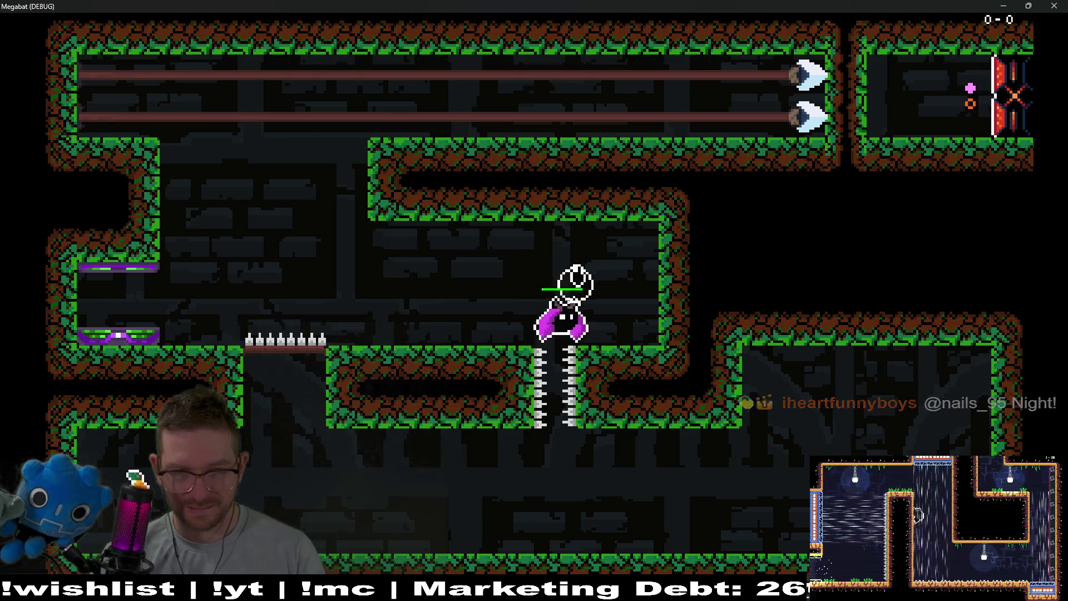
key(space)
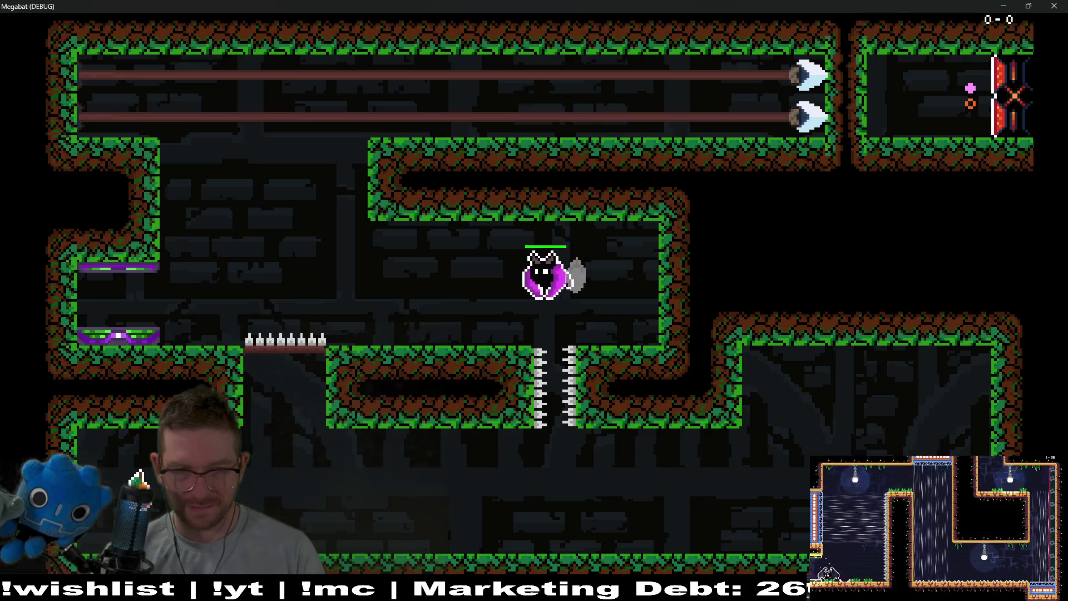
- Hover over the spiked gap, then fly from the respawn to eat the plum again
key(Left)
key(Right)
key(space)
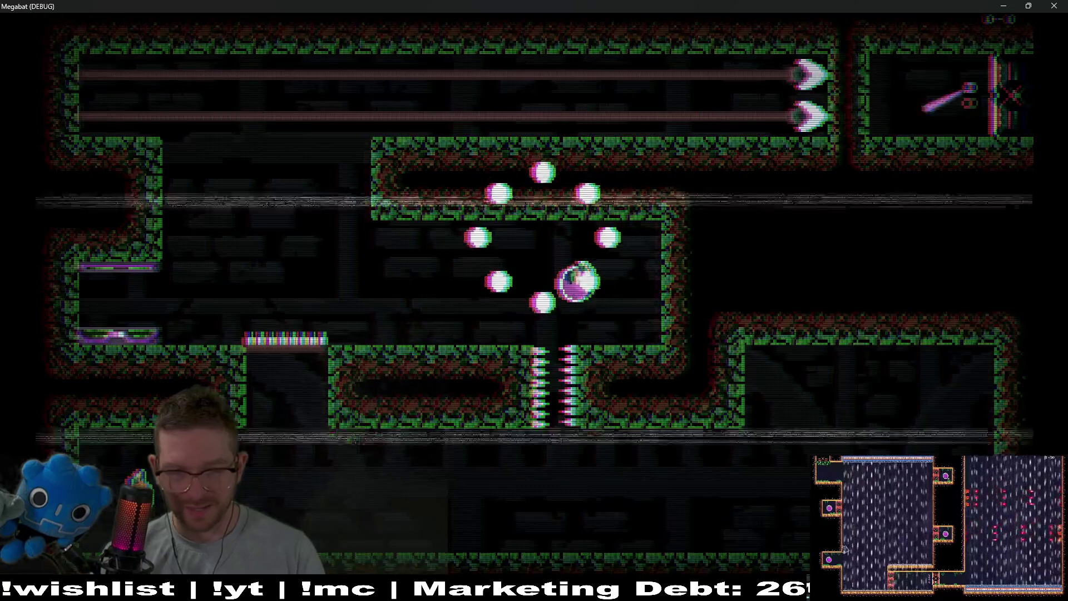
key(Right)
key(space)
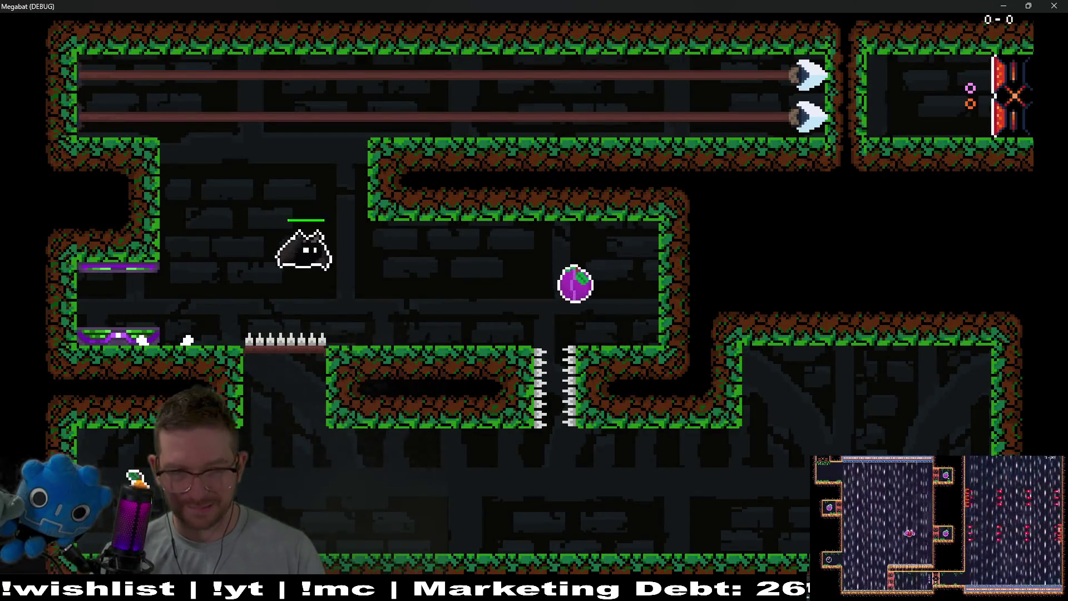
key(Right)
key(space)
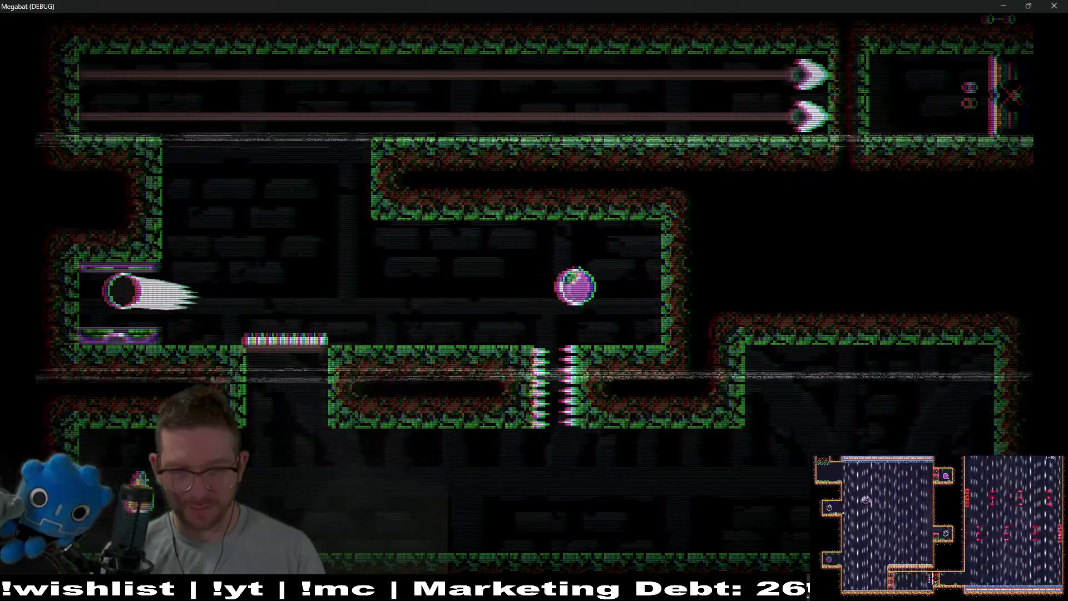
- Fly straight to the plum, drop through the spike gap, and close the game
key(Right)
key(space)
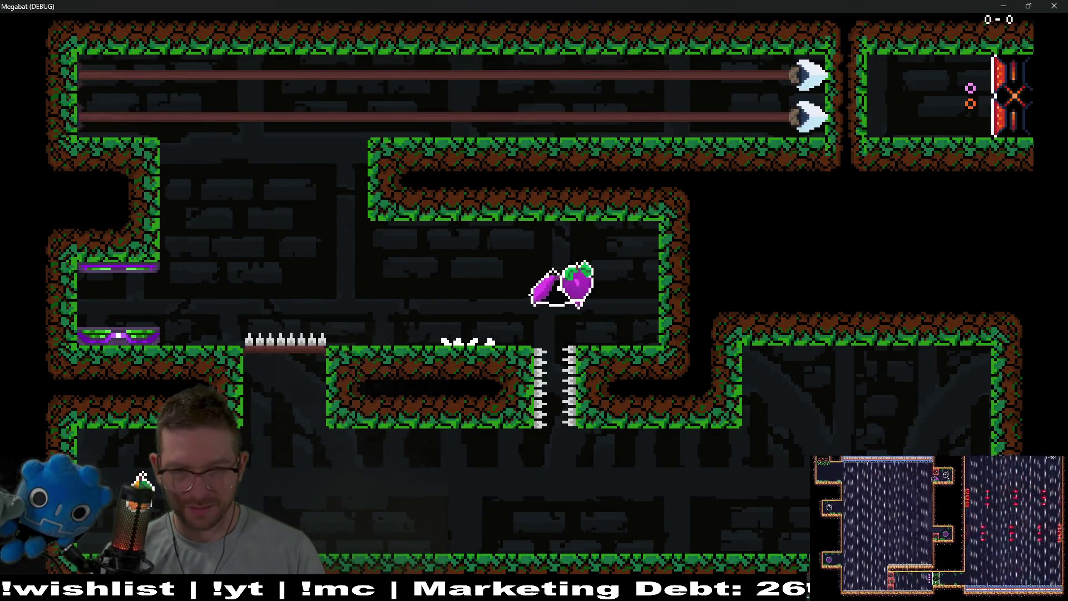
key(Down)
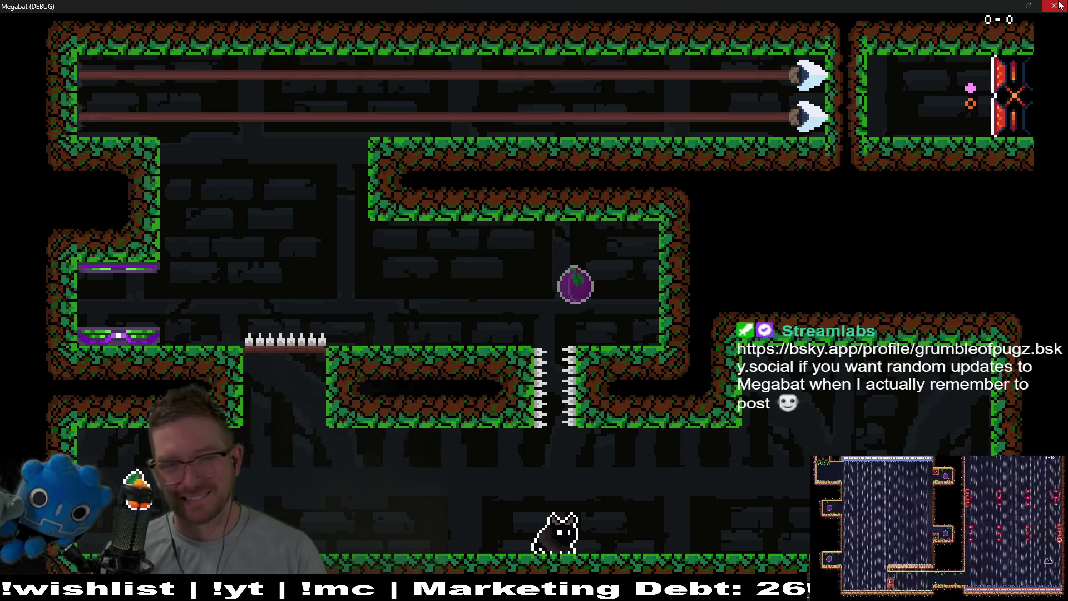
click(1054, 6)
scroll(559, 192, up, 5)
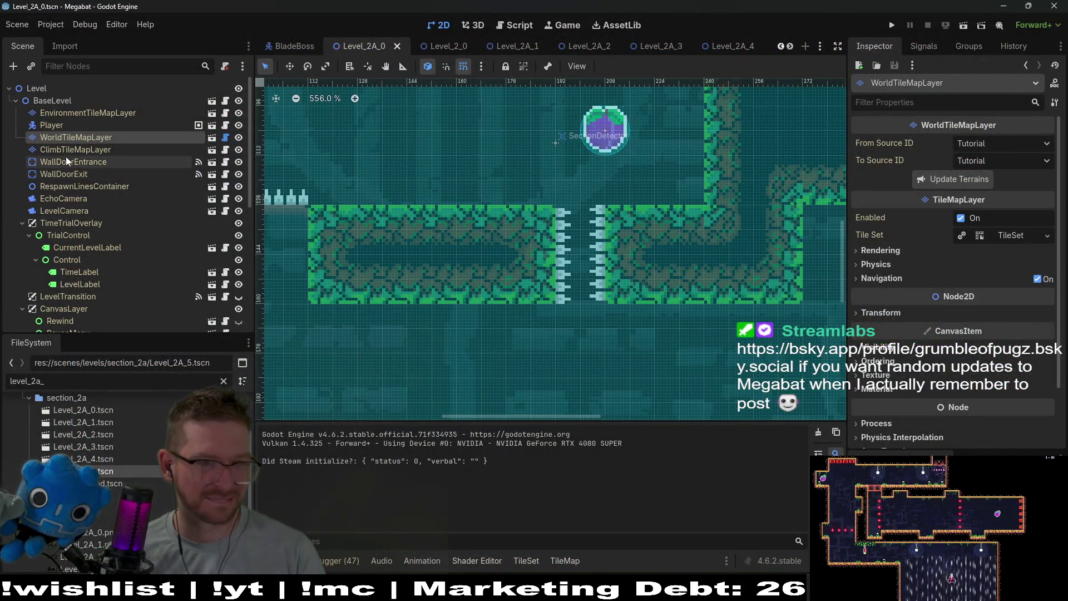
- Nudge the Dash fruit (Fruit2) slightly left above the spike gap and rerun the level
scroll(66, 156, down, 5)
click(53, 149)
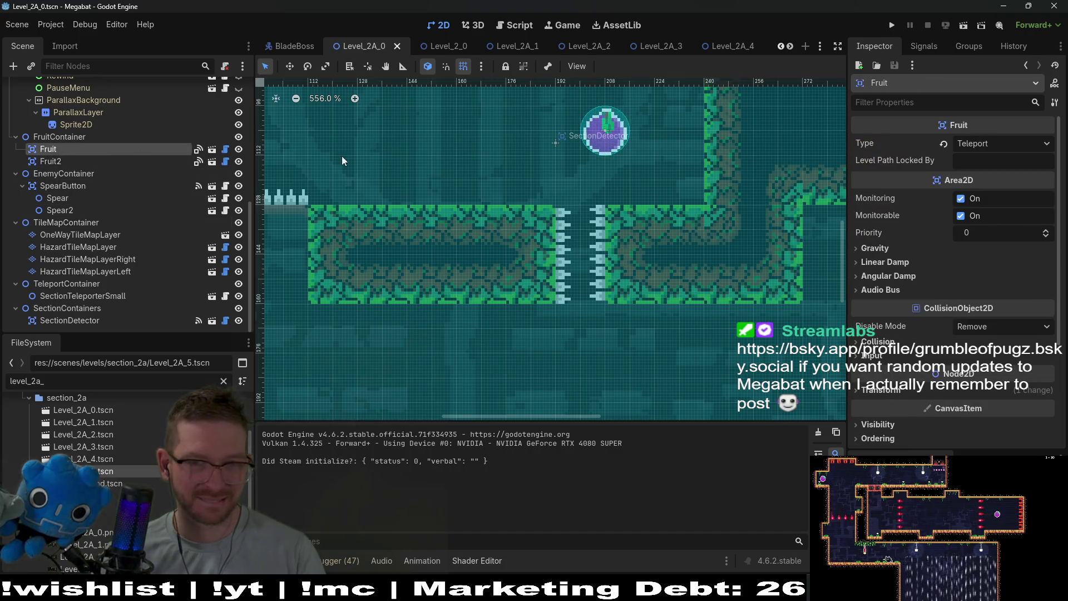
click(50, 161)
scroll(603, 112, up, 4)
drag(644, 126, 627, 125)
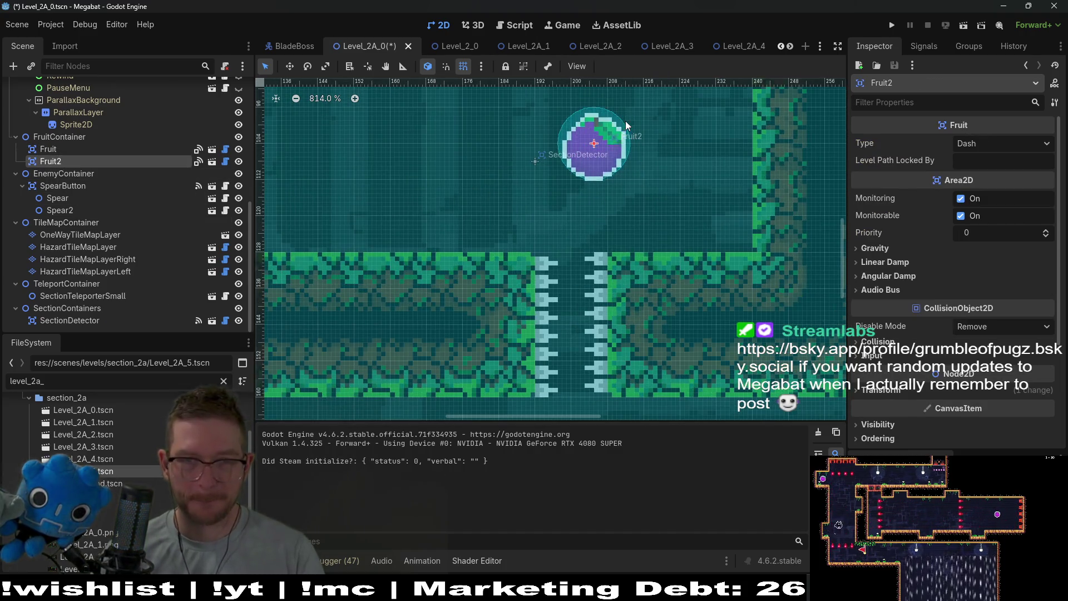
scroll(640, 234, down, 3)
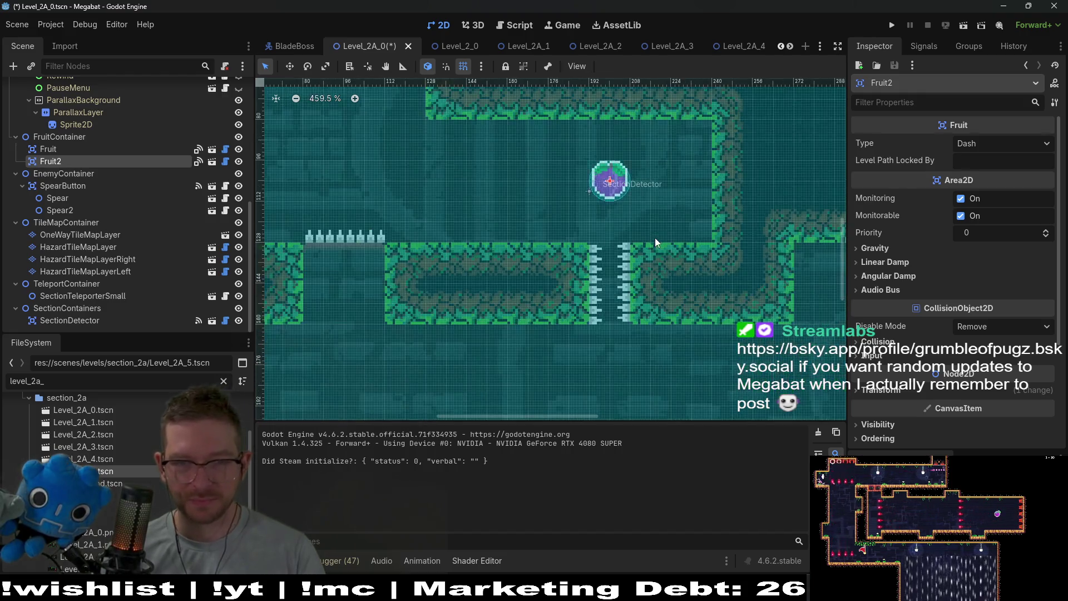
scroll(655, 238, down, 3)
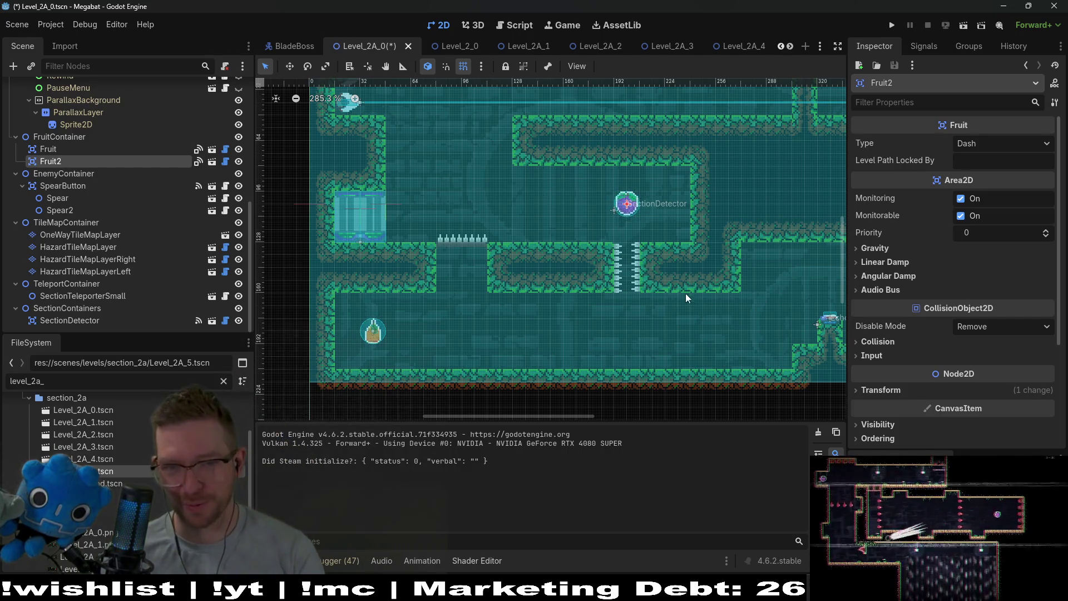
click(962, 26)
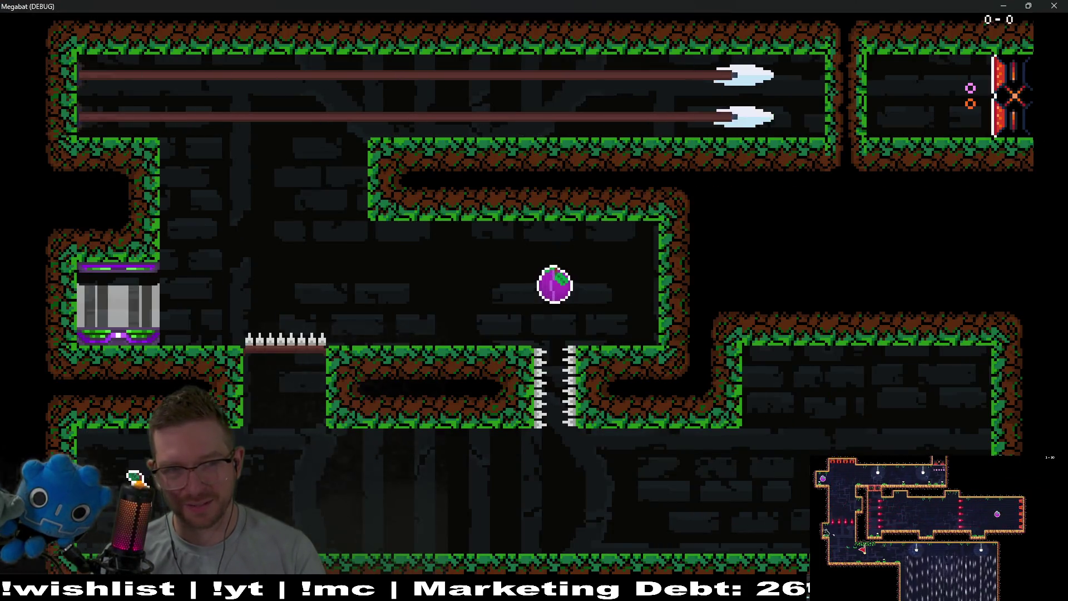
- Fly the bat from the spawn to the plum, then dive through the spiked shaft into the lower corridor
key(Right)
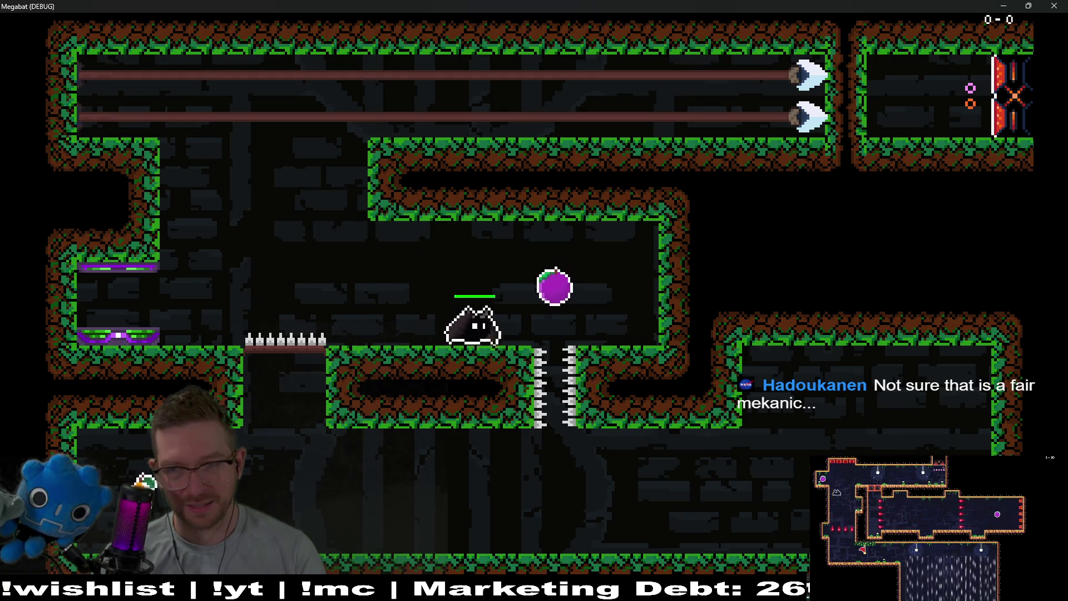
key(Up)
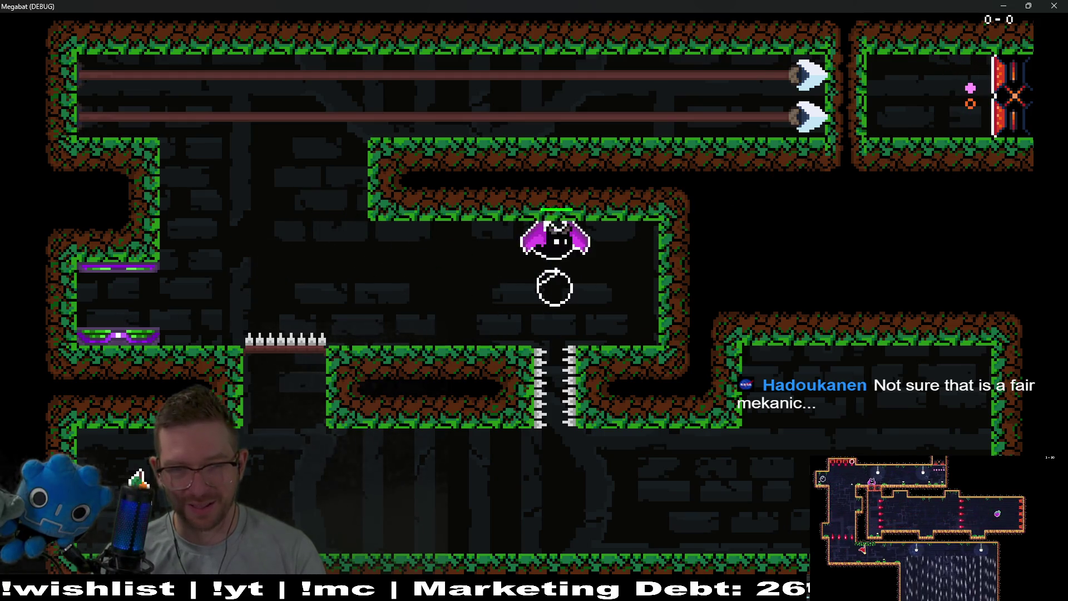
key(Down)
key(Left)
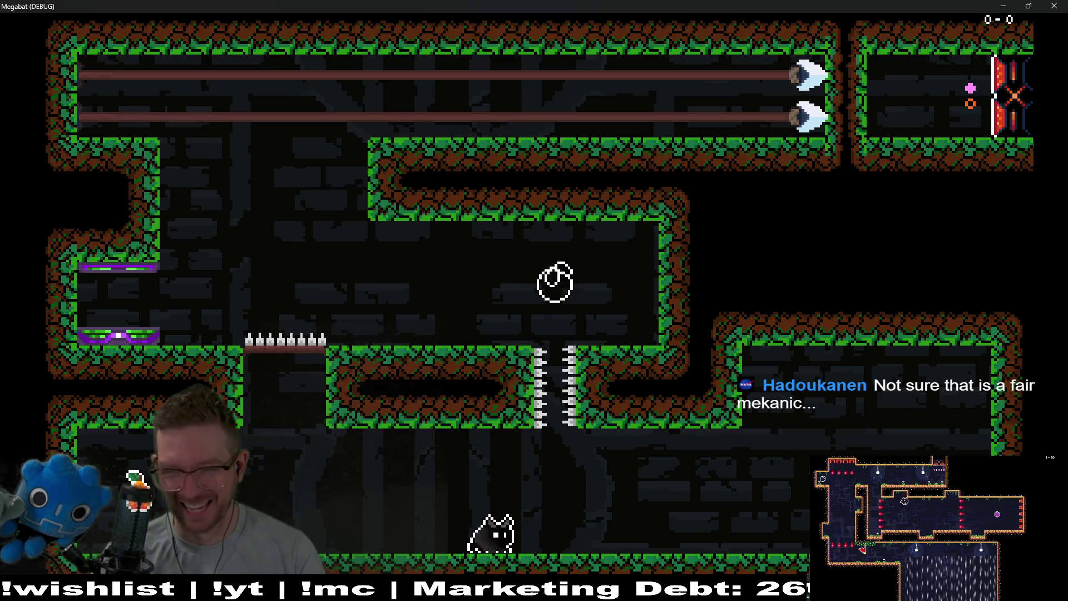
key(Right)
key(Up)
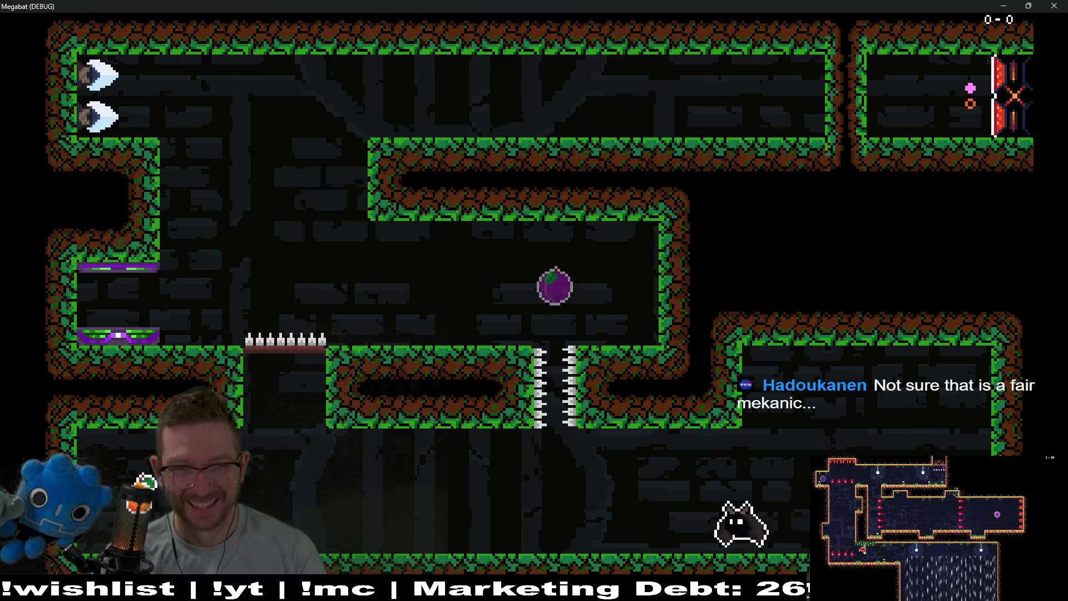
key(Left)
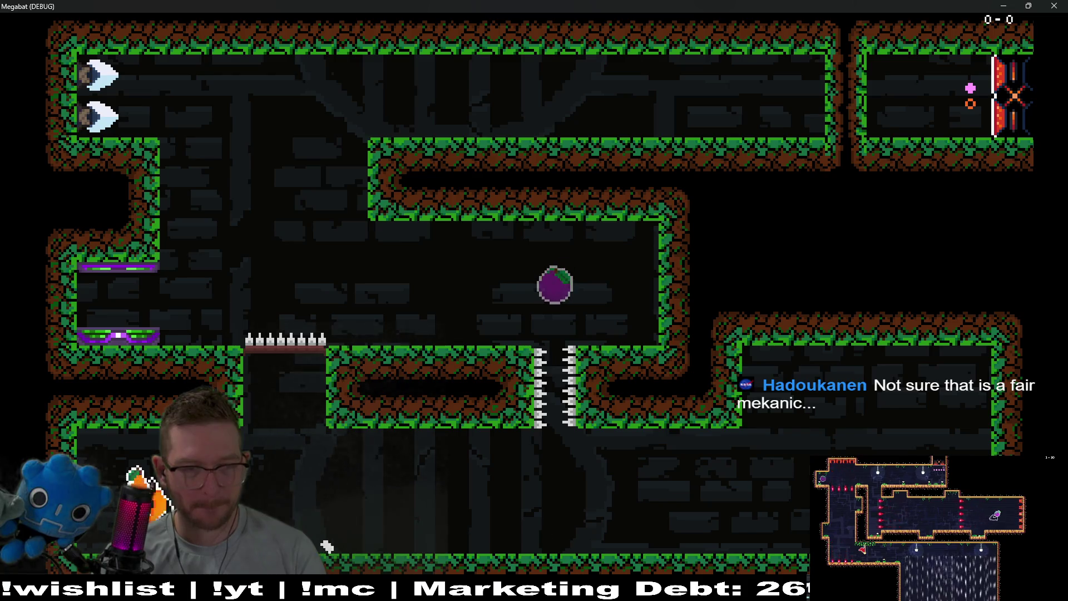
- Fly up to eat the regrown plum, then dash right along the top corridor to the gate chamber
key(Up)
key(Right)
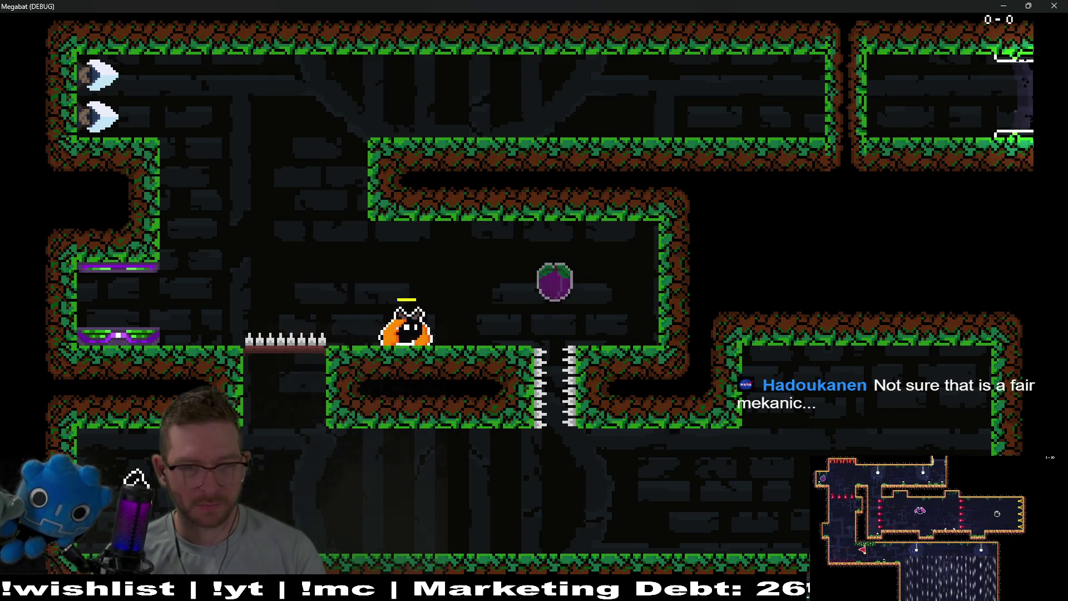
key(Left)
key(Up)
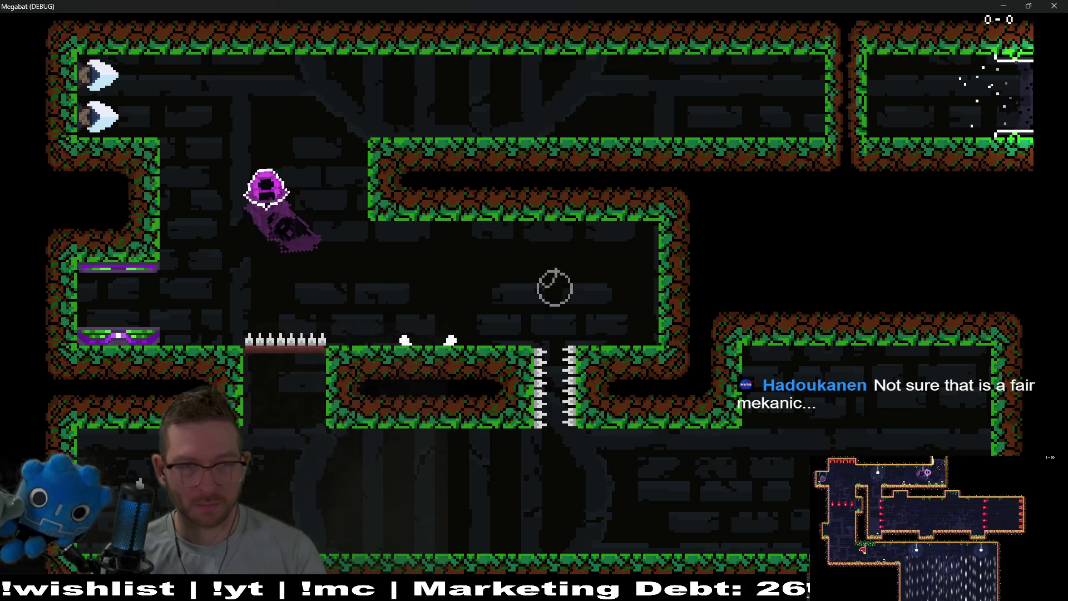
key(Right)
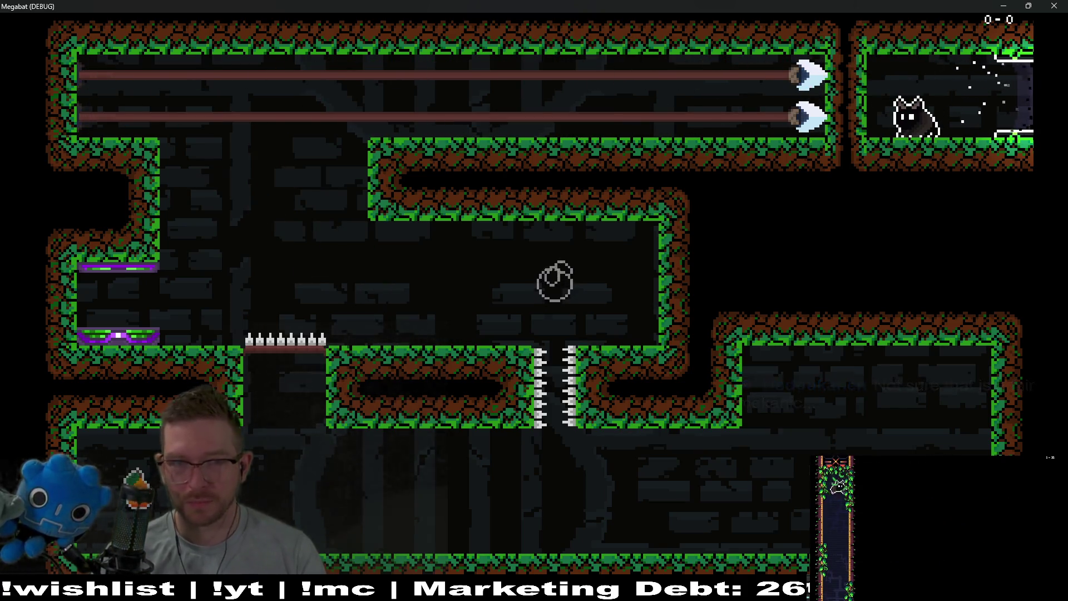
- Close the debug game and paint a 2x2 FOREST terrain block on the WorldTileMapLayer ceiling
click(1059, 6)
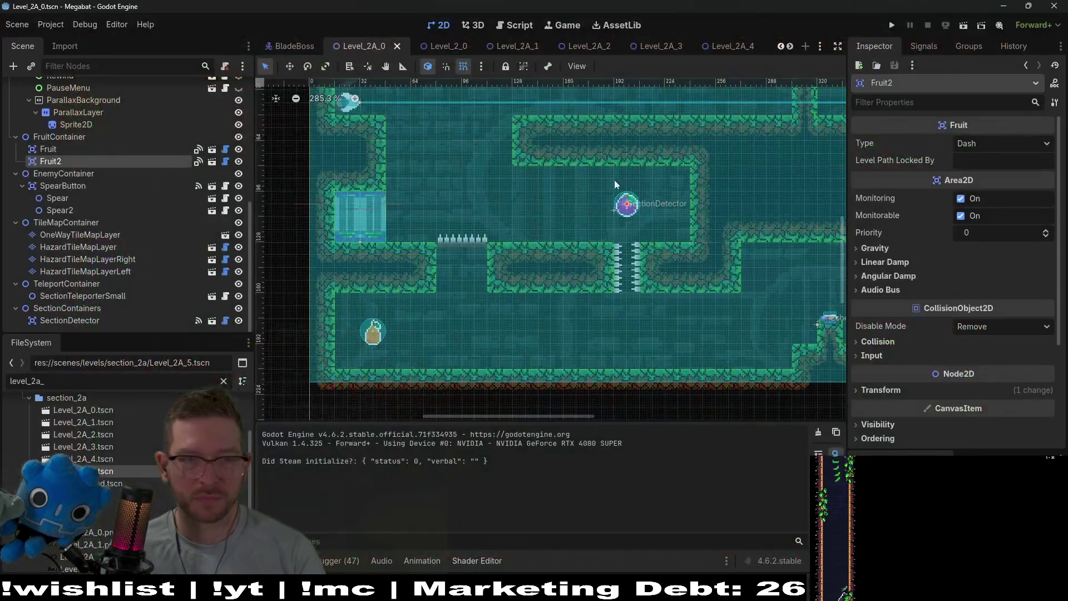
scroll(149, 162, up, 10)
click(68, 136)
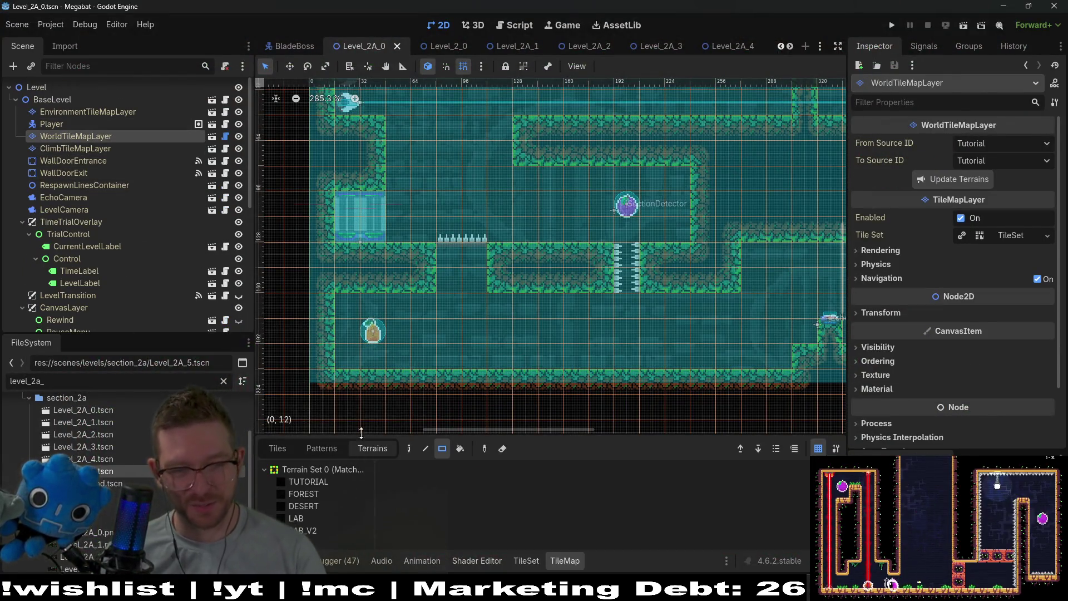
click(312, 493)
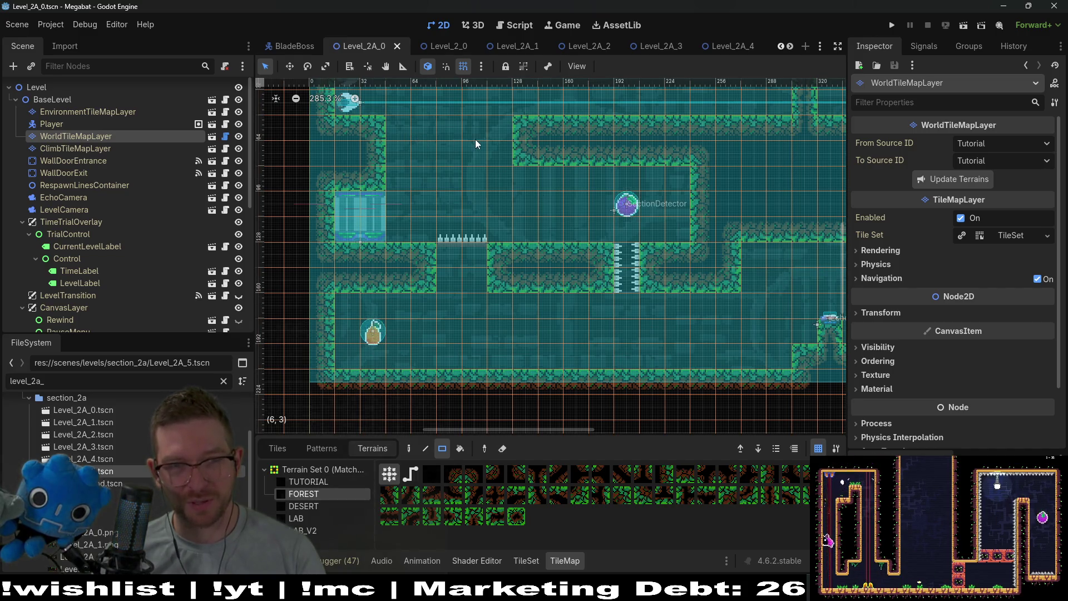
mouse_move(474, 134)
mouse_down()
mouse_move(496, 152)
mouse_move(459, 163)
mouse_up()
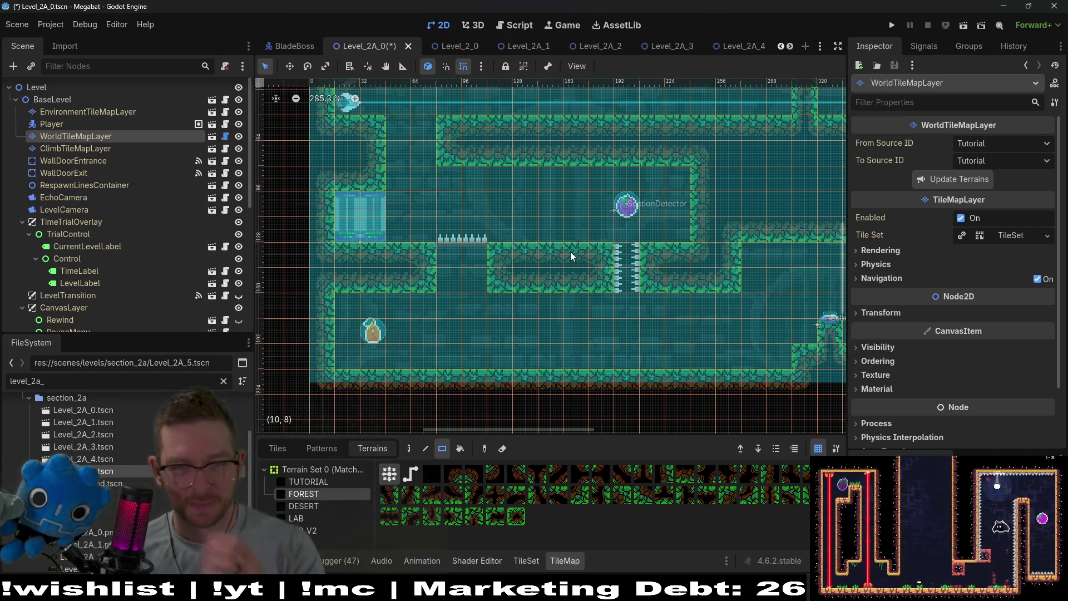
- Reshape the walls with forest terrain: extend the right wall, open the floor, and fill blocks near the door and spikes
mouse_move(571, 258)
mouse_down()
mouse_move(583, 322)
mouse_move(512, 388)
mouse_up()
drag(646, 342, 646, 291)
scroll(645, 291, down, 3)
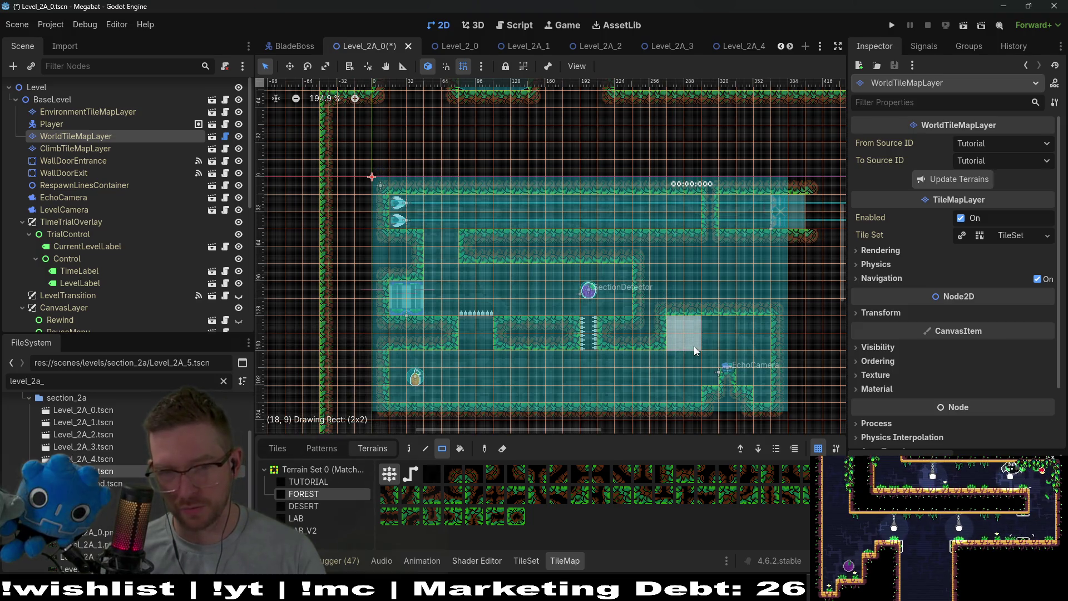
drag(638, 271, 660, 292)
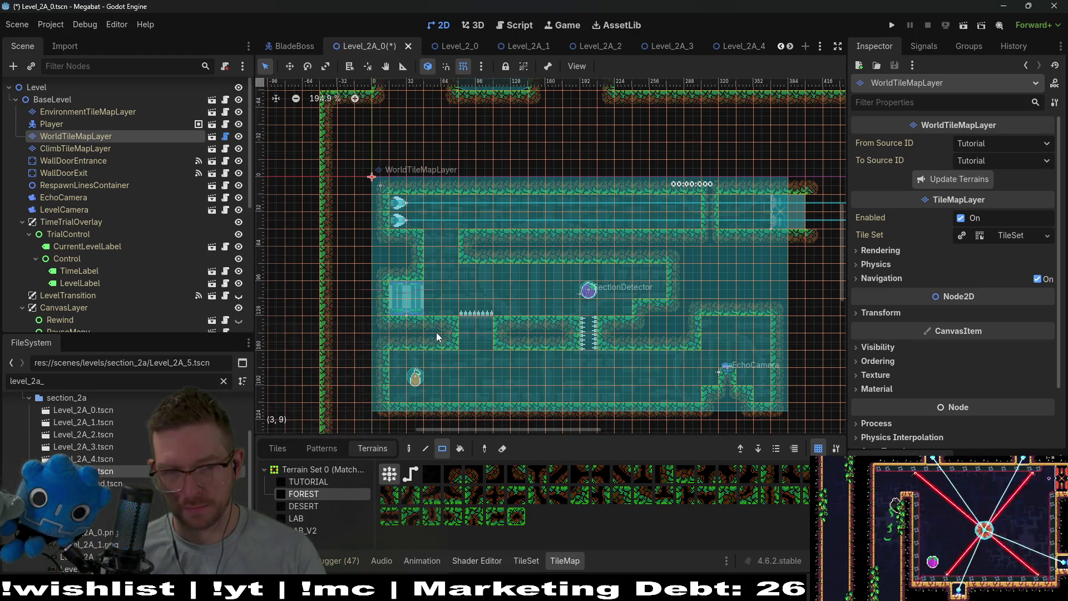
drag(437, 337, 462, 339)
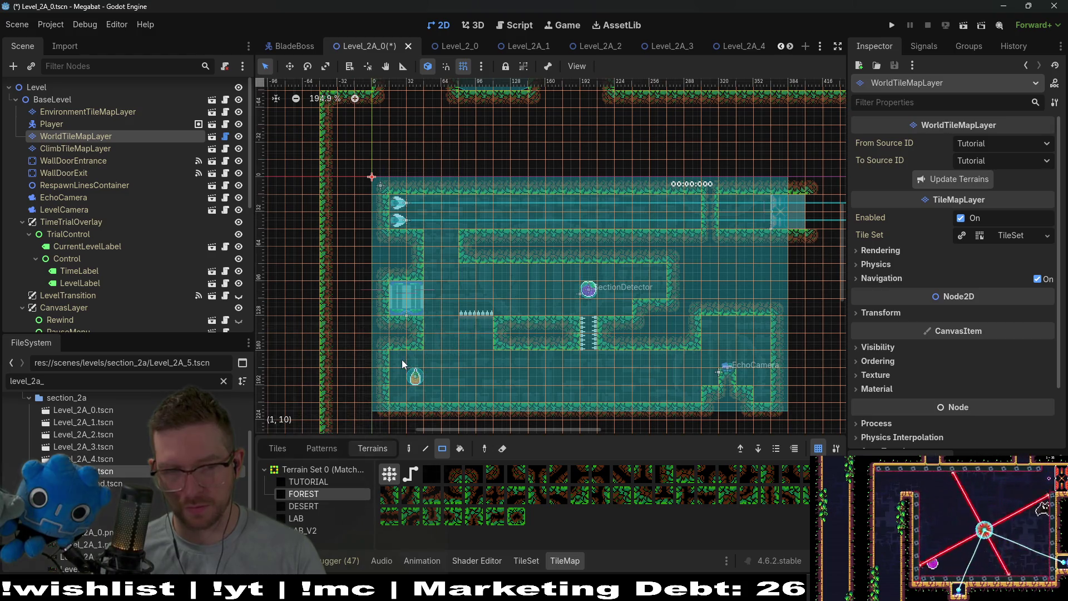
drag(403, 362, 433, 390)
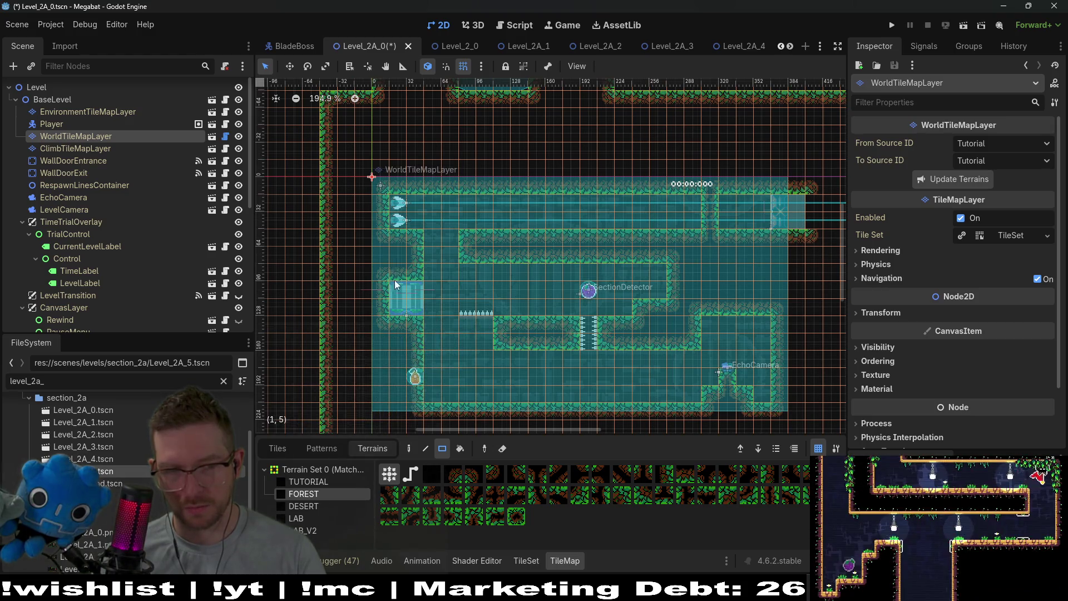
drag(395, 279, 409, 315)
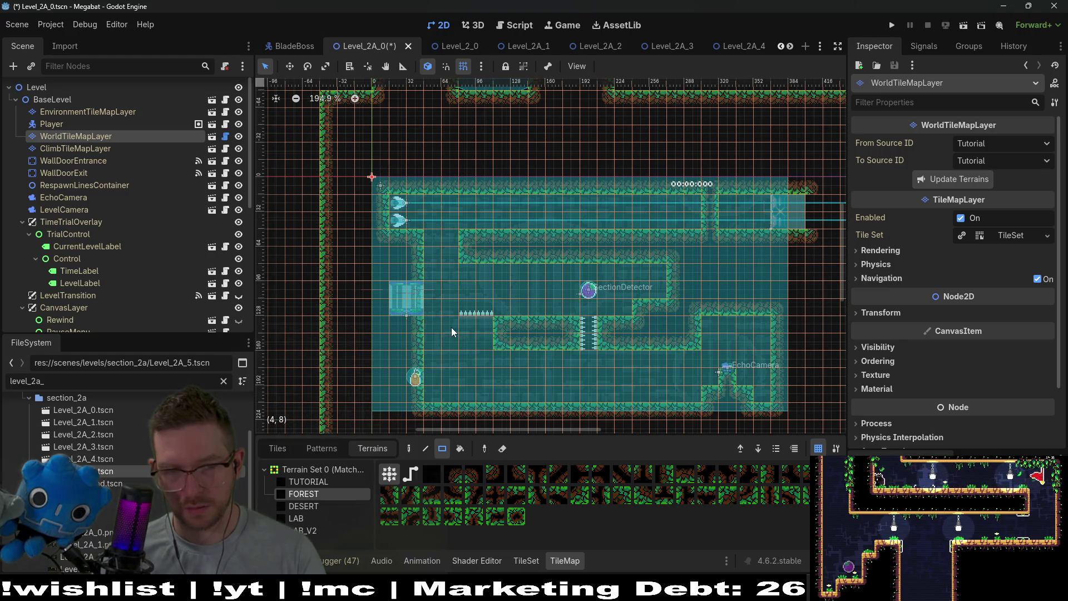
drag(472, 326, 488, 344)
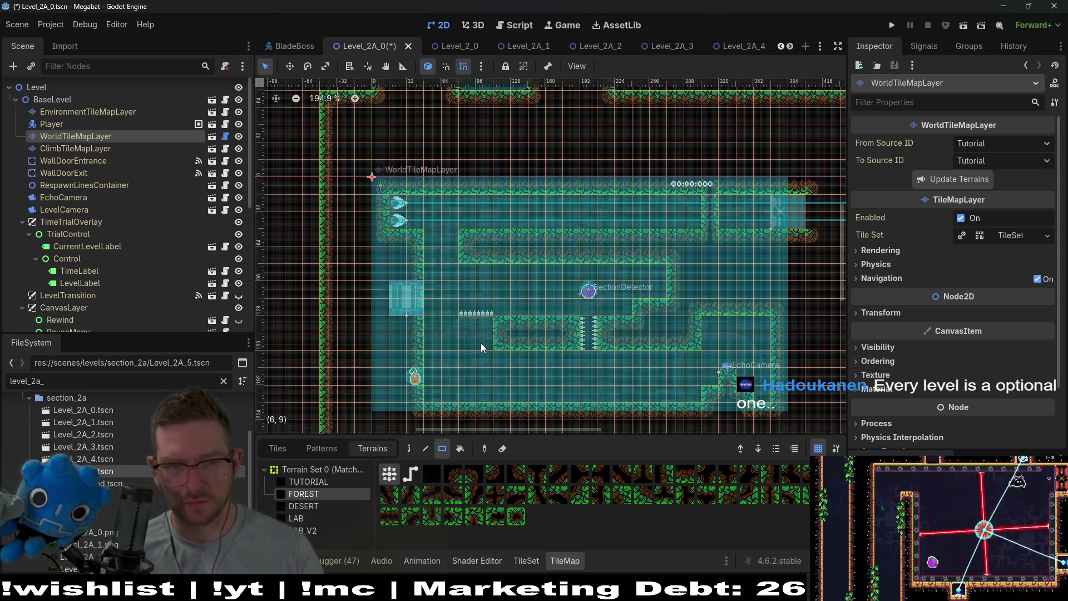
- Undo the recent terrain edits and save Level_2A_0
key(ctrl+z)
key(ctrl+z)
key(ctrl+z)
key(ctrl+z)
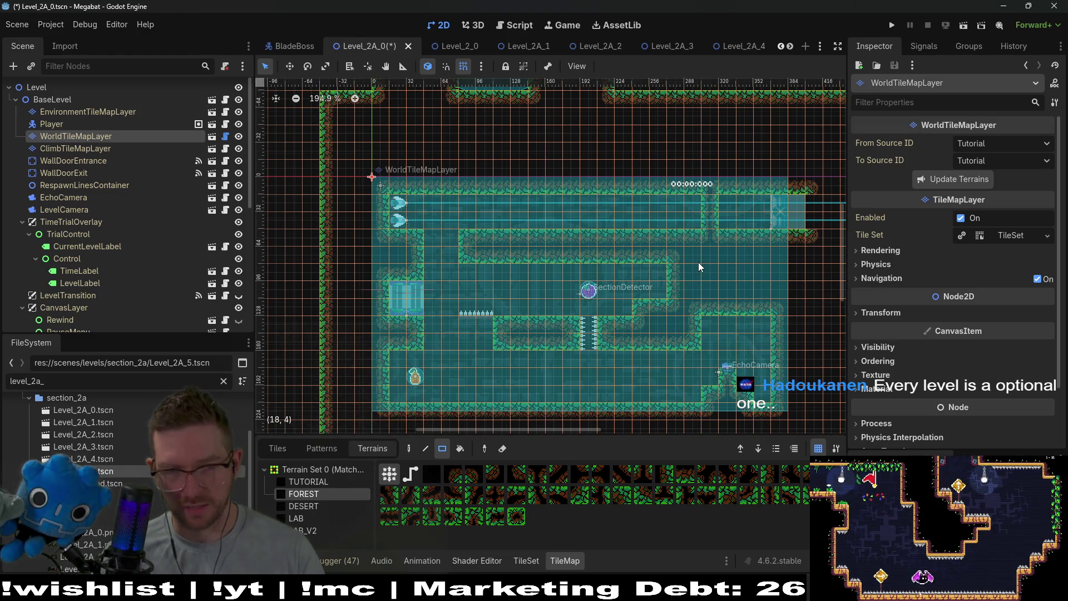
key(ctrl+z)
key(ctrl+z)
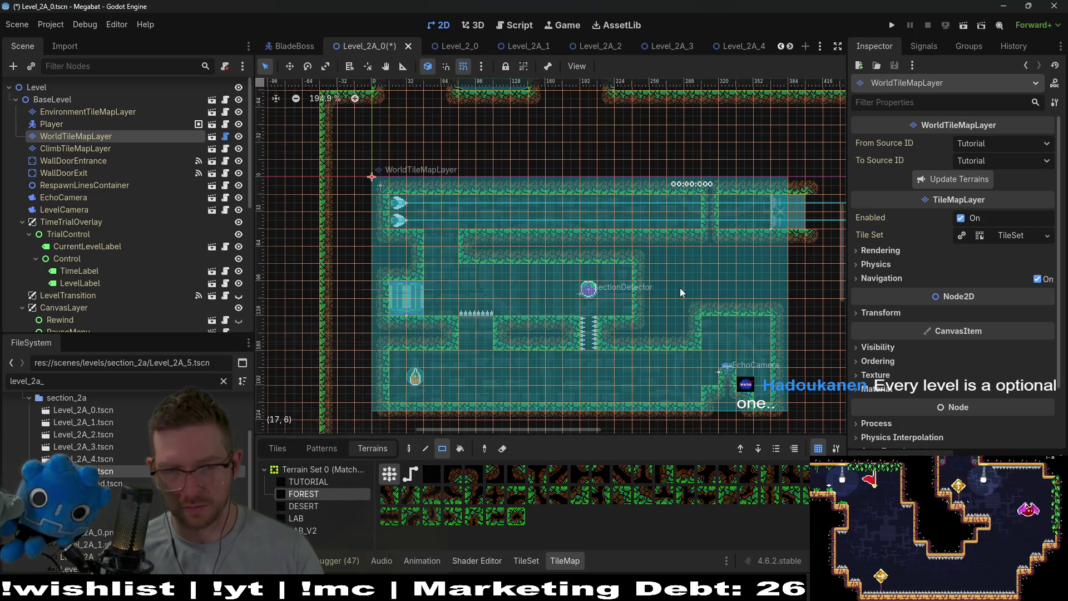
key(ctrl+s)
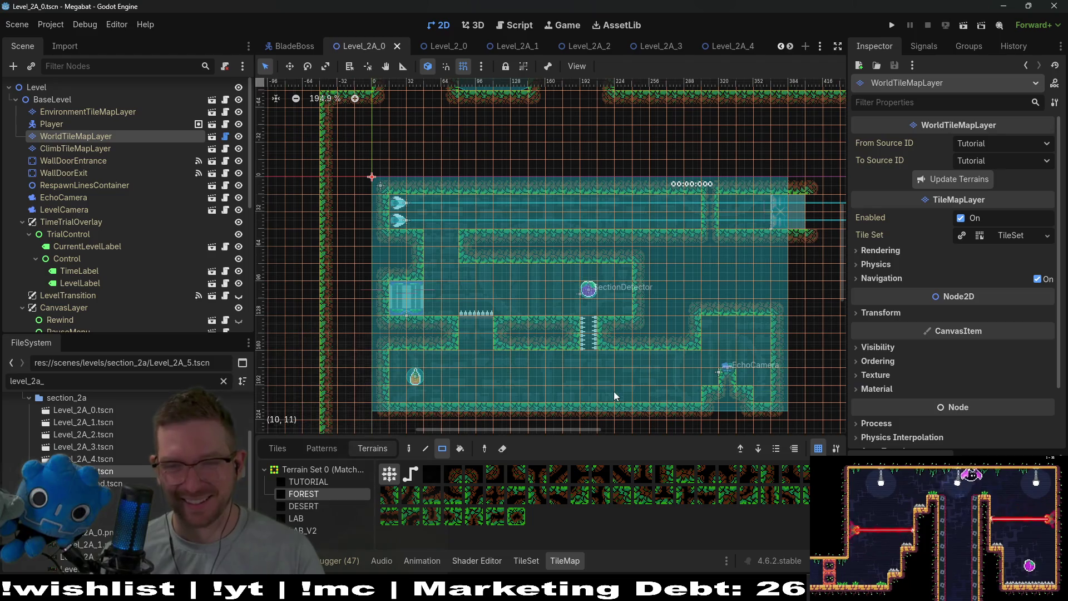
- Zoom in and paint forest terrain at the corner of the right-hand wall step
scroll(556, 342, up, 4)
scroll(555, 342, down, 8)
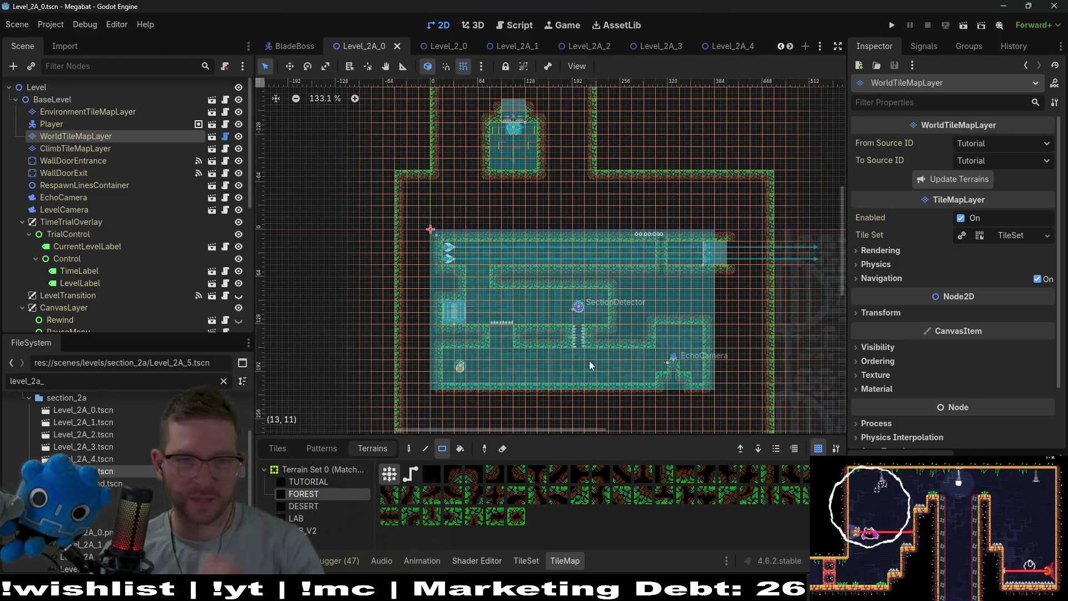
scroll(569, 297, up, 4)
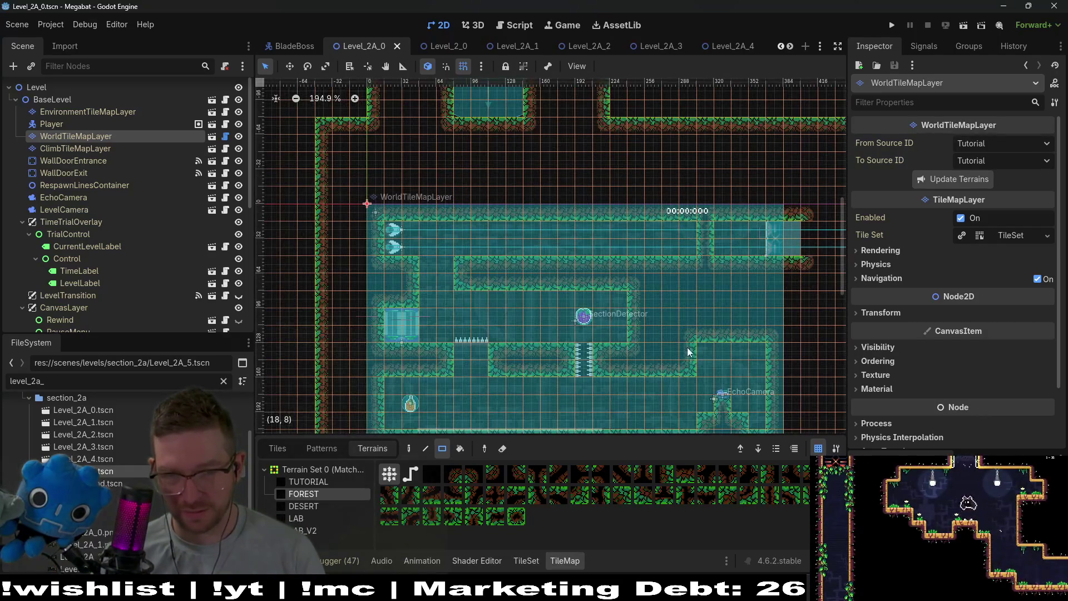
scroll(688, 351, up, 4)
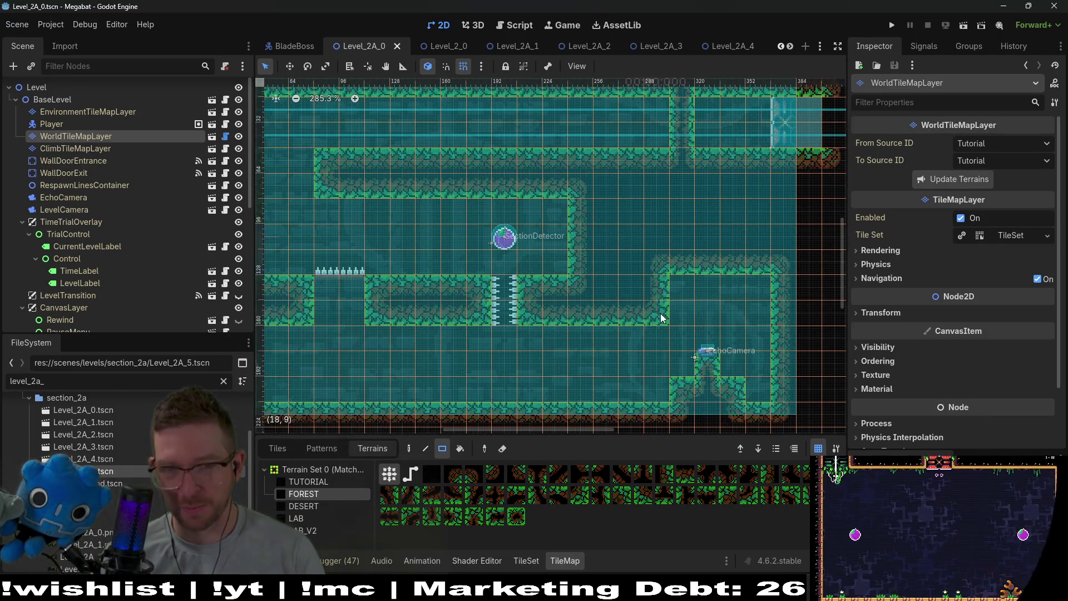
click(662, 317)
- Run Level_2A_0 as the current scene to playtest it
scroll(657, 296, down, 3)
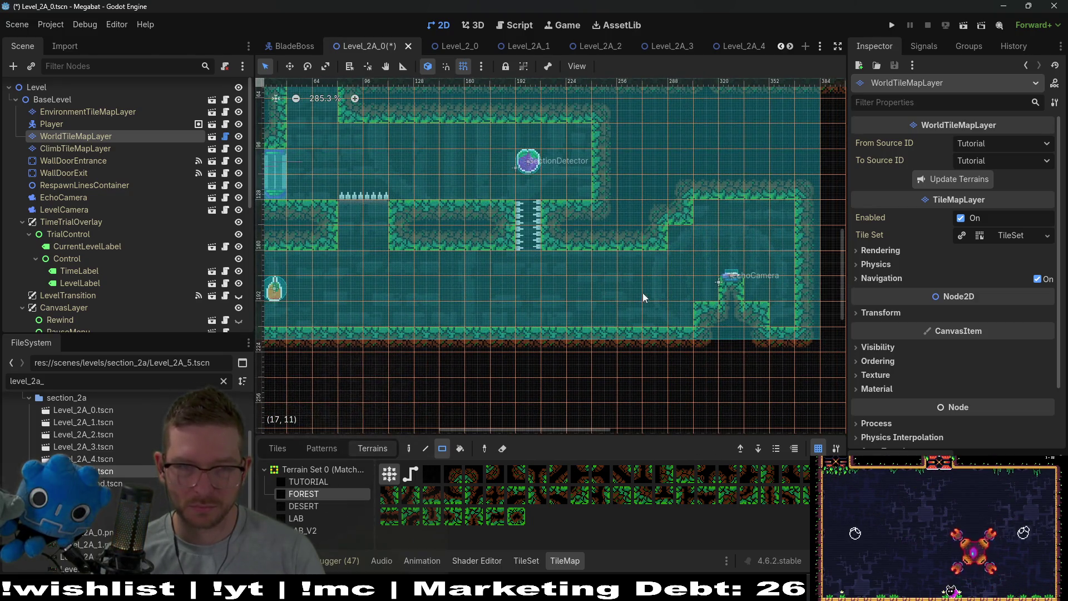
scroll(643, 293, left, 5)
scroll(642, 293, up, 6)
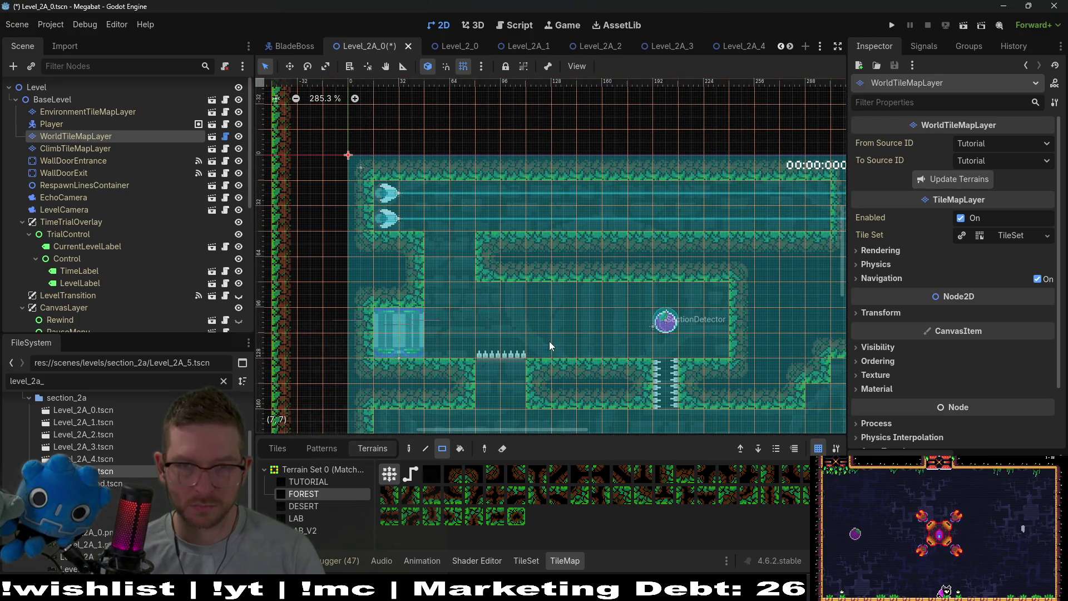
scroll(560, 277, down, 3)
scroll(560, 276, right, 2)
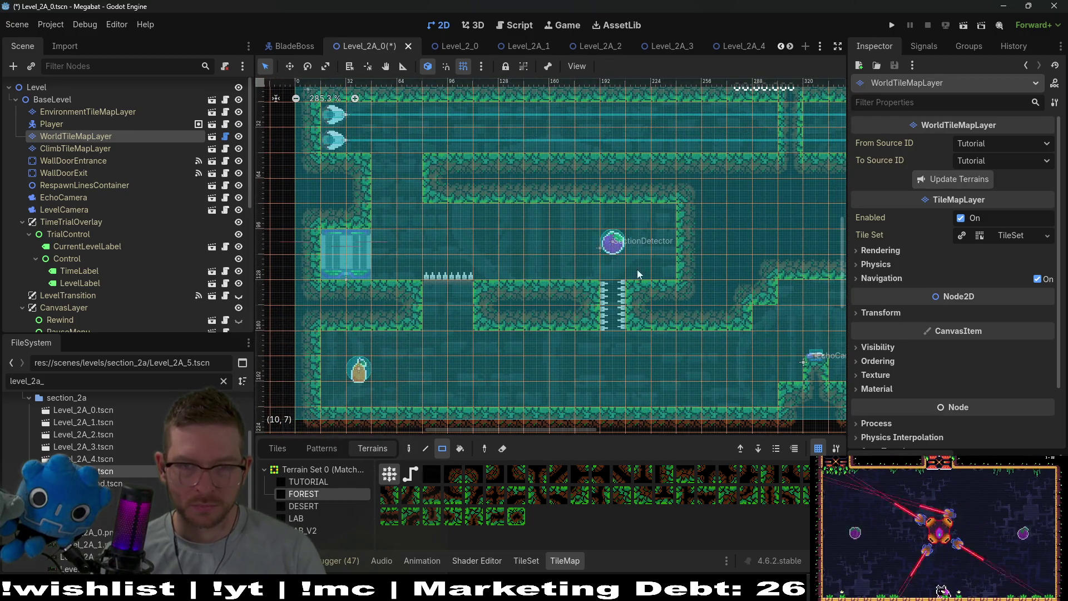
scroll(513, 312, right, 6)
scroll(513, 312, up, 2)
scroll(513, 312, left, 4)
scroll(513, 312, down, 2)
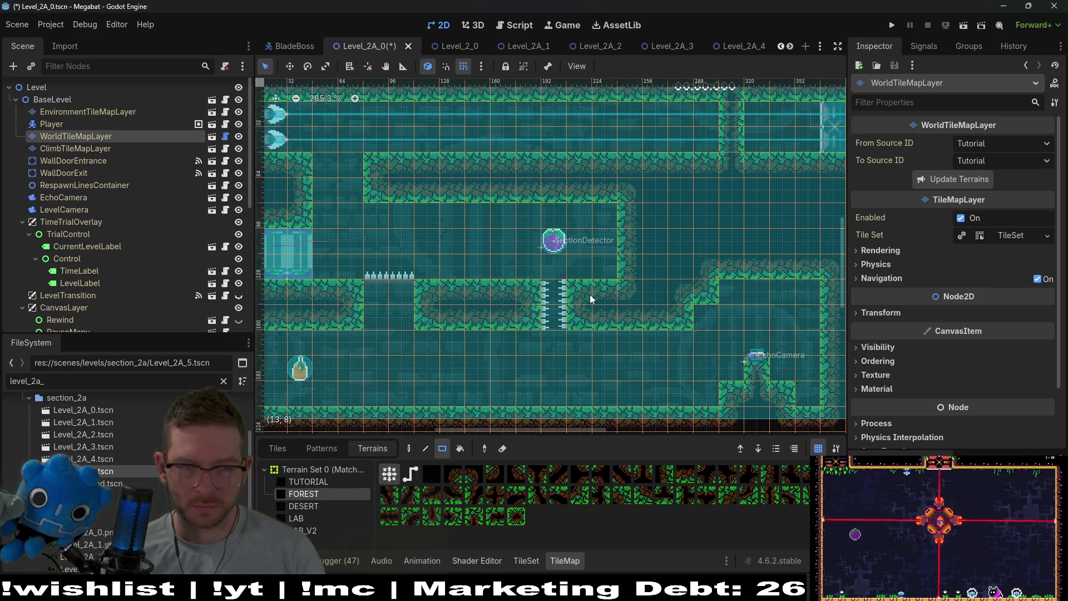
click(964, 31)
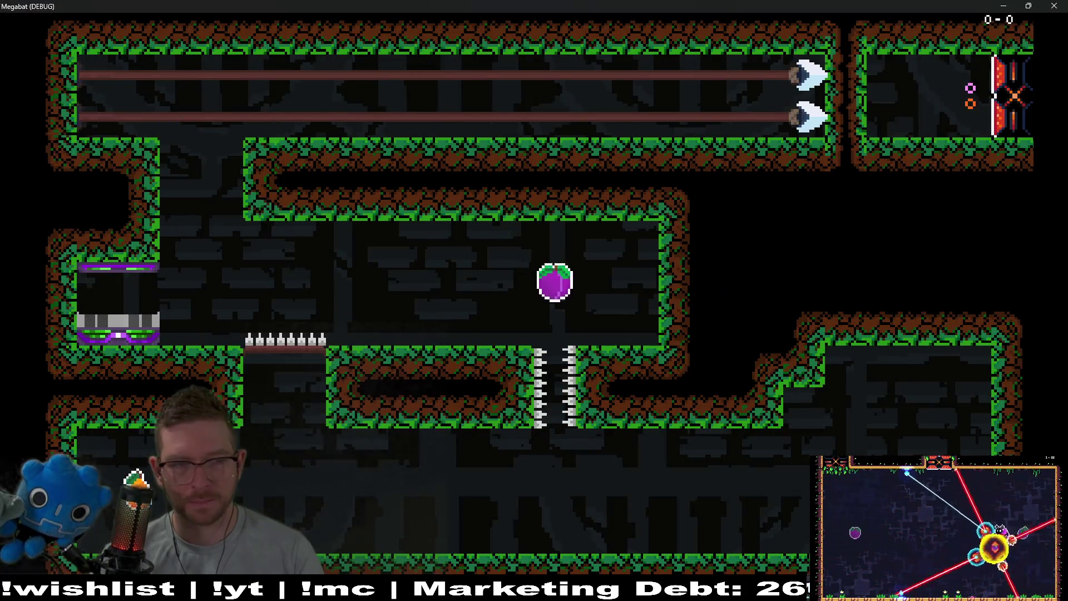
- Launch the bat from its pod, drop down to eat the plum and weave past the spikes
key(Right)
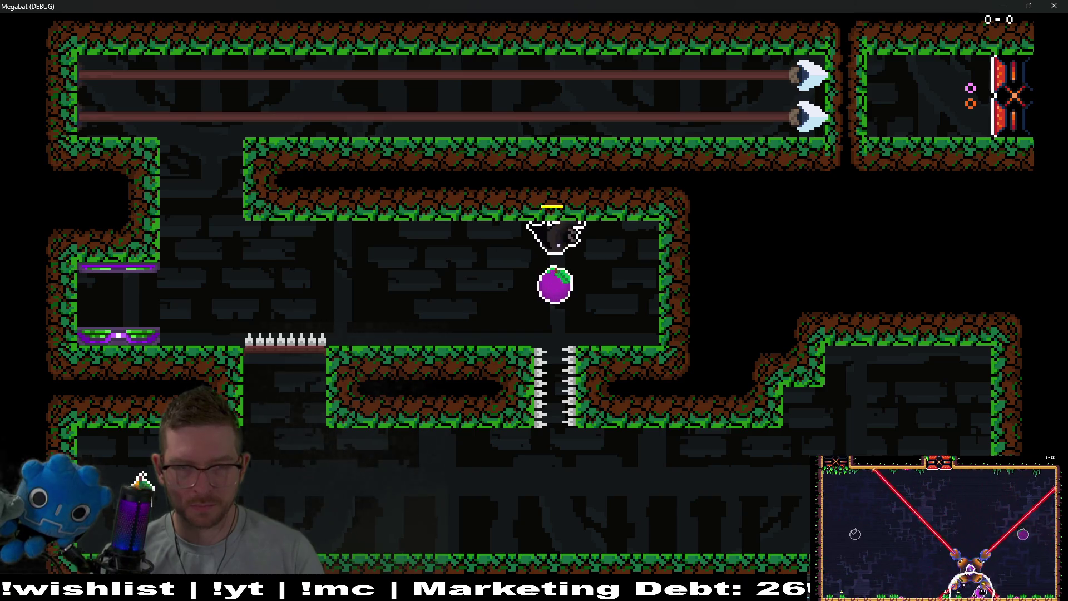
key(Down)
key(Left)
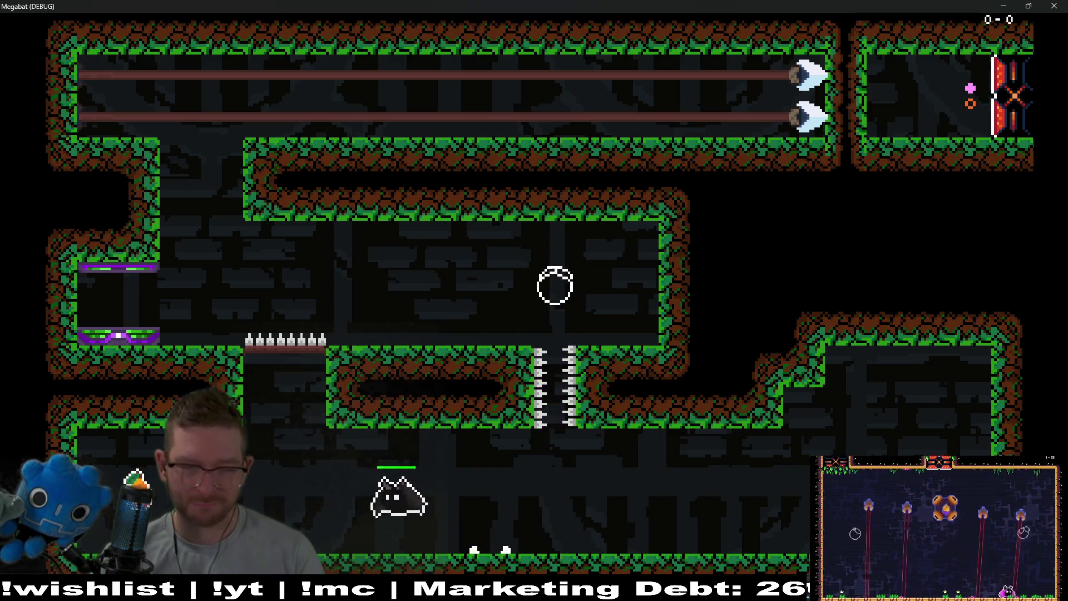
key(Right)
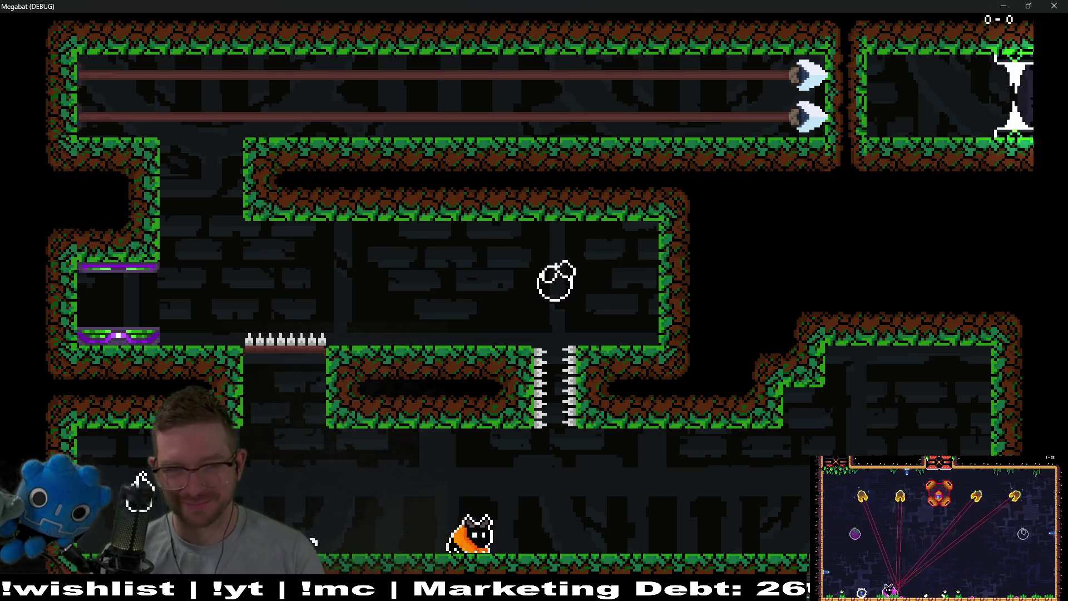
key(Left)
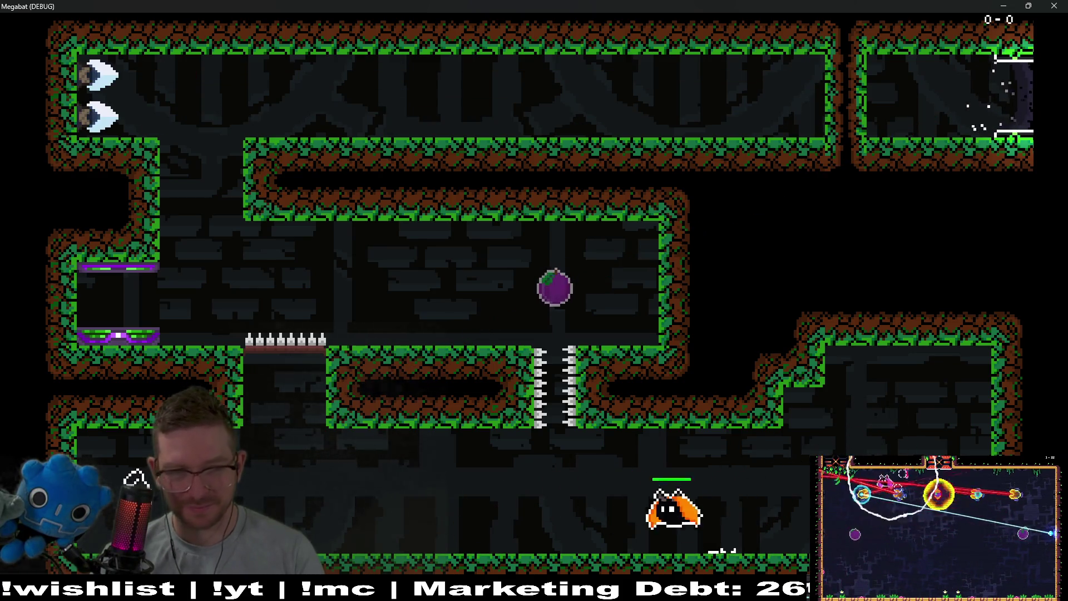
- Fly up the shaft into the plum, then dash through the top corridor to the end room
key(Up)
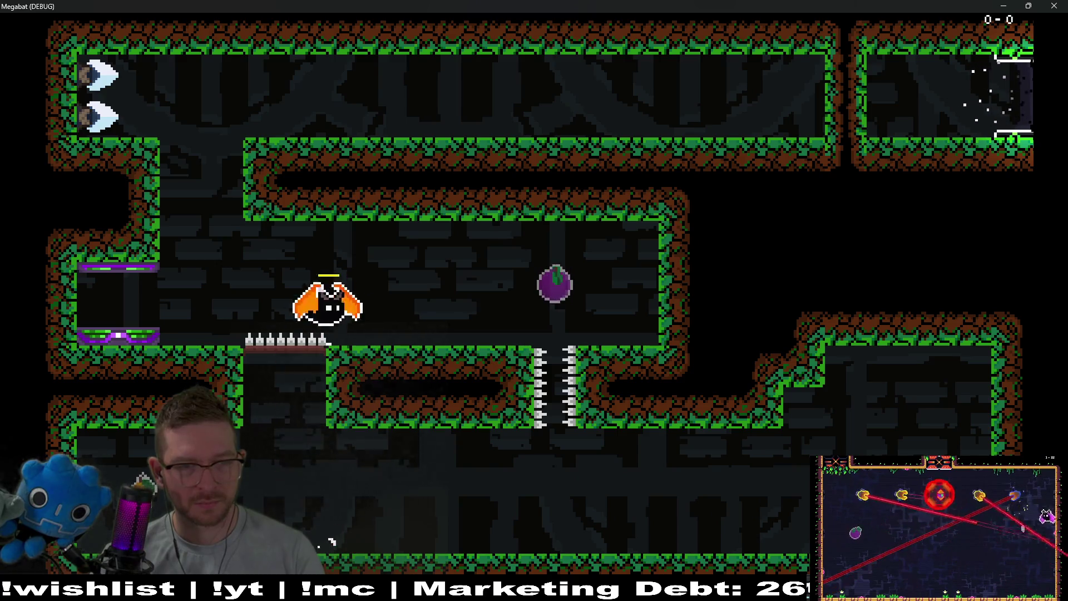
key(Right)
key(Left)
key(Up)
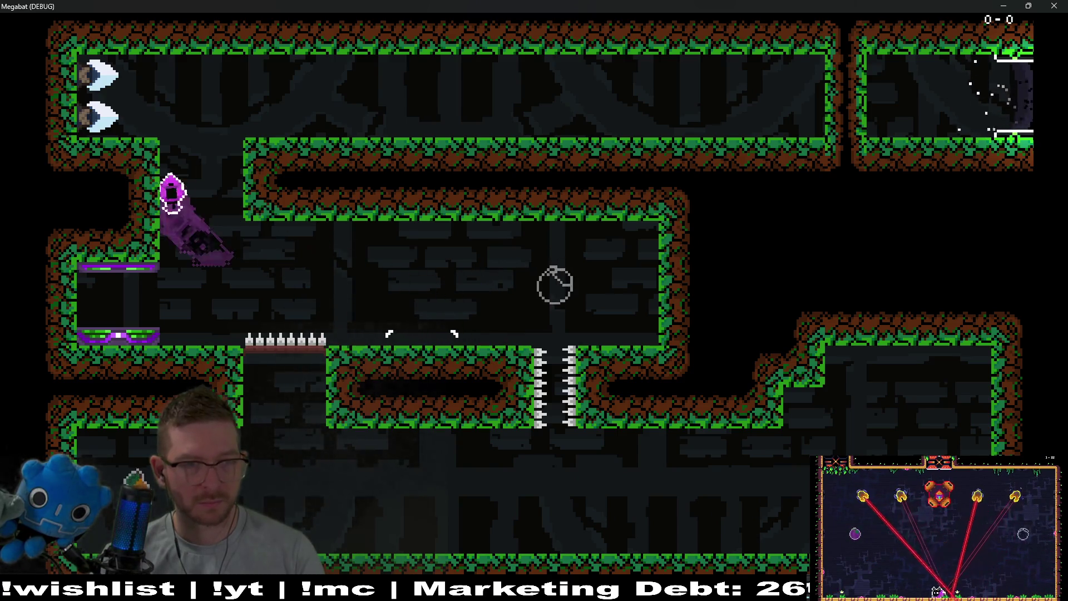
key(Right)
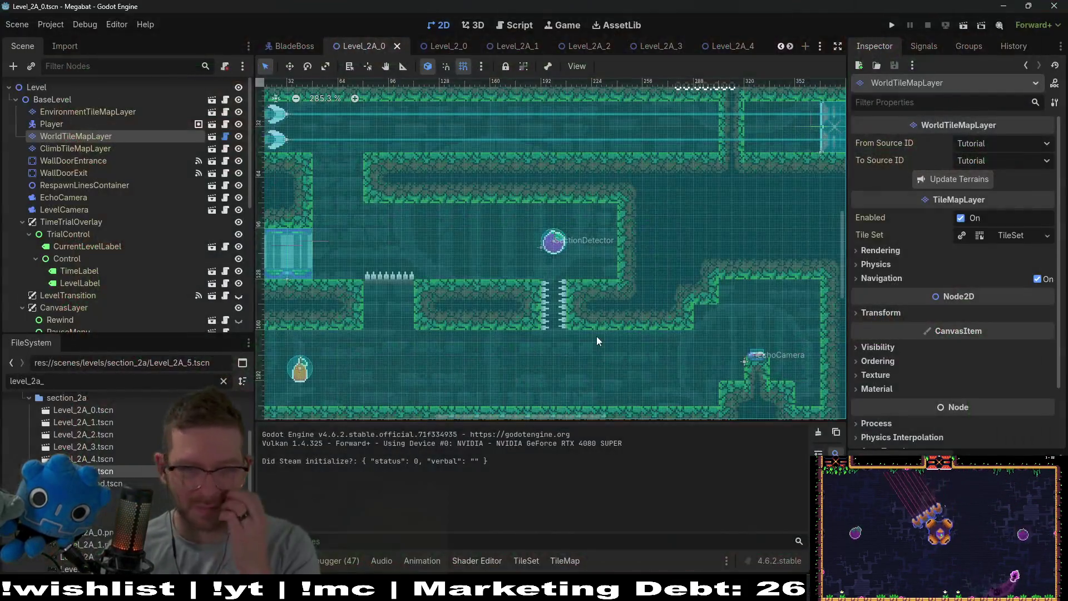
- Select the EnvironmentTileMapLayer in the Scene dock for tile editing
scroll(432, 257, down, 5)
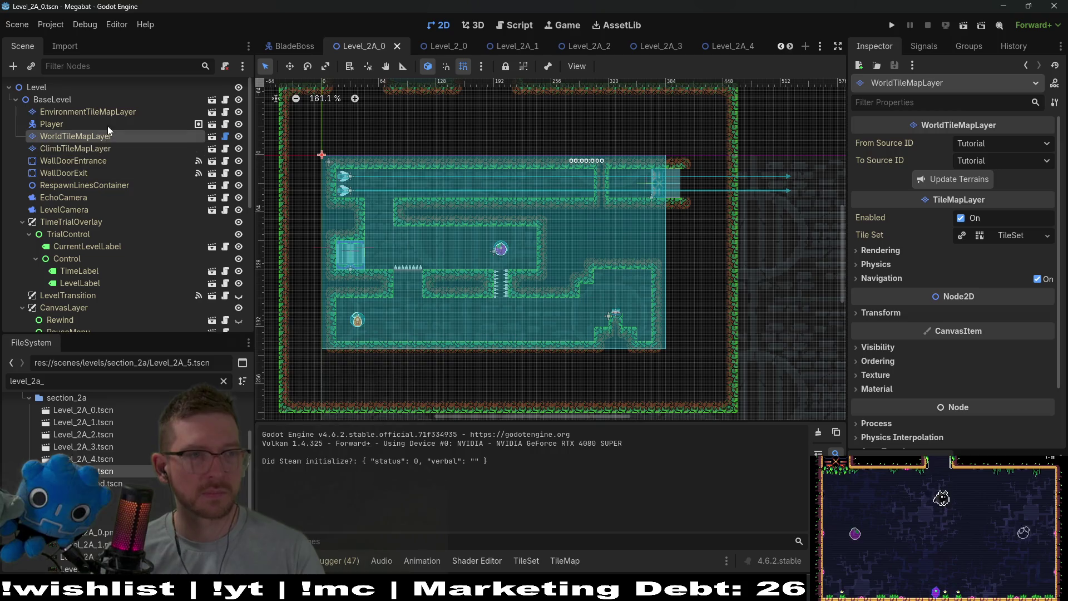
click(120, 111)
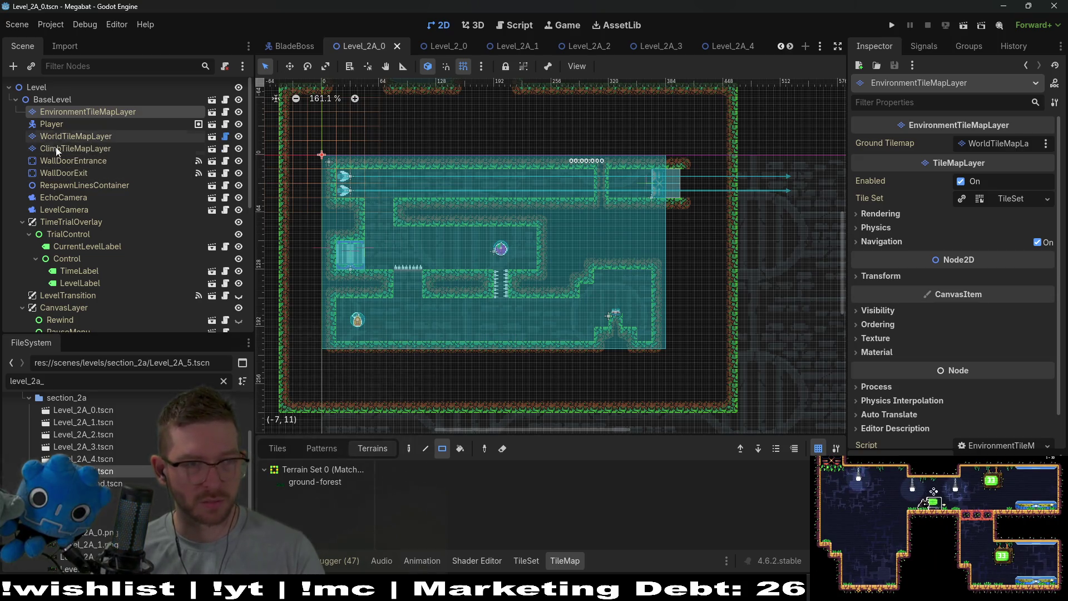
- Instantiate the EnvironmentTileMapLayer scene as a child of Level and move it above BaseLevel
click(39, 89)
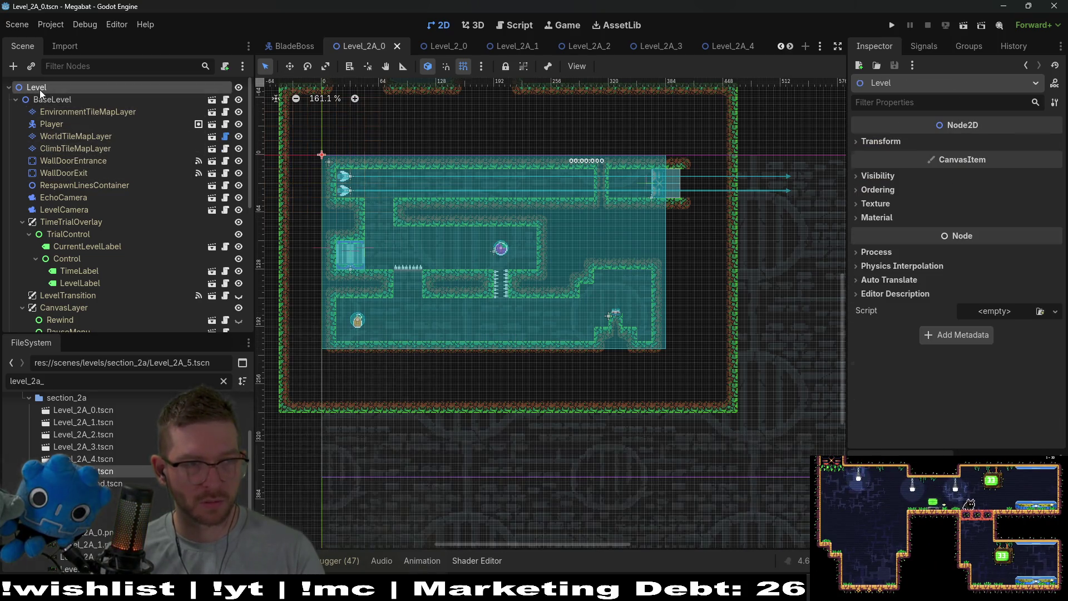
right_click(40, 92)
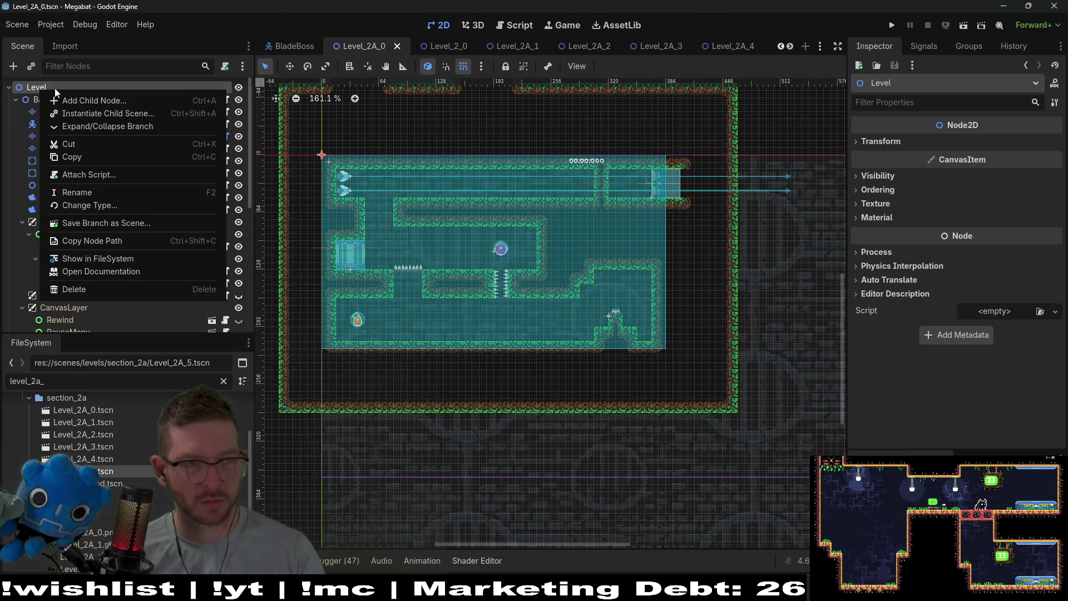
click(79, 114)
text(environment)
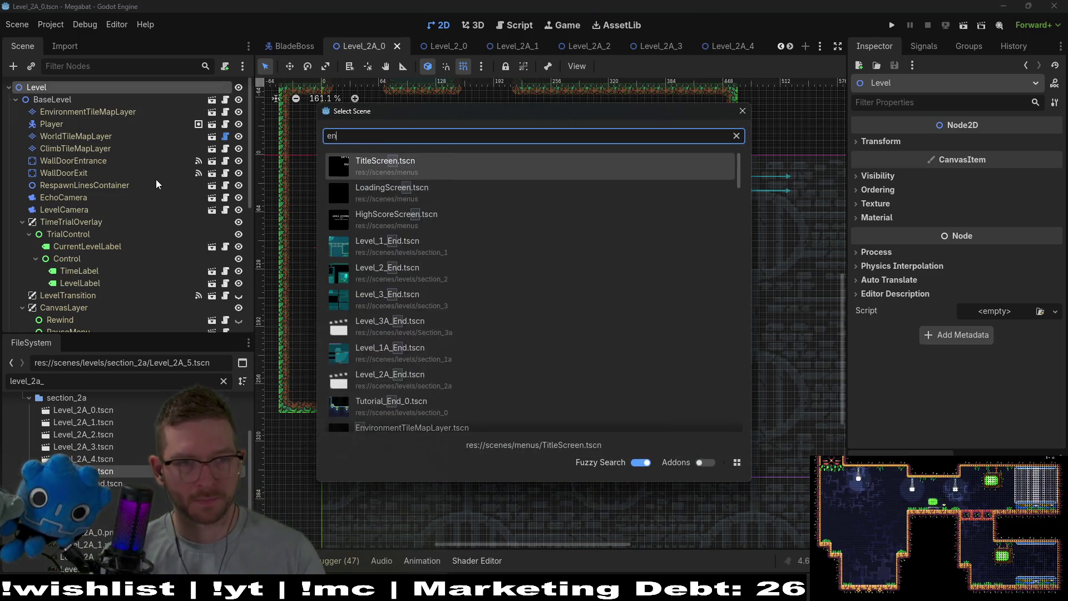
key(Return)
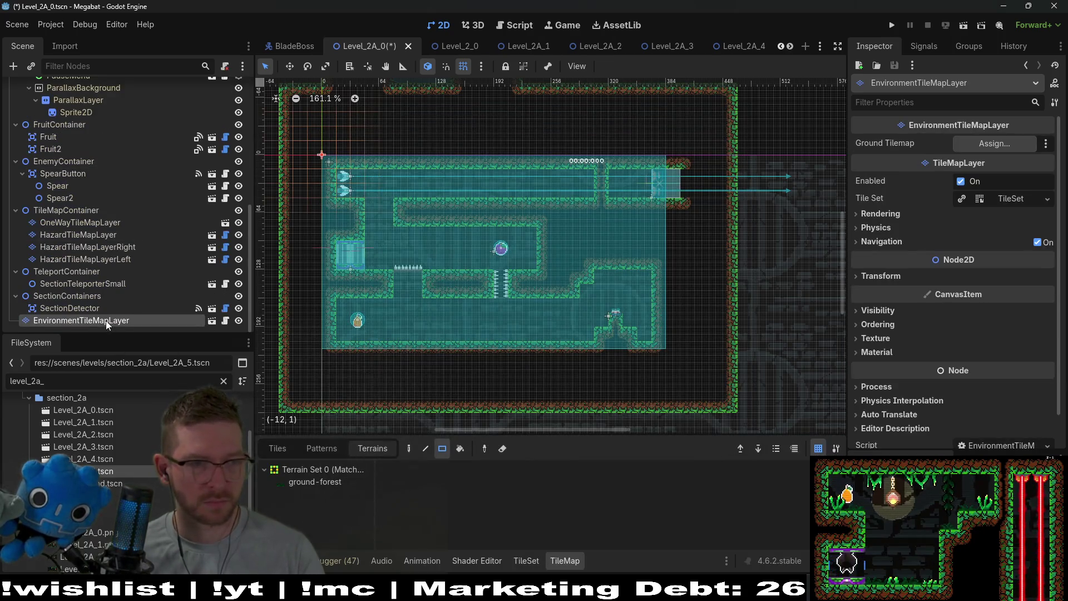
drag(105, 321, 96, 79)
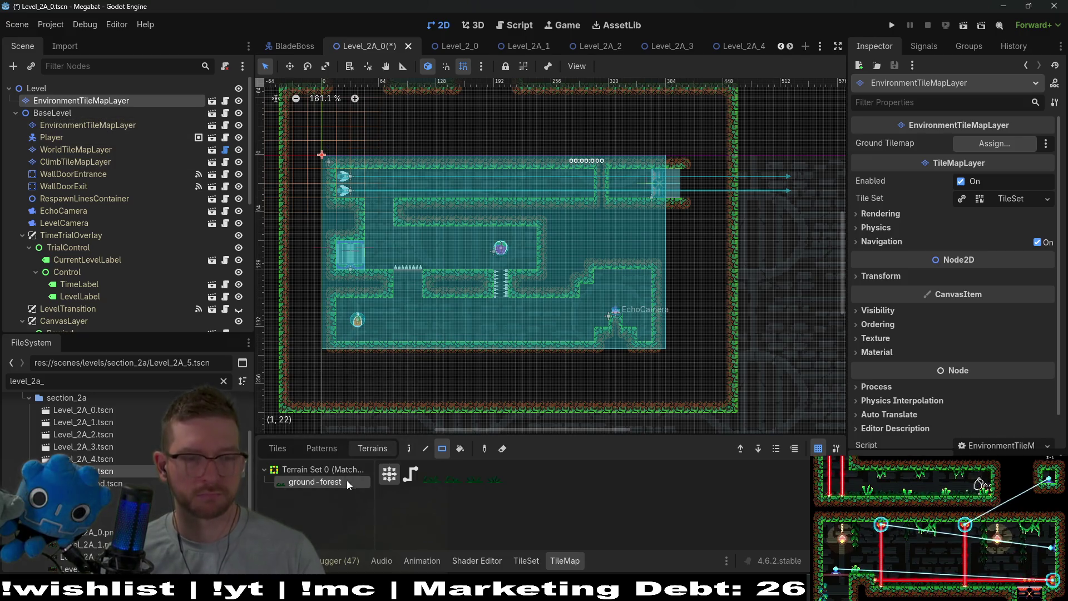
- On BaseLevel's EnvironmentTileMapLayer, paint a 17x2 block and further strips of ground-forest terrain
click(89, 125)
click(316, 483)
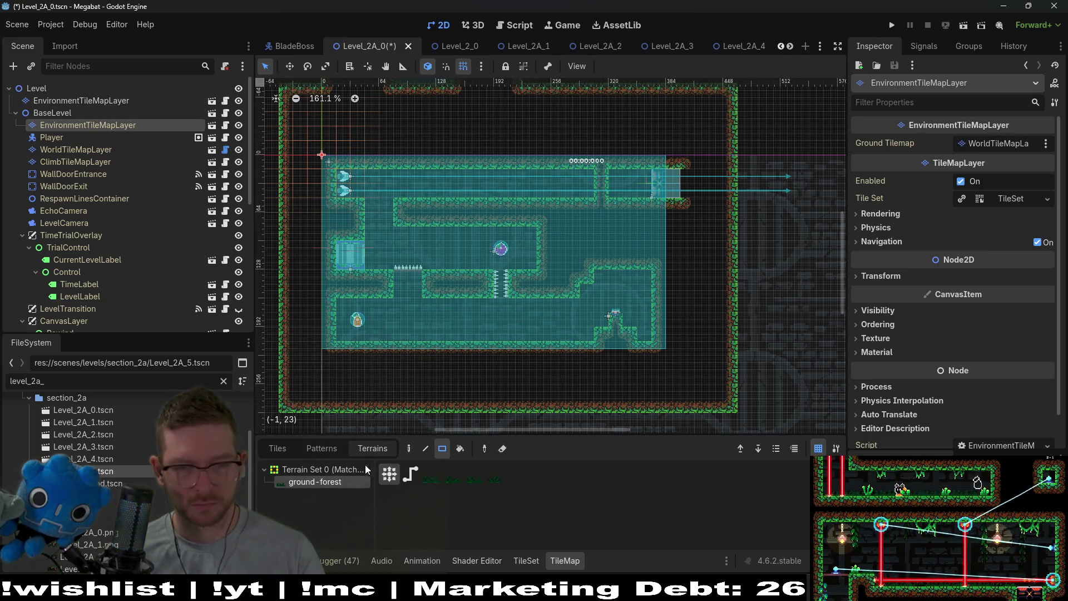
drag(344, 334, 584, 343)
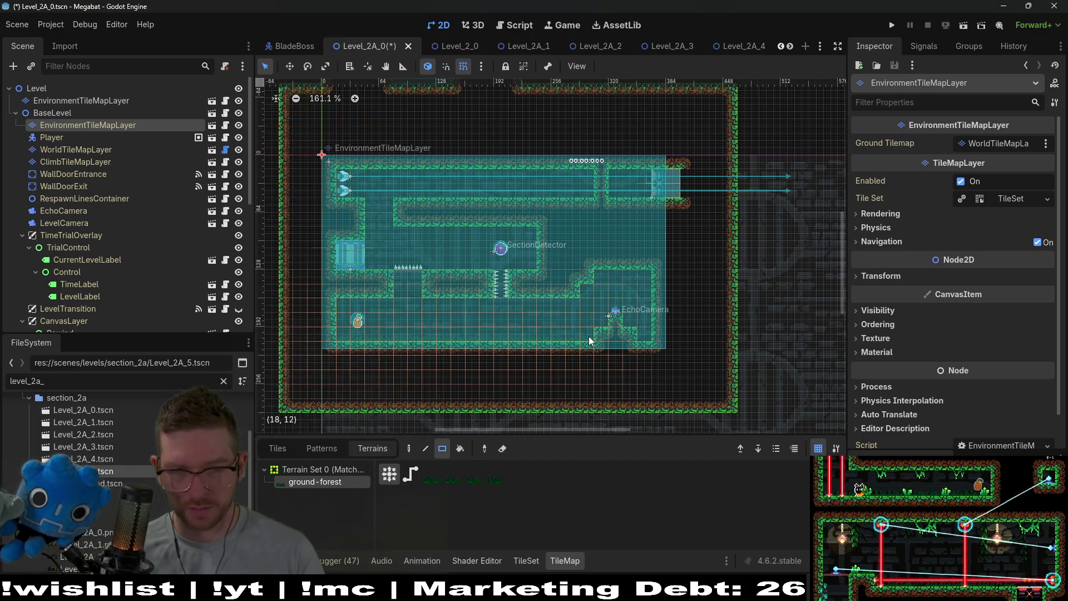
scroll(602, 316, up, 3)
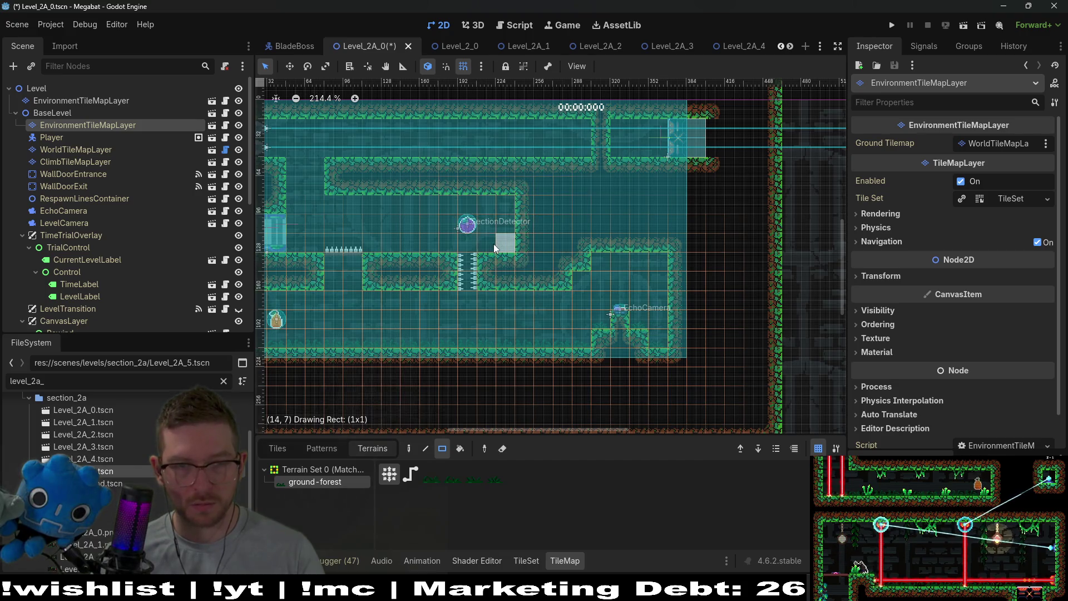
drag(446, 248, 339, 252)
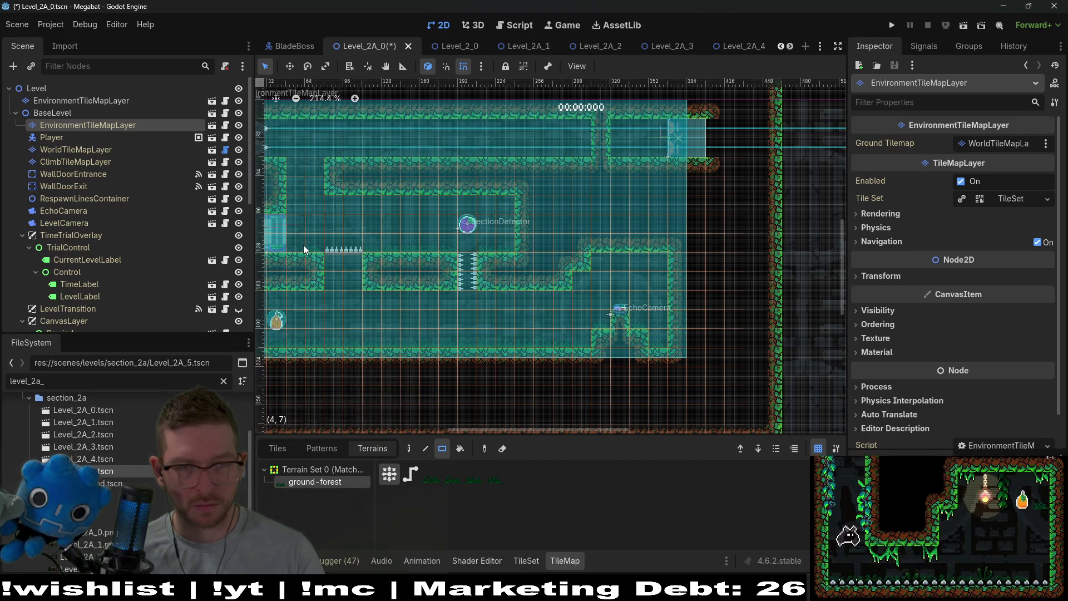
scroll(332, 216, up, 3)
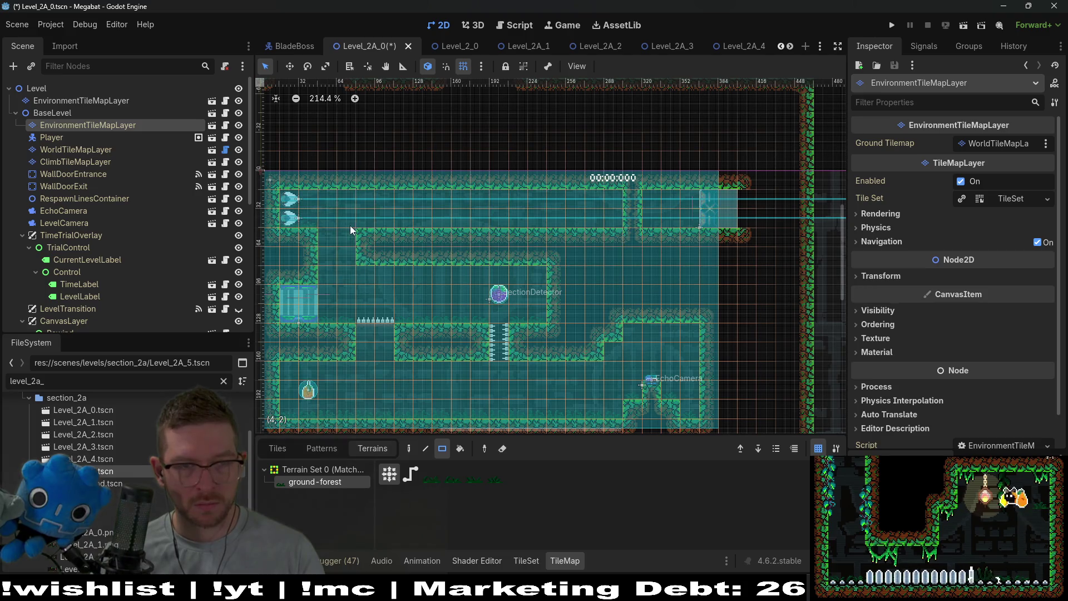
drag(388, 224, 621, 215)
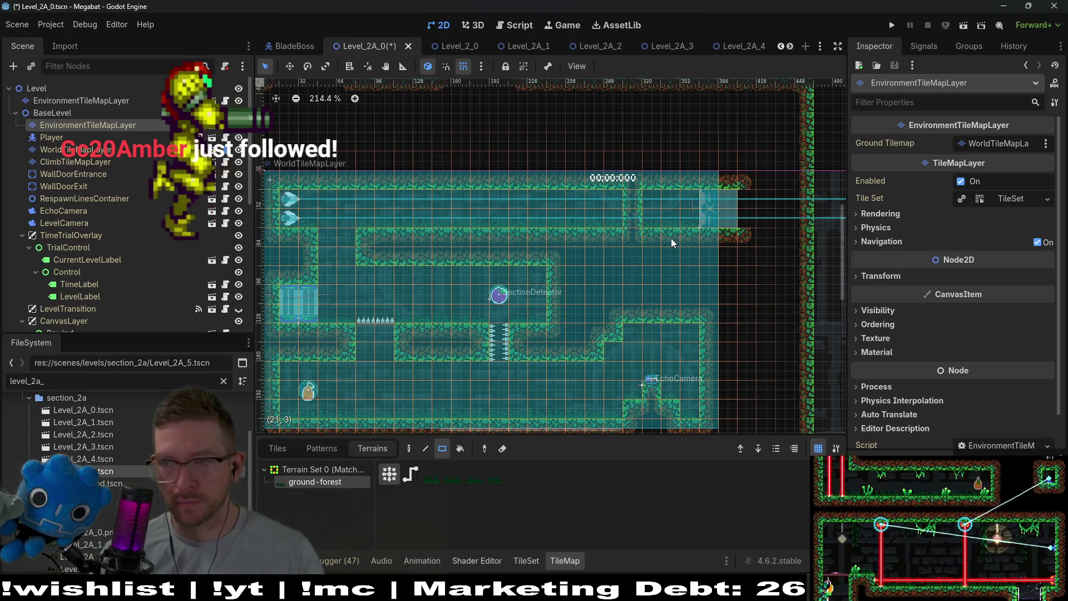
- Check the WorldTileMapLayer's terrain settings, then return to BaseLevel's EnvironmentTileMapLayer
scroll(527, 372, down, 3)
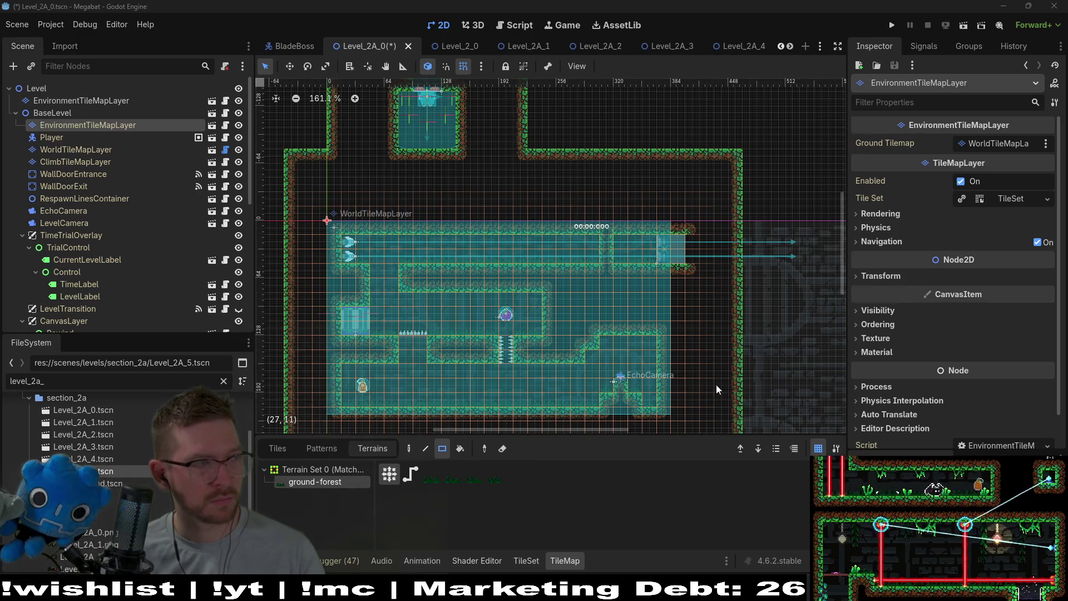
drag(593, 357, 638, 298)
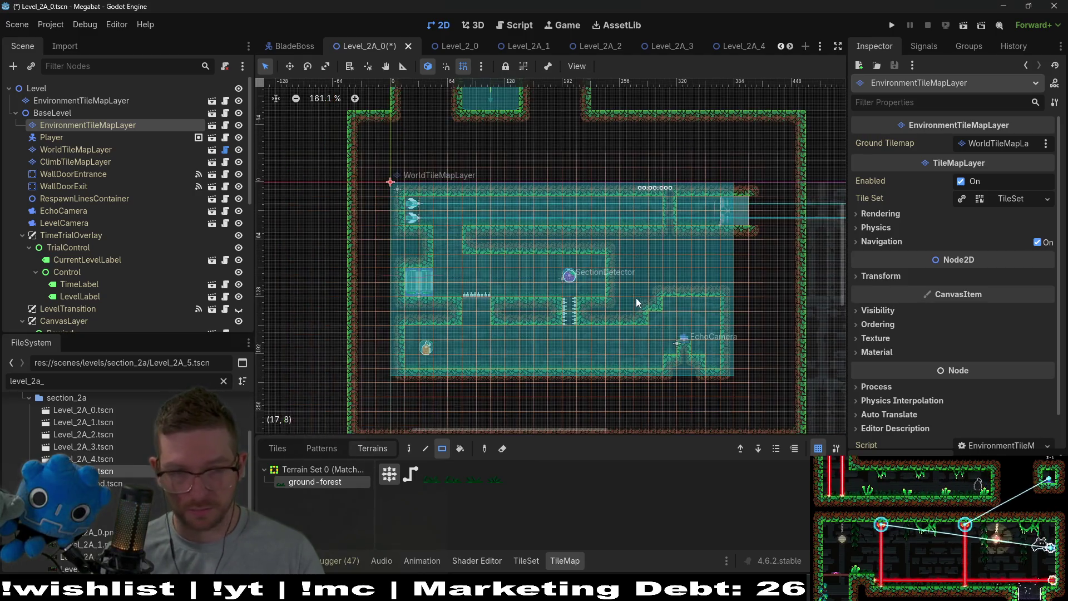
scroll(470, 314, up, 7)
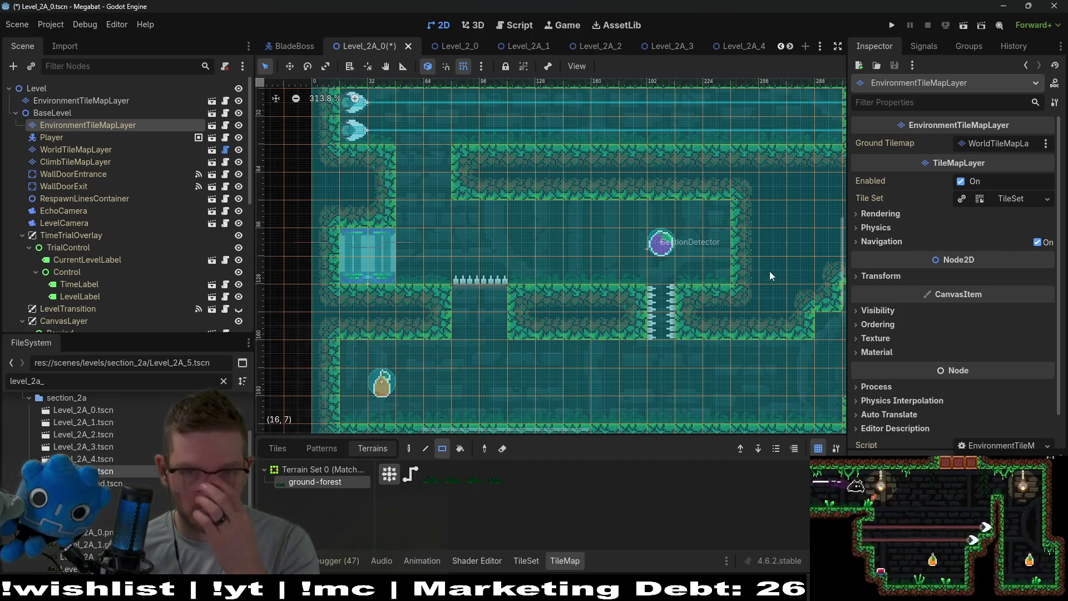
scroll(770, 276, down, 1)
scroll(770, 275, right, 4)
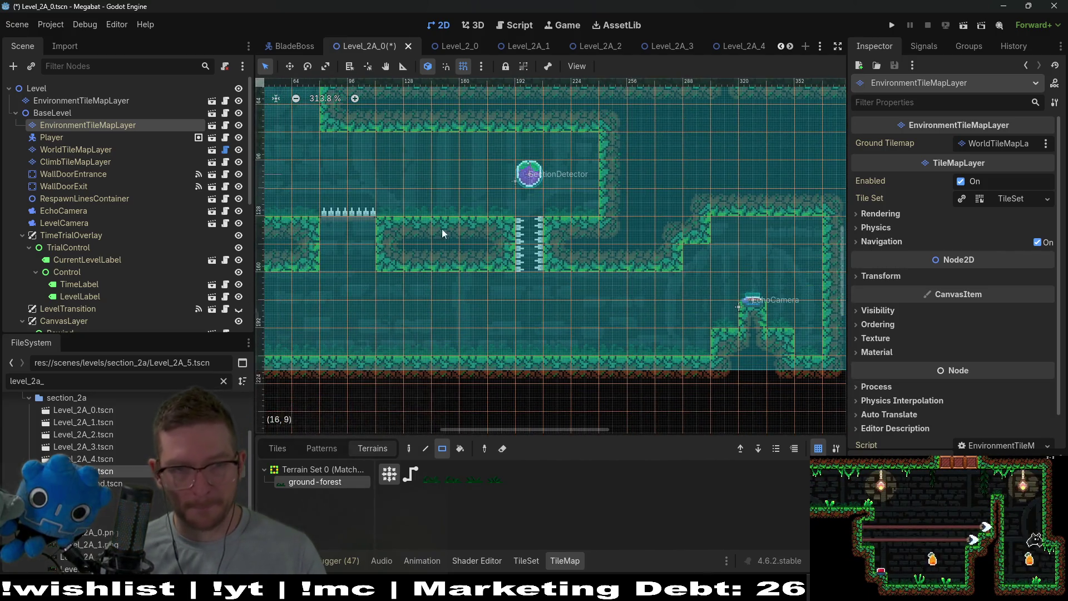
scroll(621, 289, left, 1)
scroll(621, 289, down, 1)
click(68, 149)
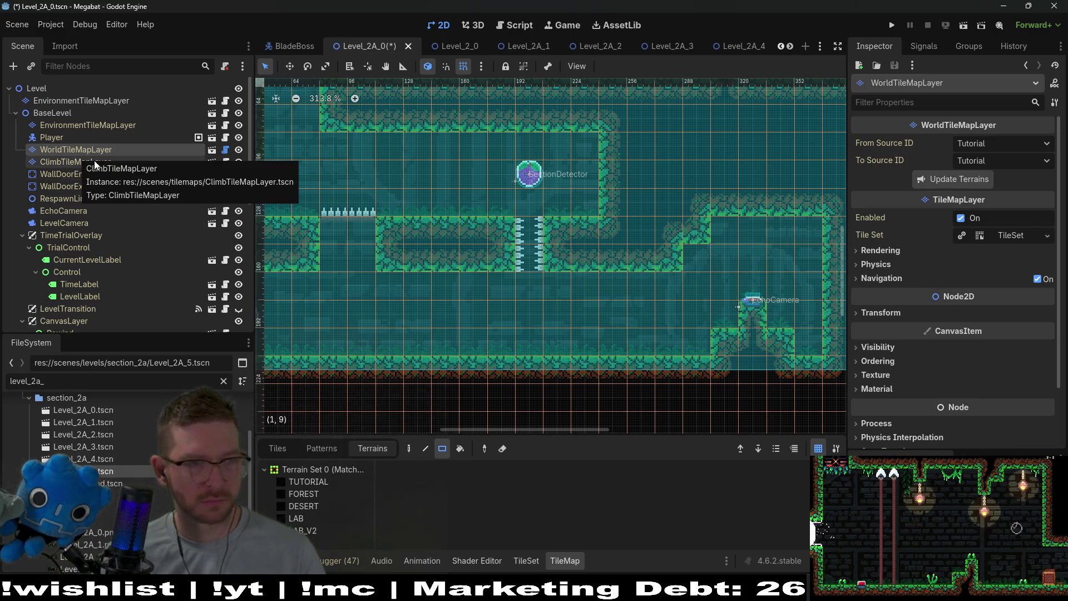
click(80, 125)
- Pick a light scene from the Lights source and place three lights along the lower corridor
click(276, 449)
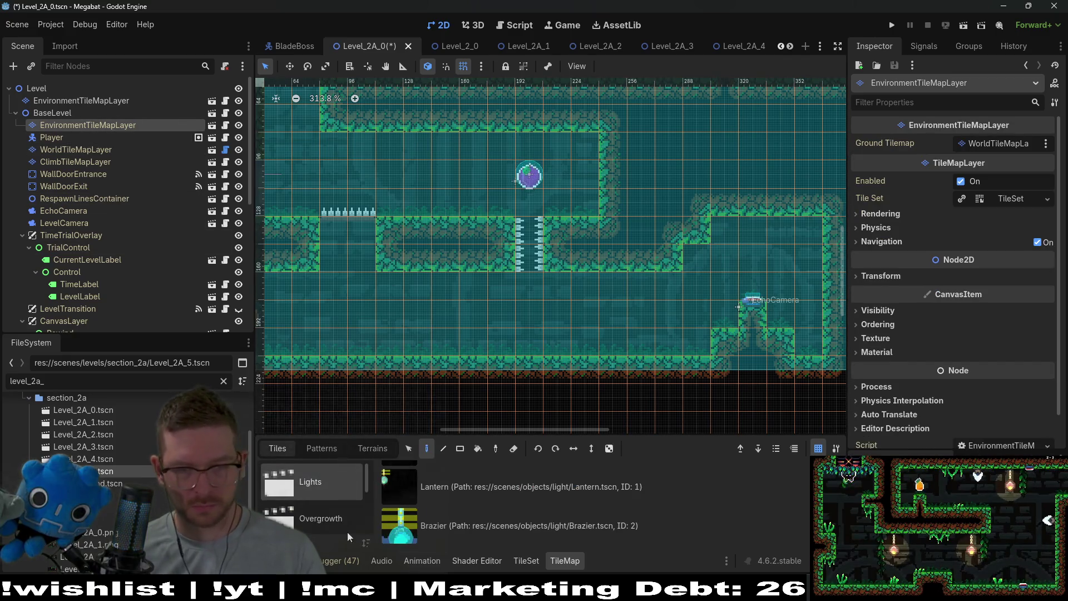
click(486, 492)
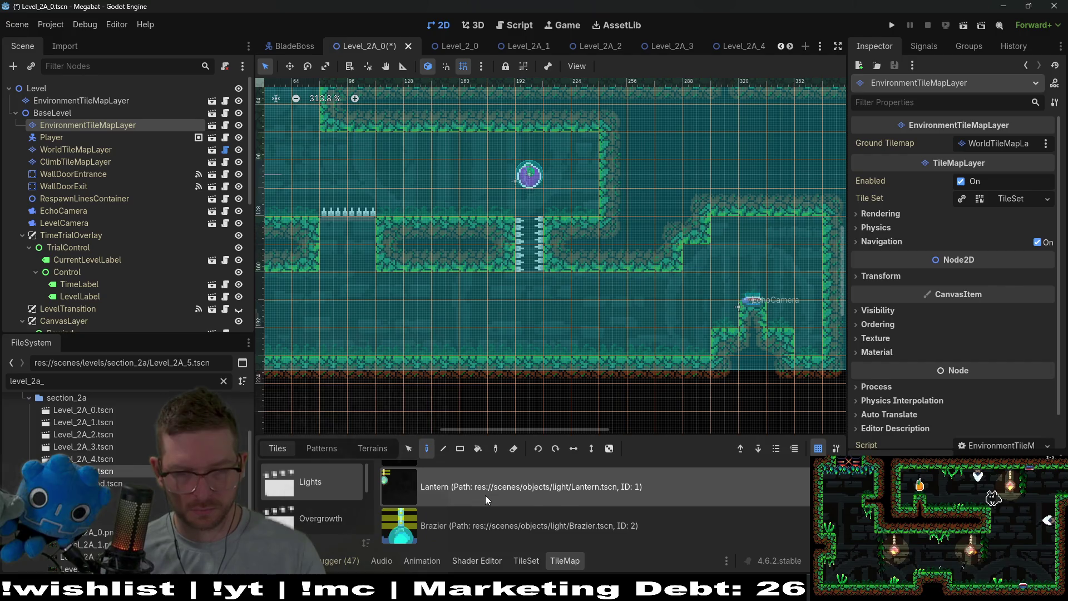
click(442, 281)
click(621, 293)
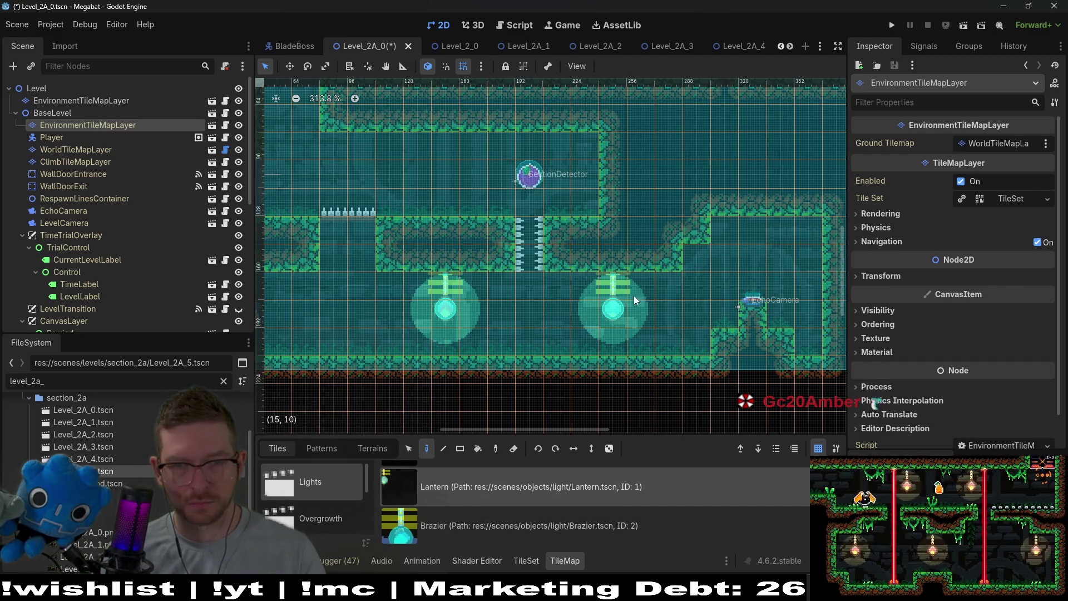
click(540, 278)
scroll(600, 267, down, 5)
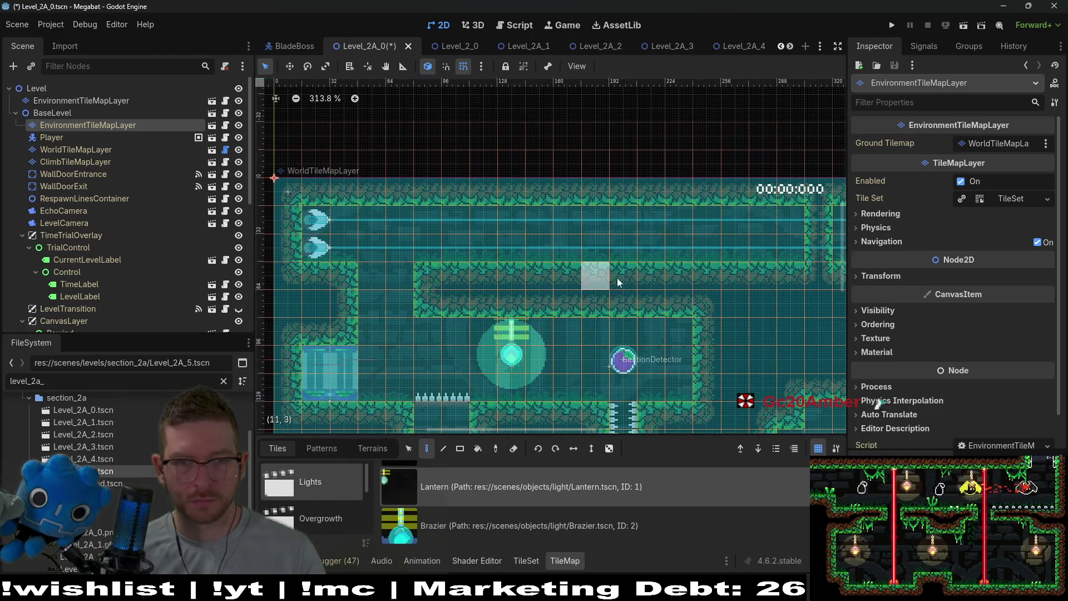
scroll(624, 192, down, 6)
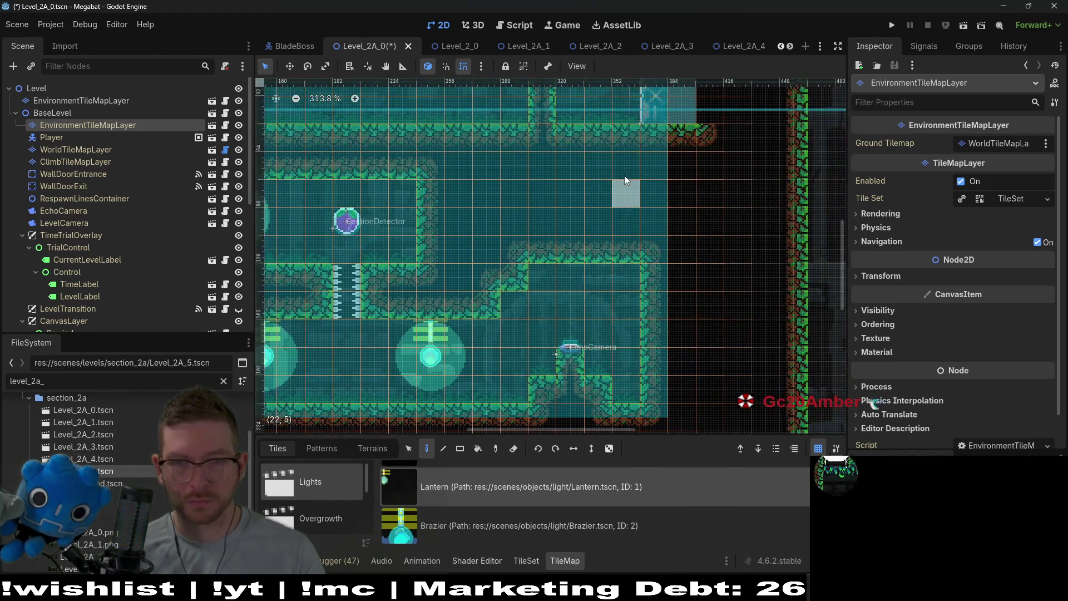
scroll(625, 312, up, 4)
scroll(606, 319, right, 10)
scroll(605, 319, up, 3)
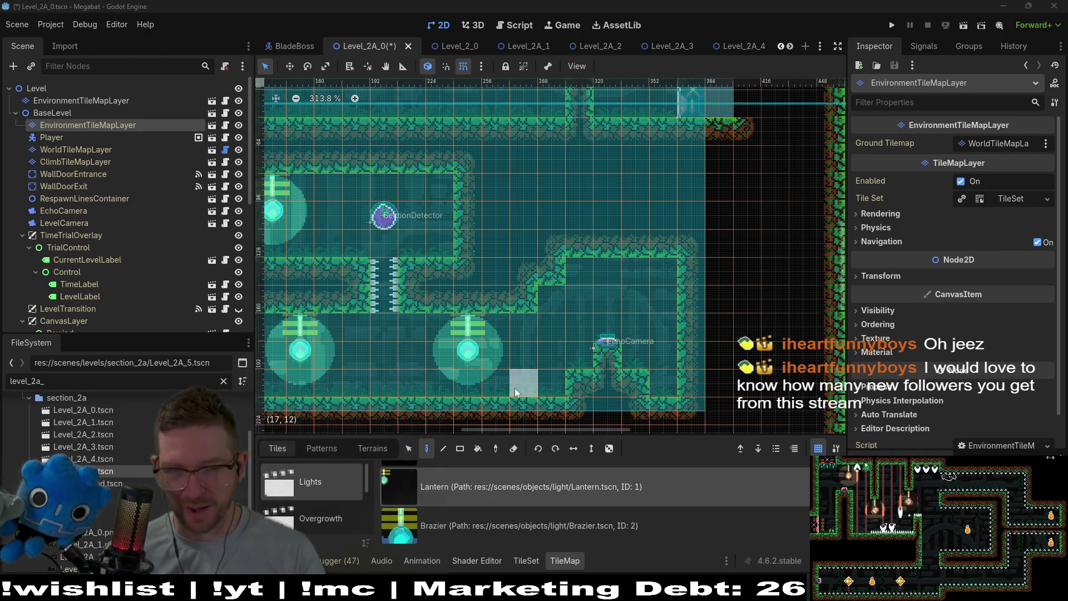
drag(515, 389, 672, 374)
drag(388, 324, 514, 328)
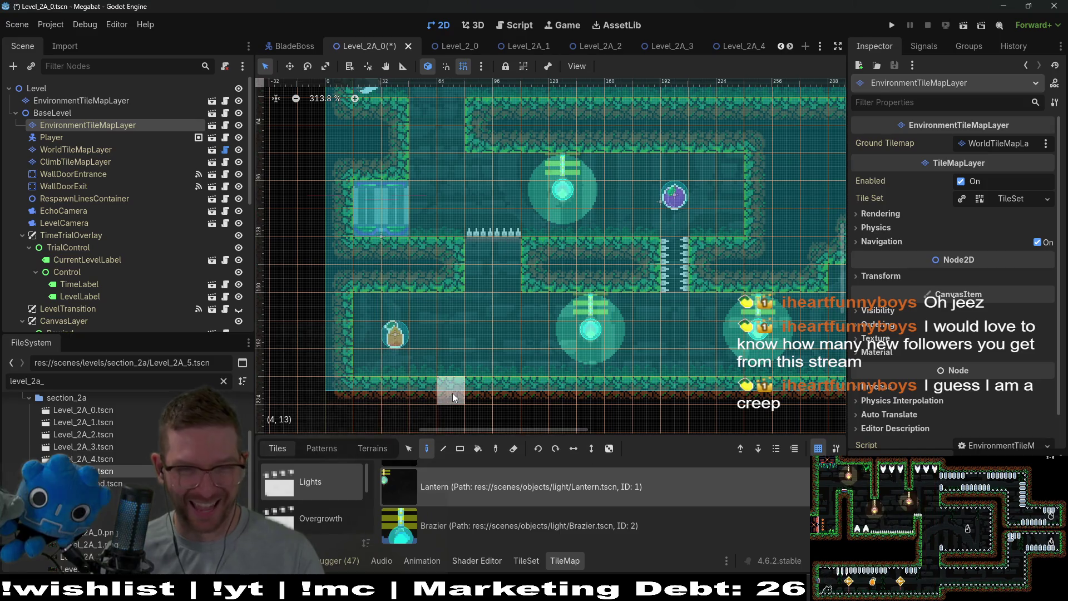
- On the top-level EnvironmentTileMapLayer, hang medium CeilingOvergrowth vines from several ceilings
click(71, 101)
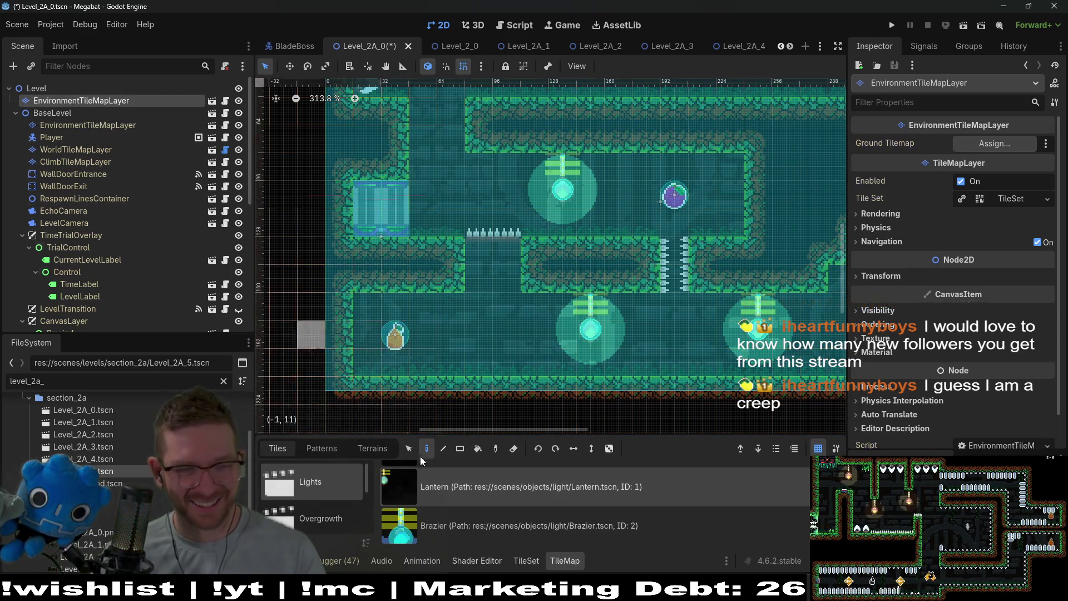
scroll(315, 519, down, 1)
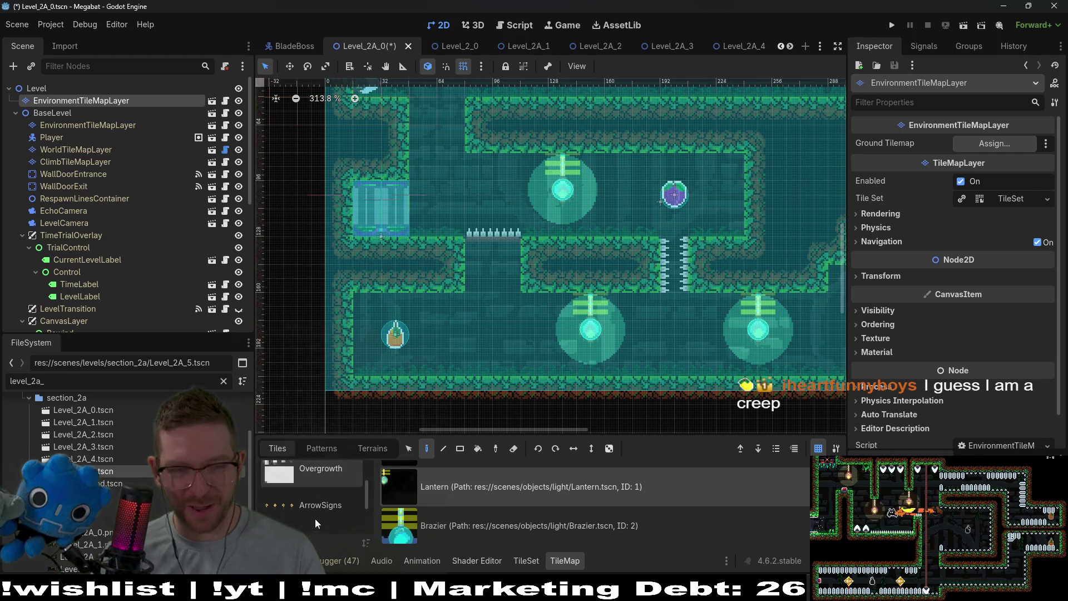
scroll(341, 502, down, 3)
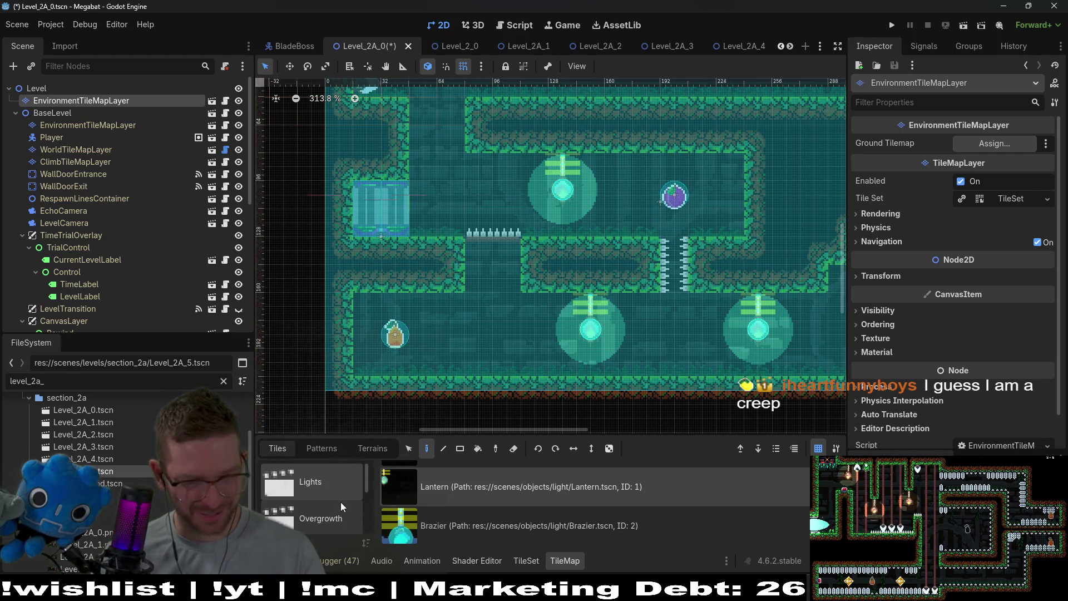
click(336, 503)
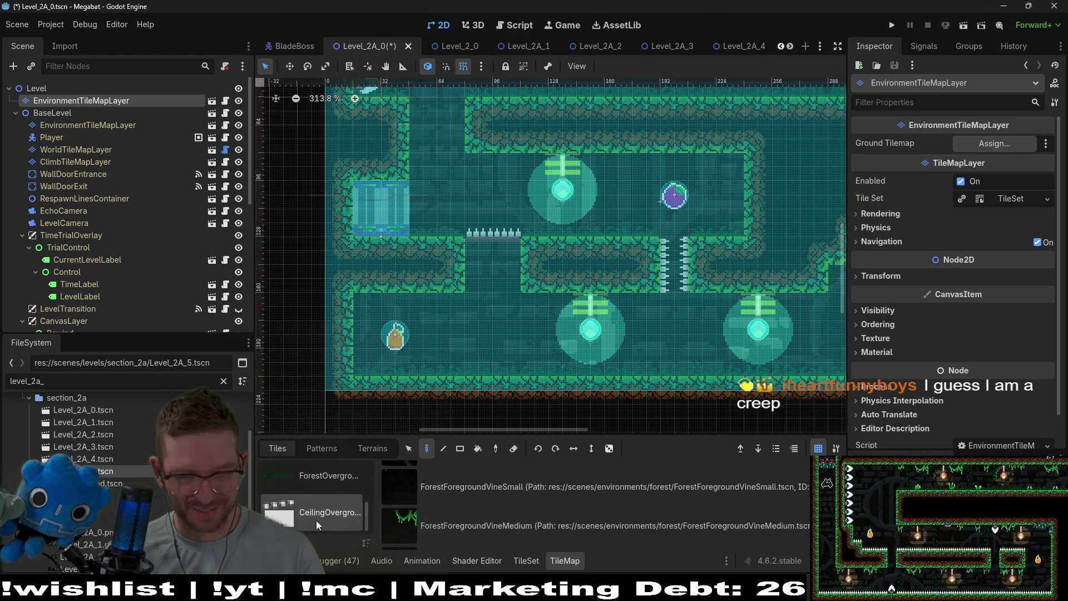
scroll(517, 520, down, 3)
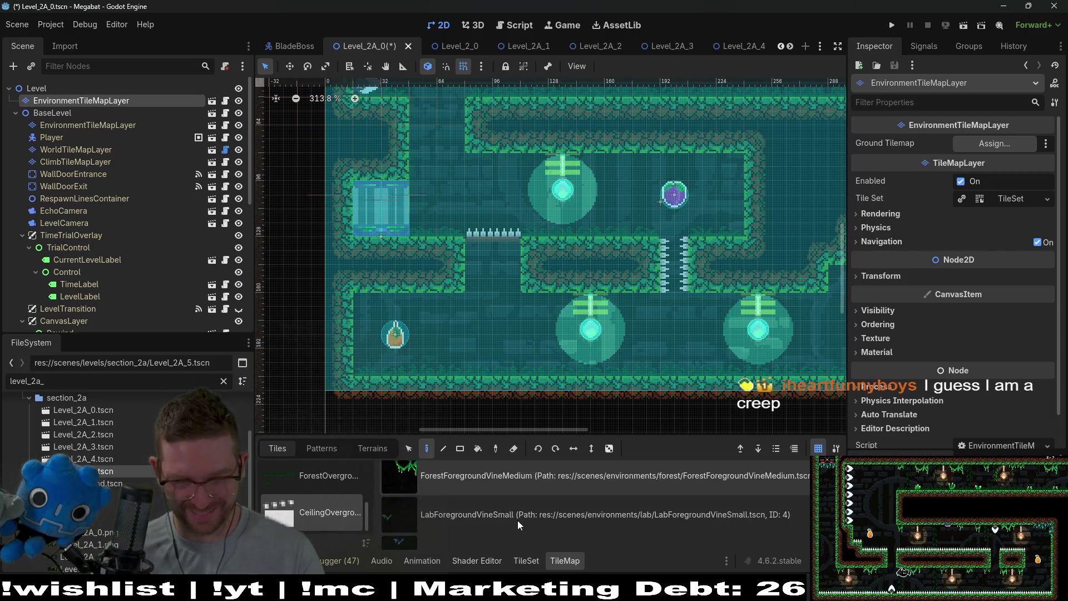
click(539, 475)
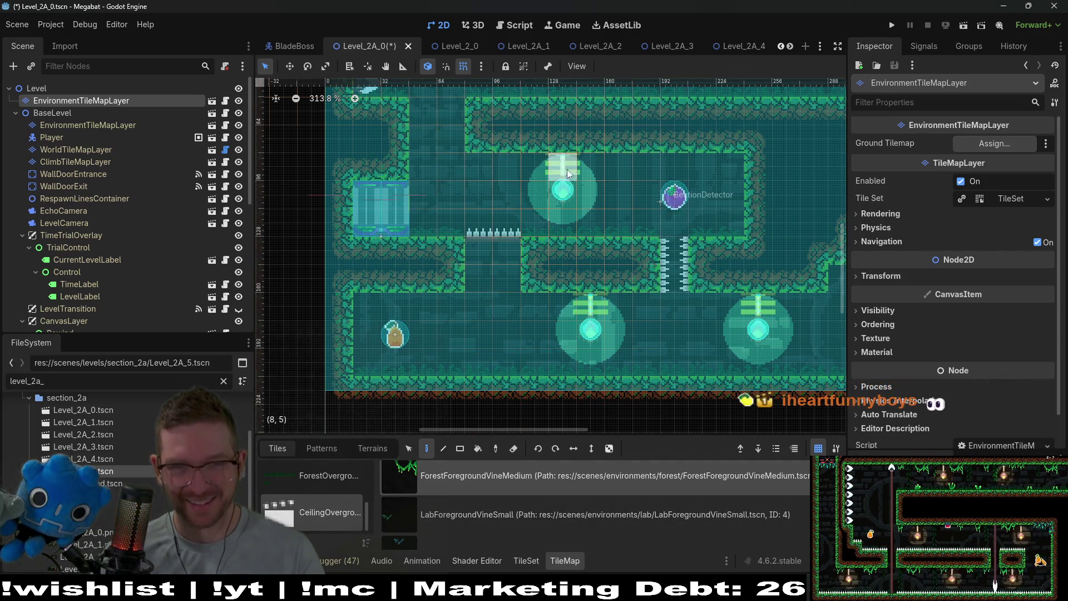
click(638, 172)
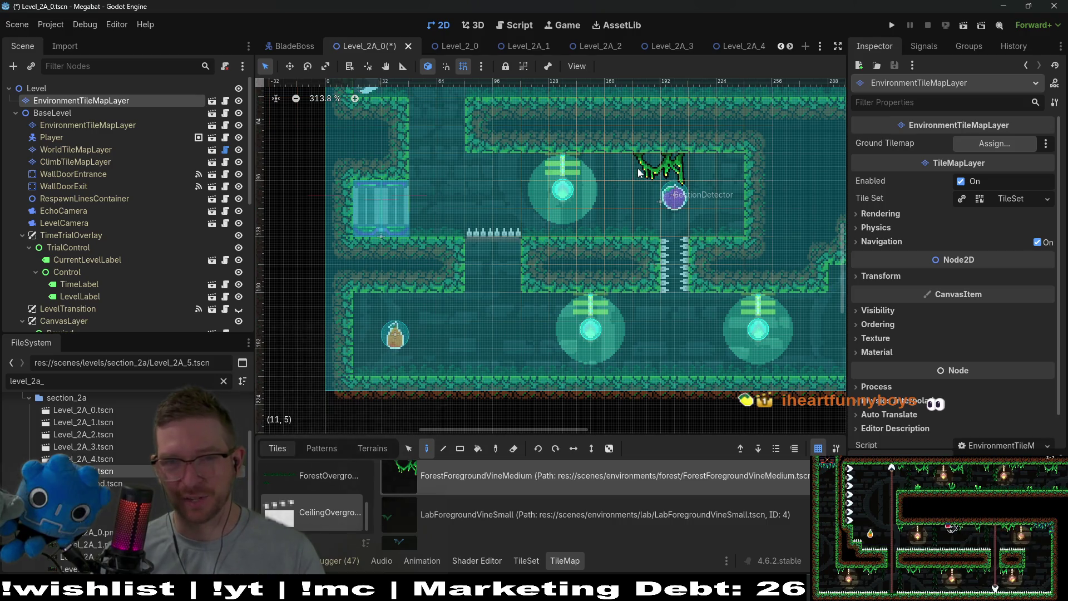
click(719, 165)
drag(688, 284, 607, 229)
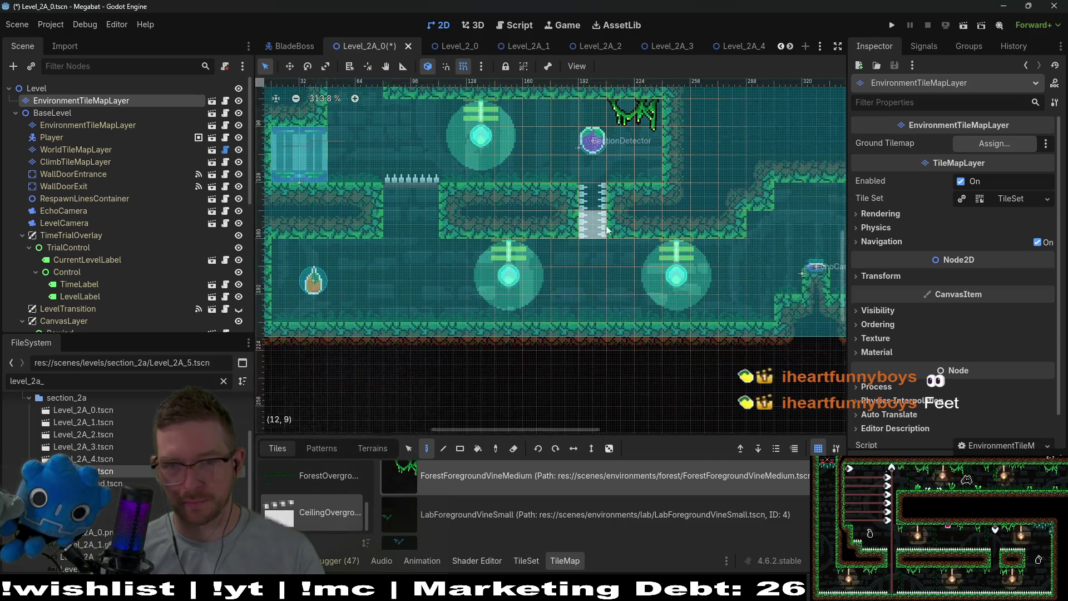
- Hang a medium vine in the top corridor, redoing it one tile further left
drag(803, 196, 702, 199)
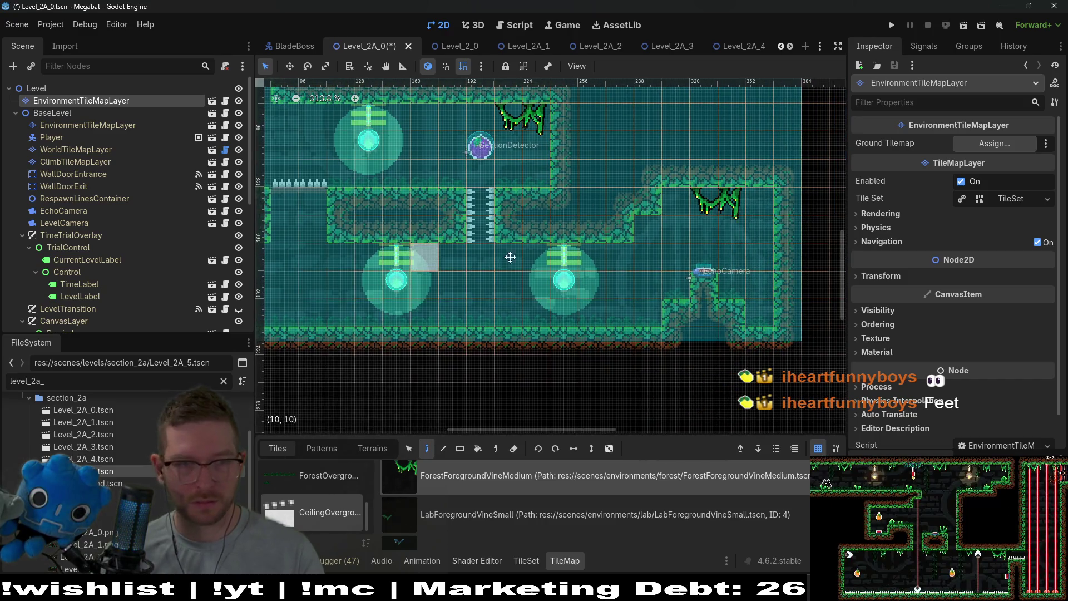
drag(508, 251, 653, 263)
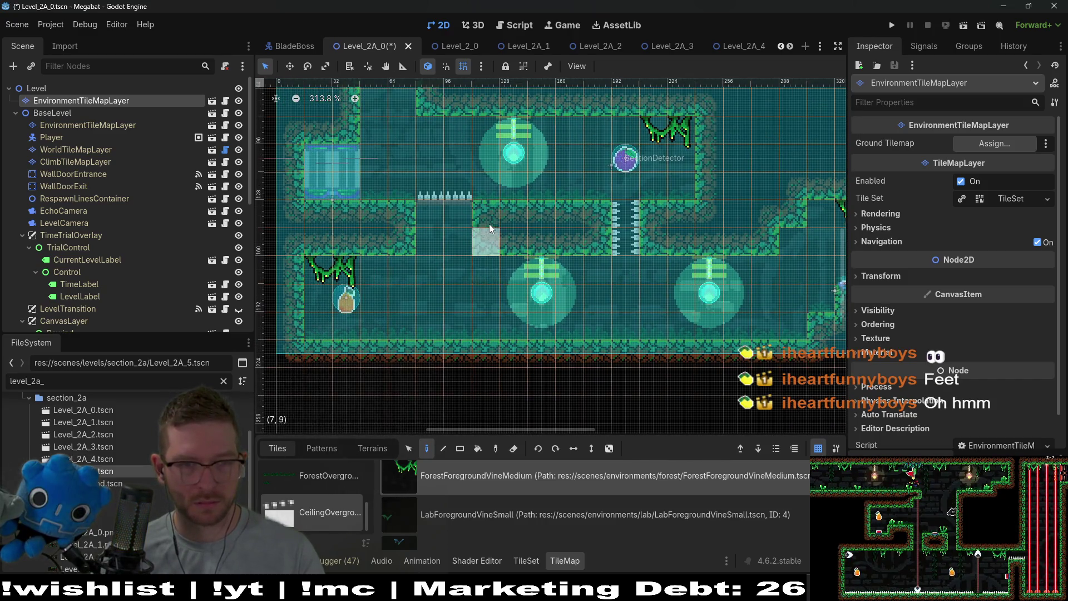
scroll(489, 224, up, 5)
scroll(723, 232, right, 5)
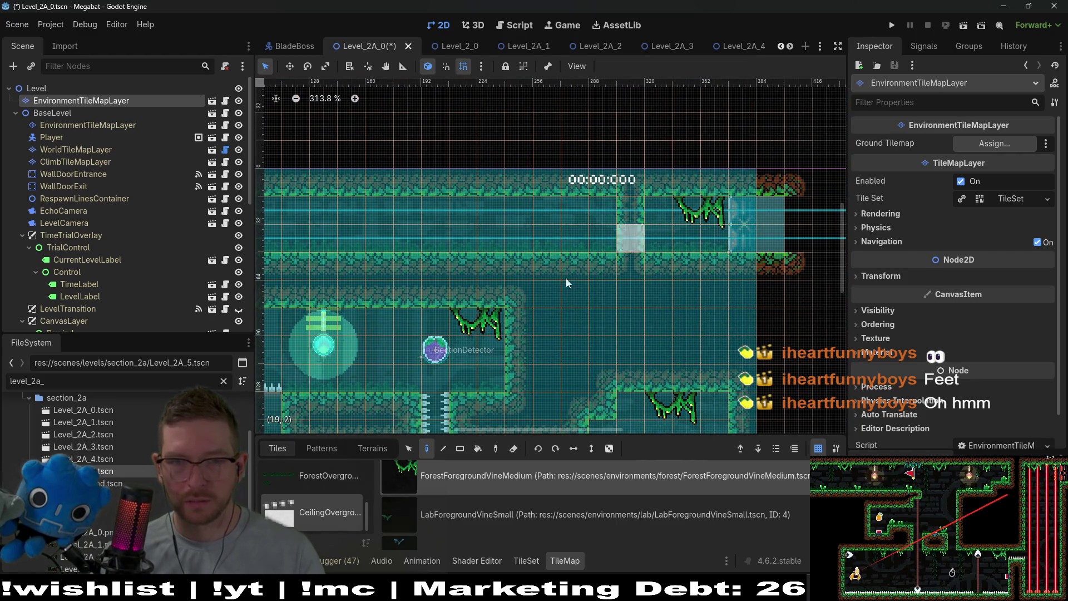
click(706, 220)
key(ctrl+z)
click(657, 210)
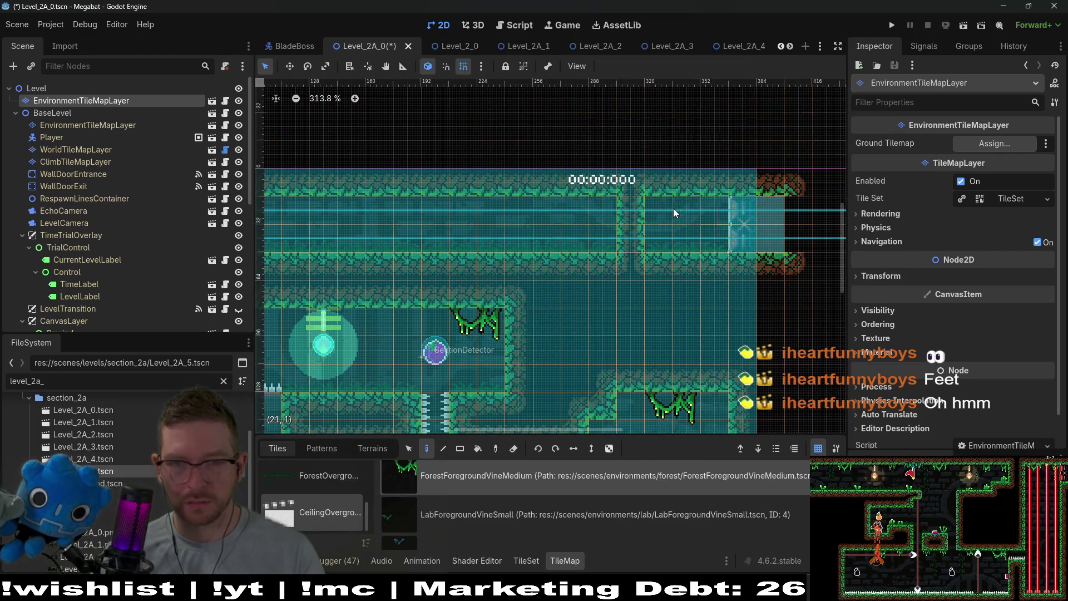
- Hang small forest vines under the ceilings, including one in the lower room
drag(550, 209, 561, 209)
scroll(495, 280, left, 5)
scroll(441, 237, down, 2)
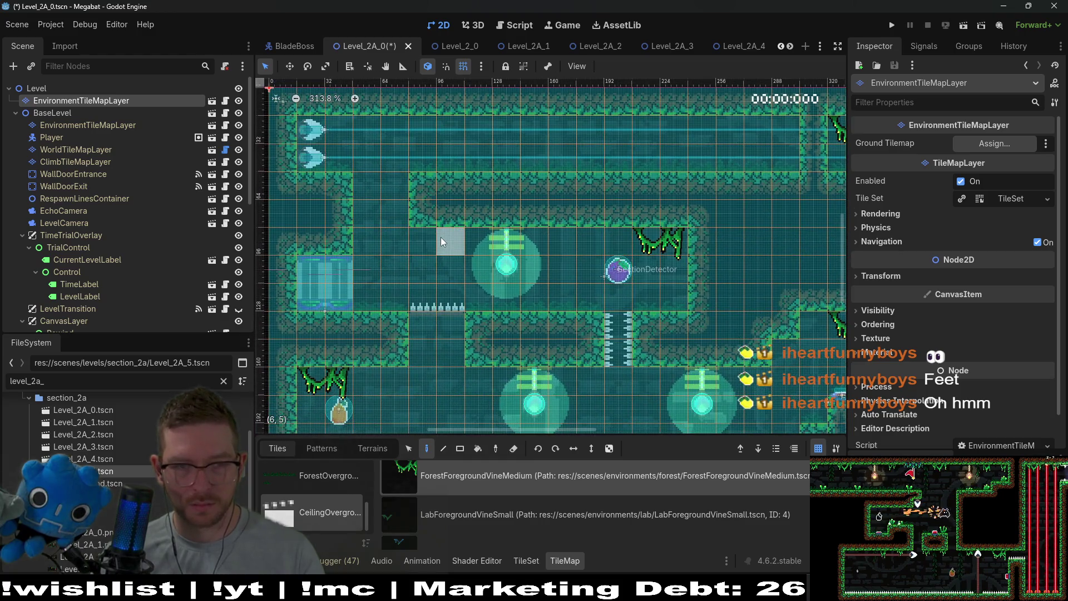
scroll(435, 243, down, 2)
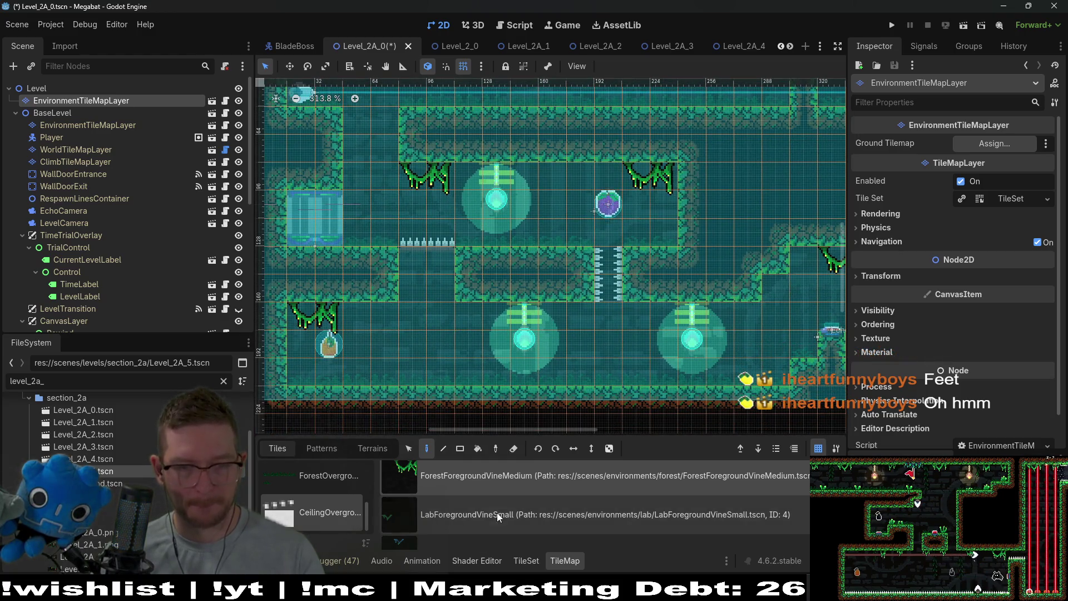
click(496, 512)
scroll(506, 485, up, 2)
click(493, 479)
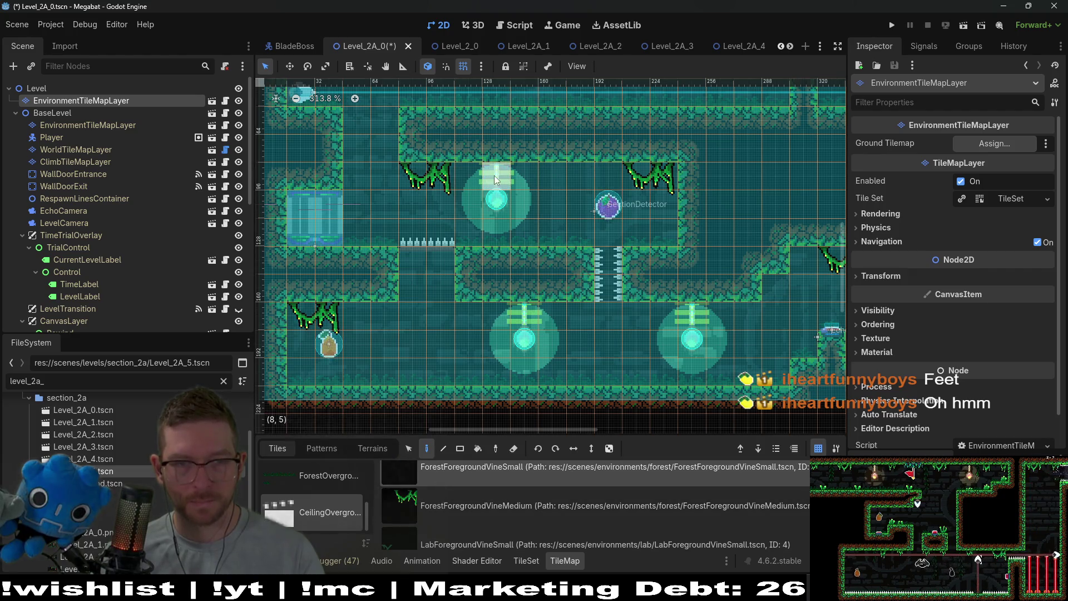
click(554, 176)
click(609, 174)
scroll(704, 271, down, 2)
scroll(703, 272, right, 1)
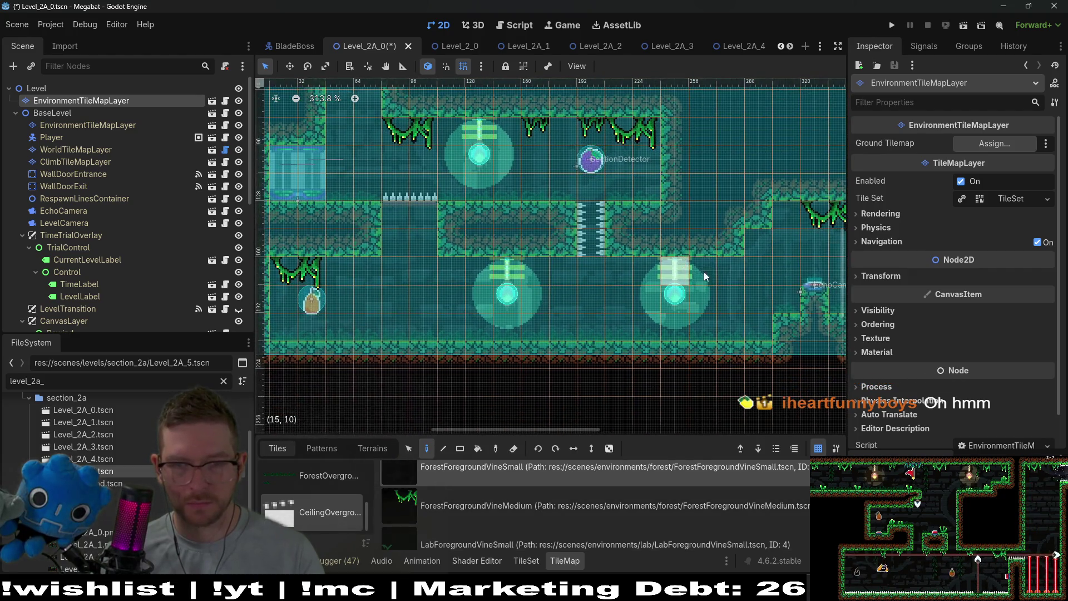
click(730, 263)
click(563, 263)
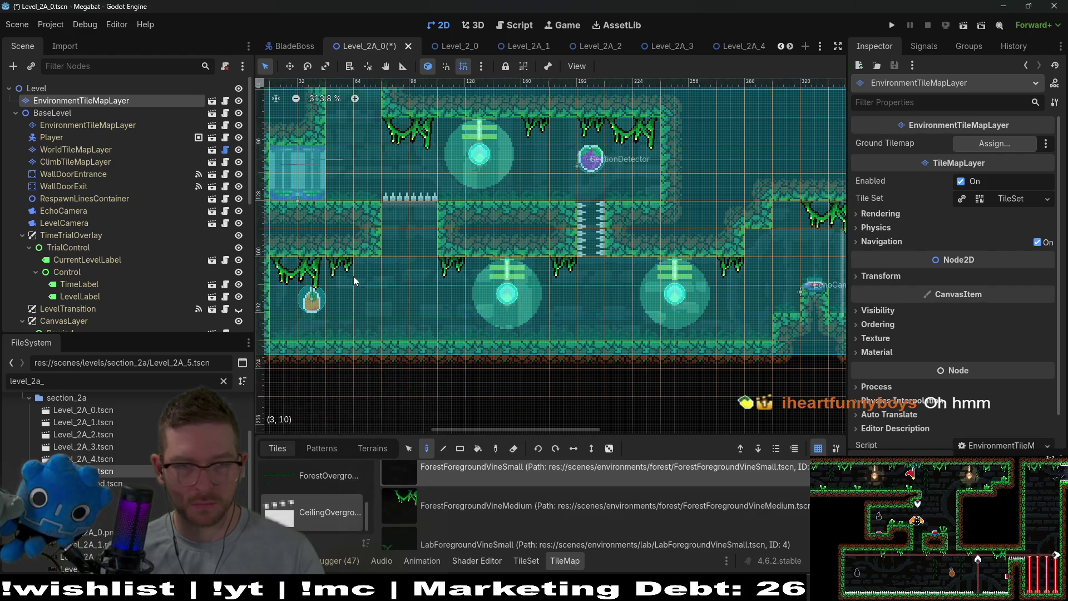
- Flip the vine brush vertically and hang a background vine from the ceiling
scroll(555, 336, up, 2)
scroll(555, 335, right, 5)
scroll(645, 183, up, 7)
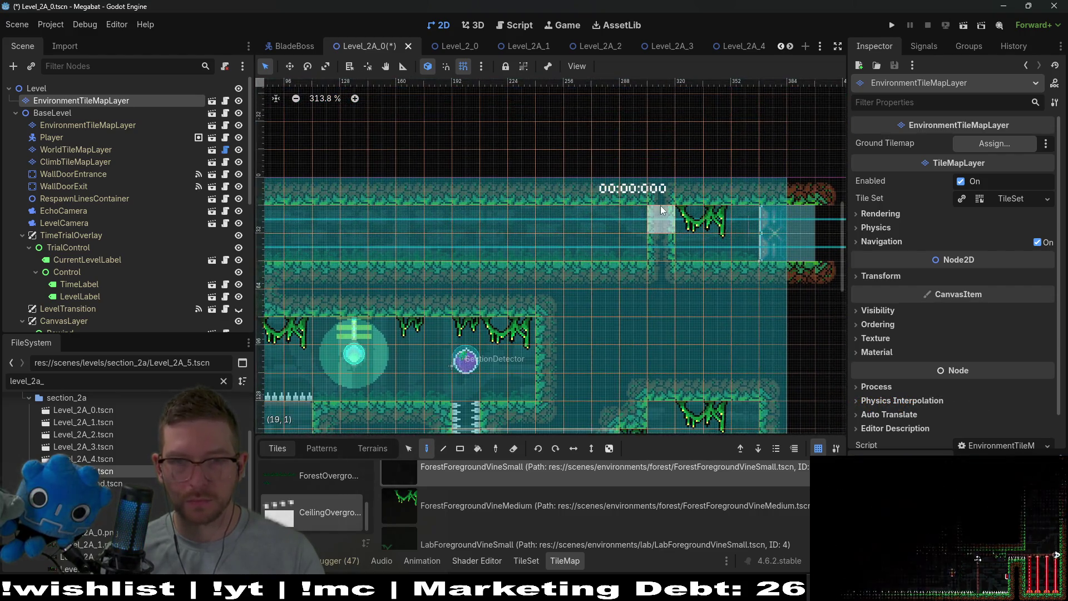
scroll(389, 233, left, 11)
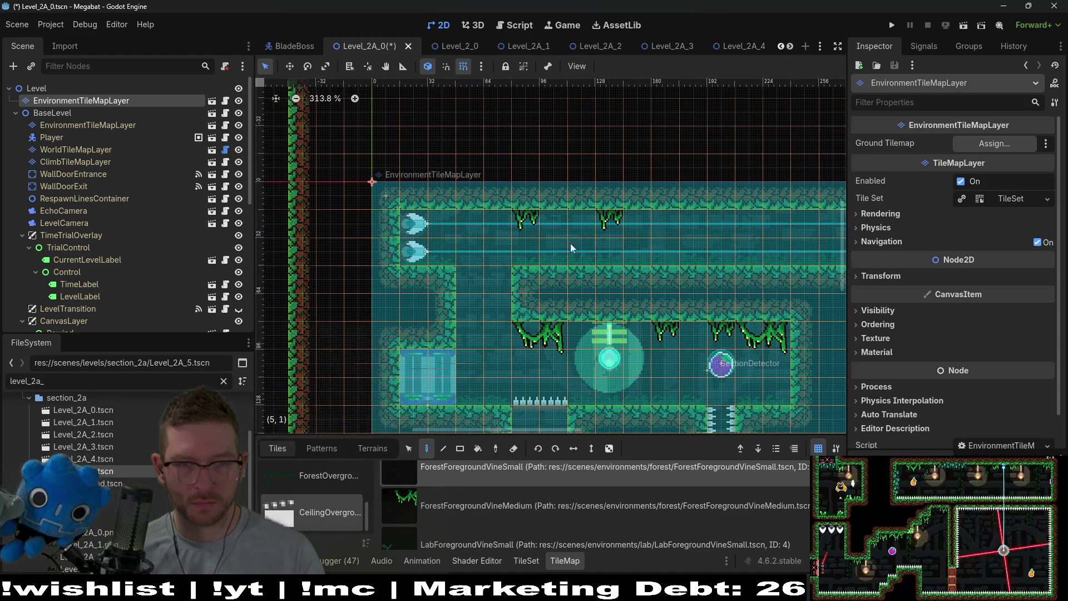
scroll(459, 536, down, 3)
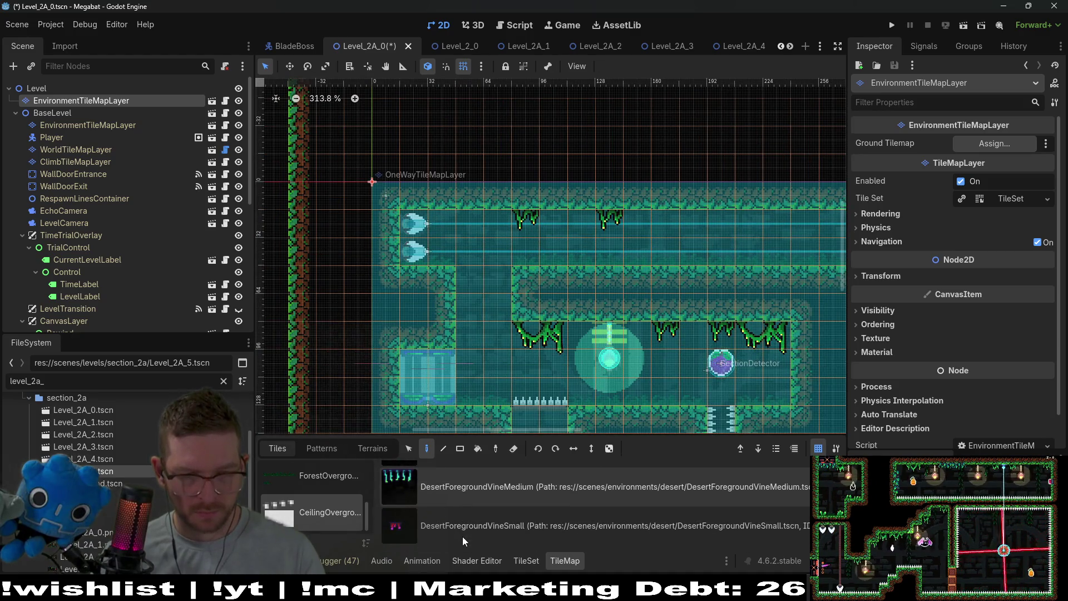
scroll(462, 537, up, 5)
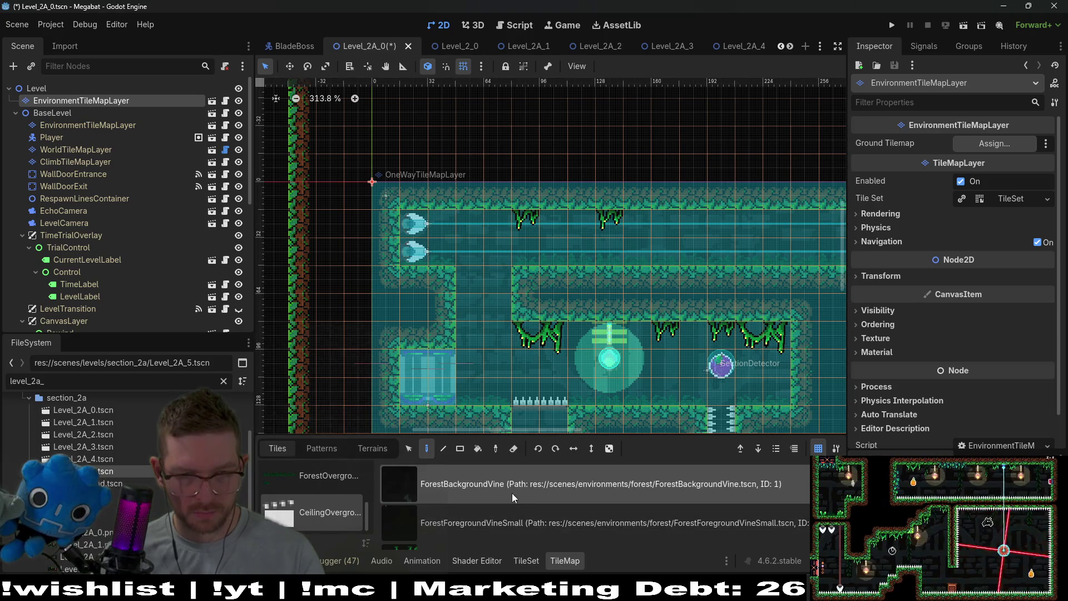
key(v)
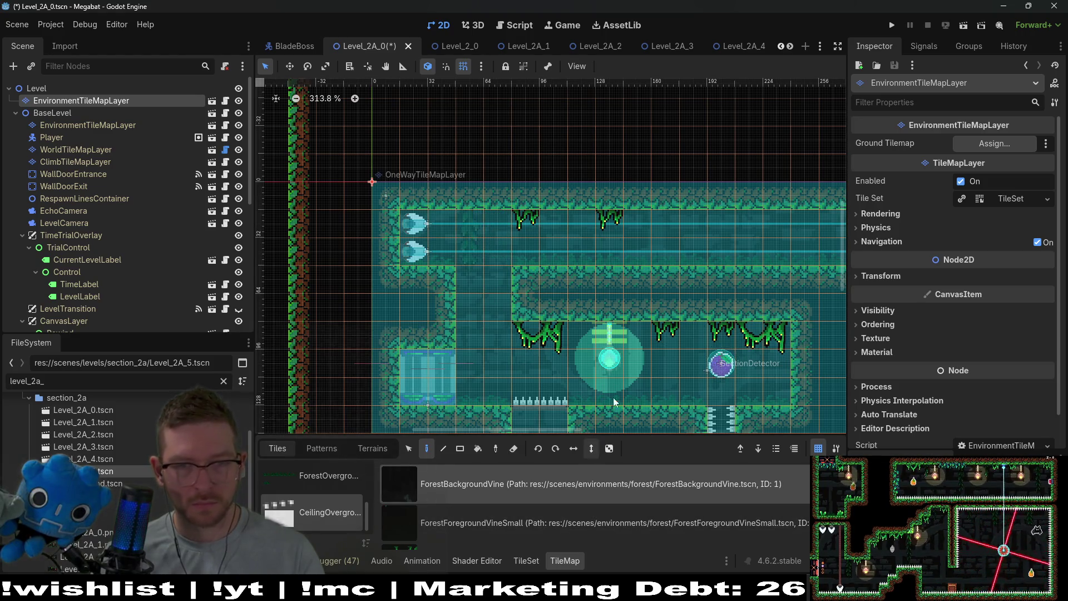
scroll(694, 301, down, 2)
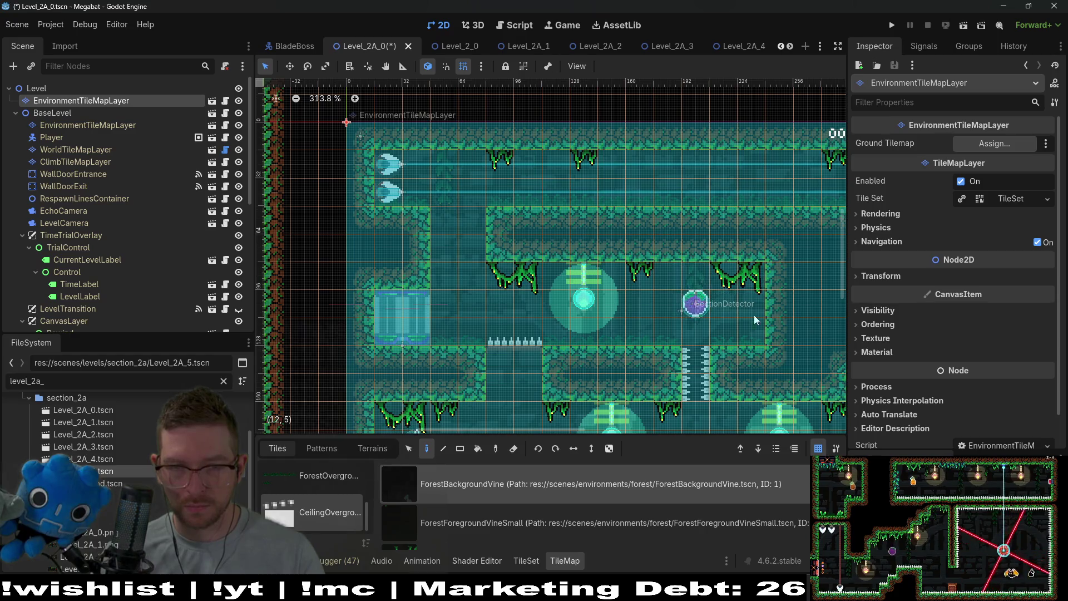
scroll(792, 387, down, 2)
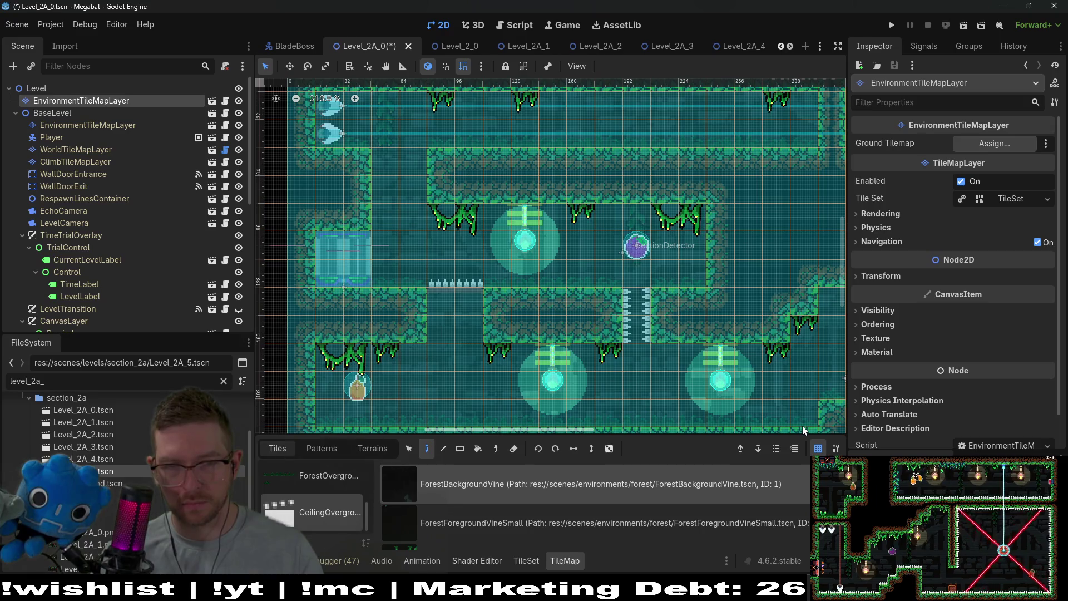
click(670, 272)
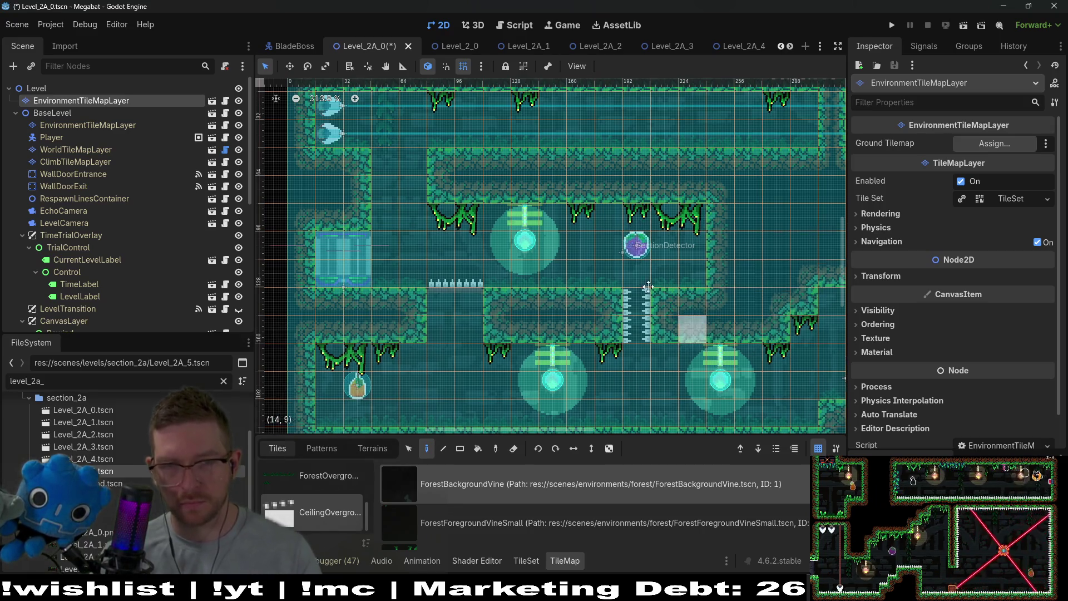
scroll(628, 275, down, 2)
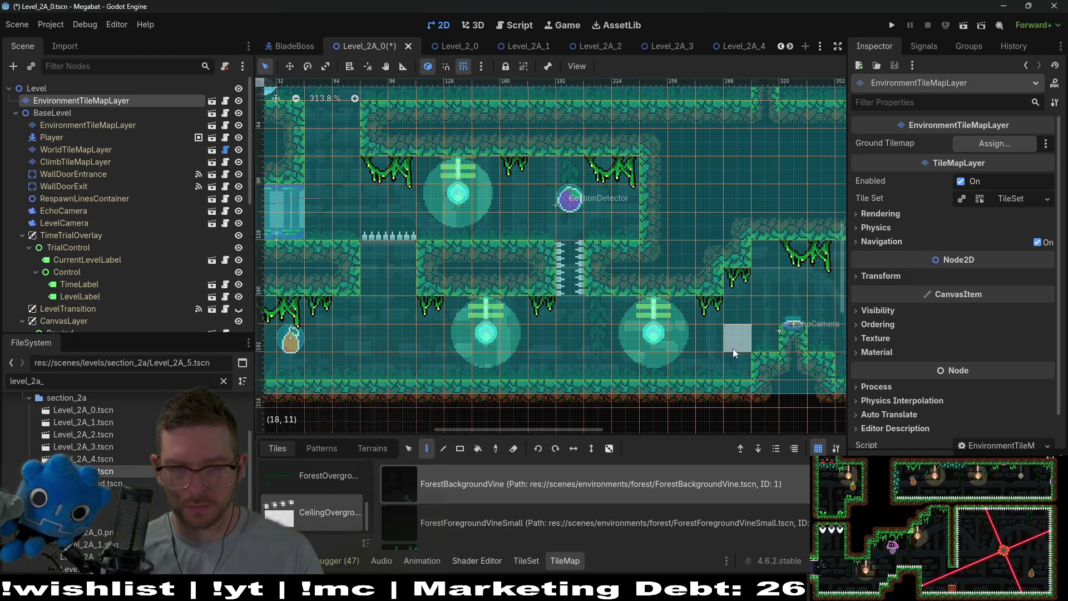
scroll(733, 348, right, 4)
scroll(579, 330, down, 2)
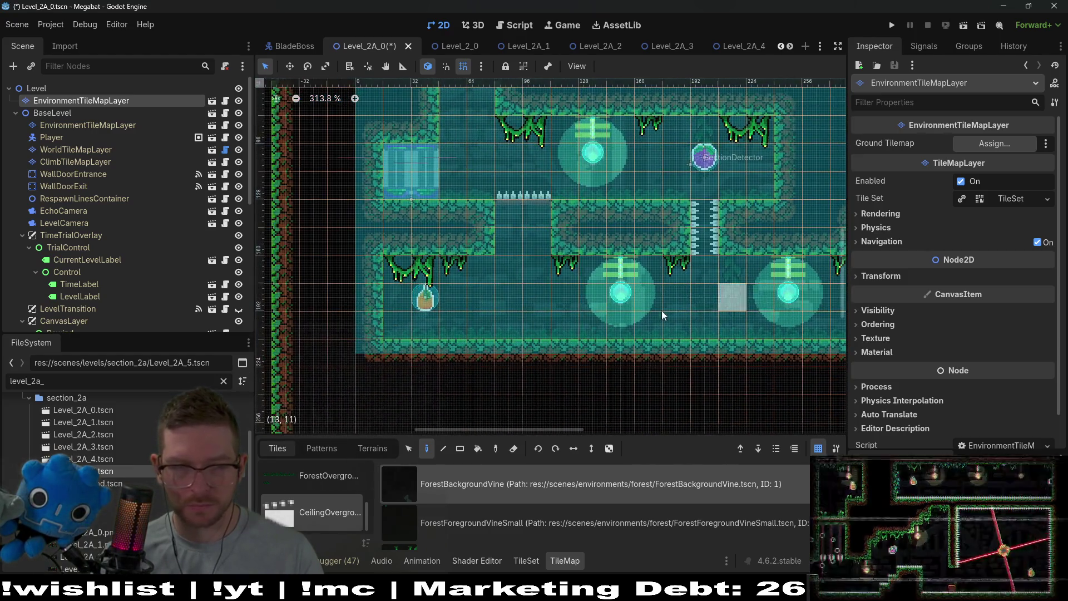
scroll(654, 222, down, 2)
drag(654, 223, 622, 309)
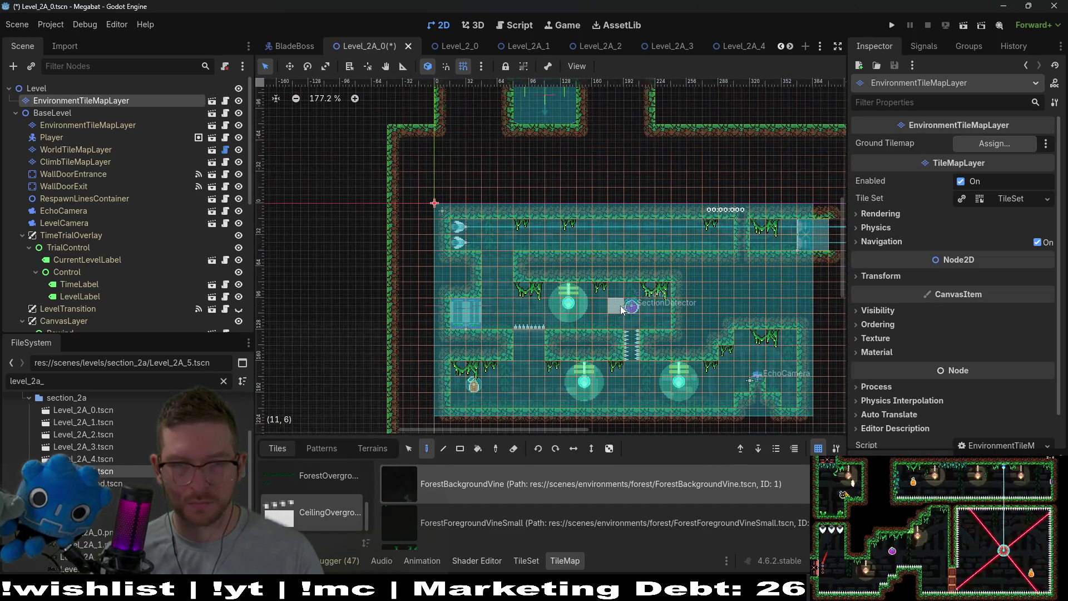
- Save Level_2A_0, run it, and fly the bat up toward the ceiling
key(ctrl+s)
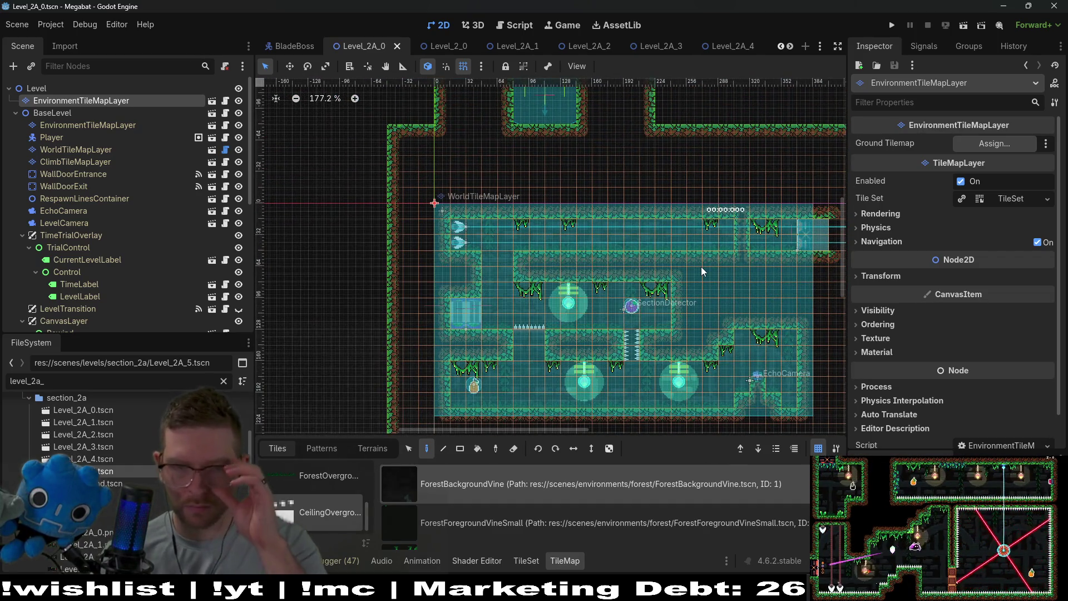
scroll(693, 297, down, 1)
scroll(693, 300, down, 1)
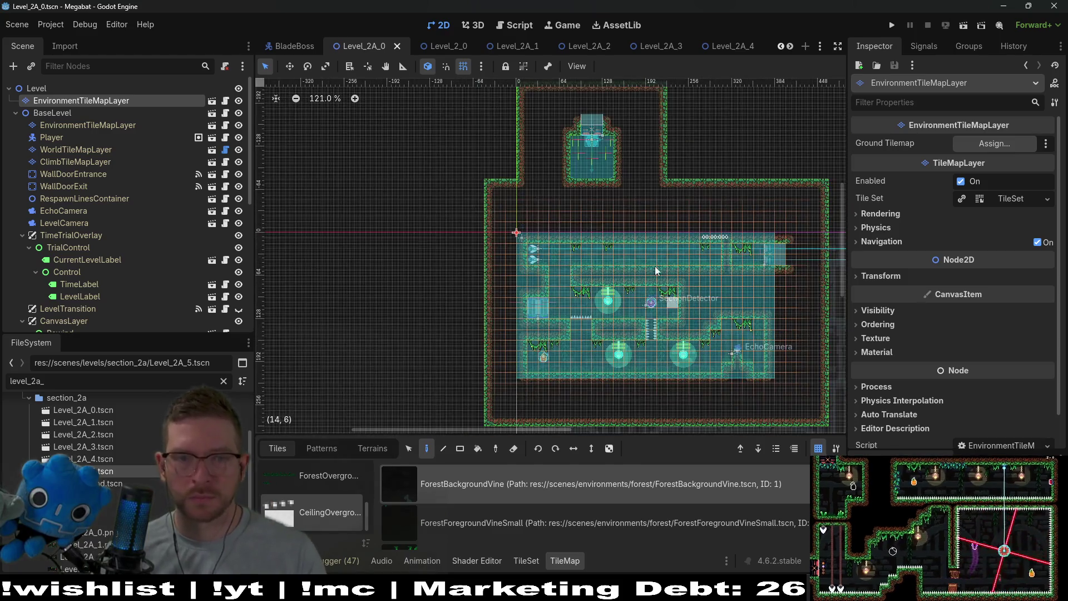
click(963, 27)
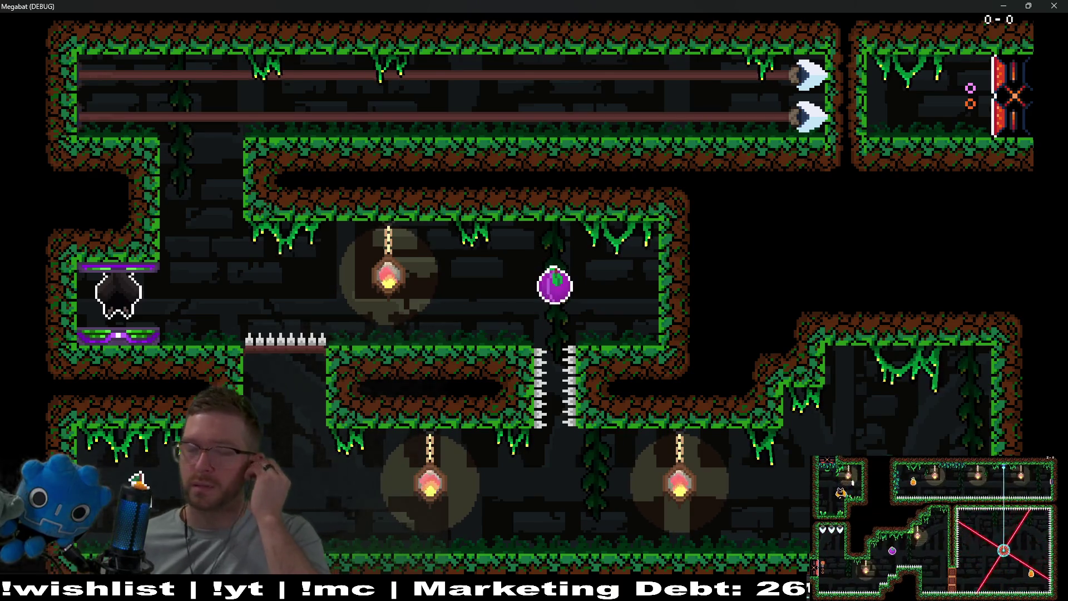
key(Right)
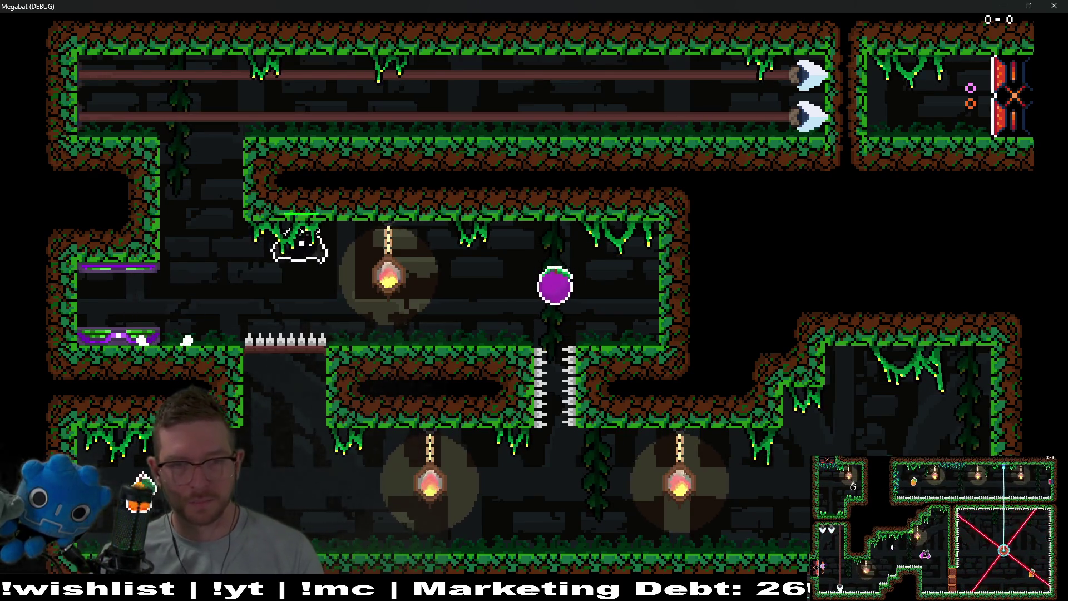
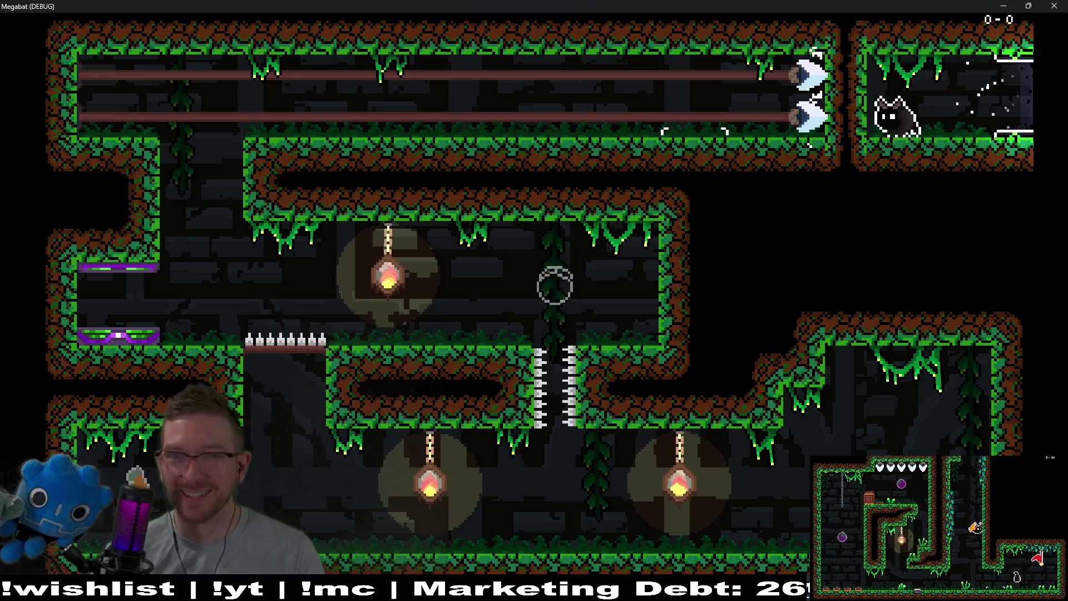
- Close the Megabat debug build window to end the Level_2A_0 playtest
click(1054, 6)
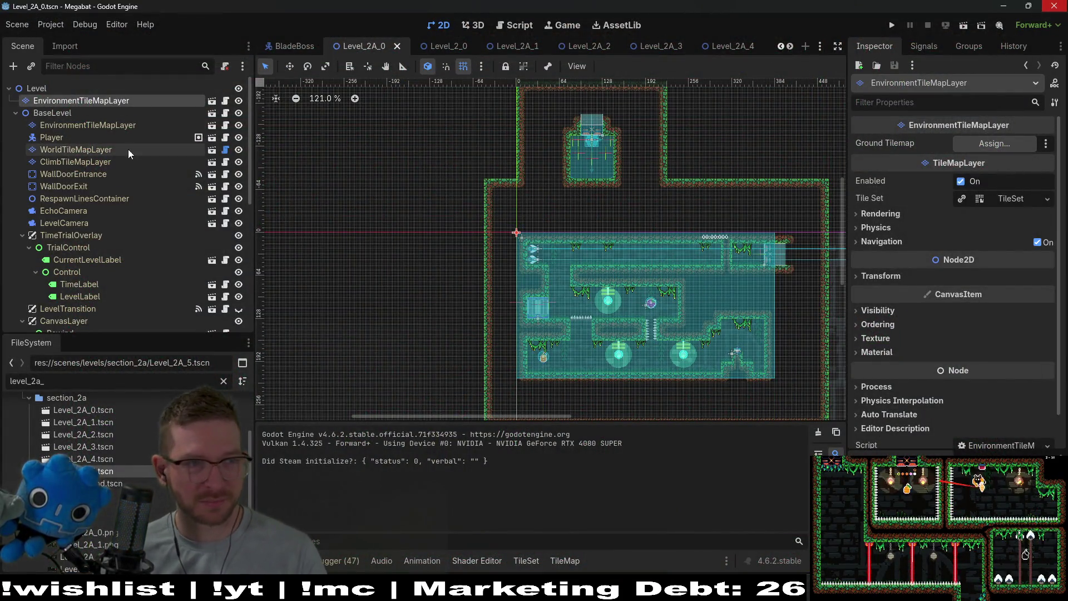
- Paint a ForestForegroundVineSmall tile on the Level_2A_0 ceiling with EnvironmentTileMapLayer and save
click(99, 125)
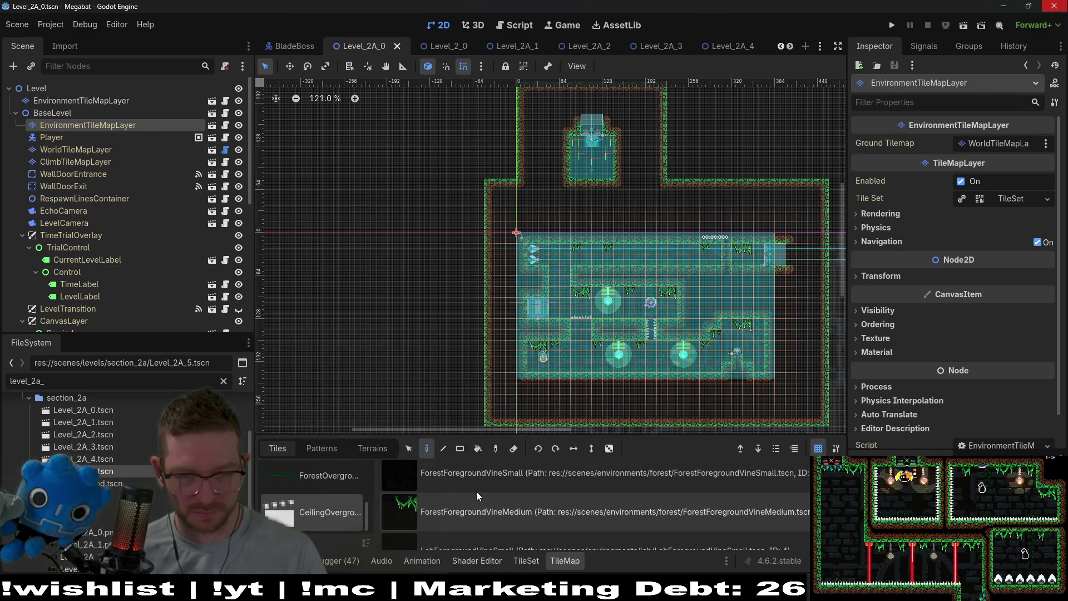
scroll(478, 496, up, 1)
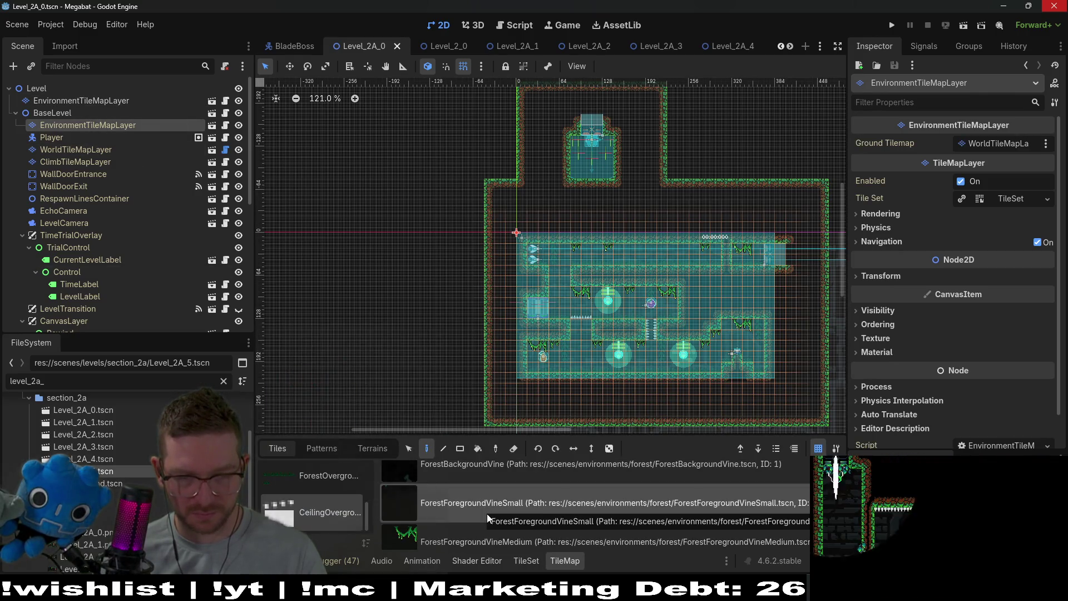
click(486, 513)
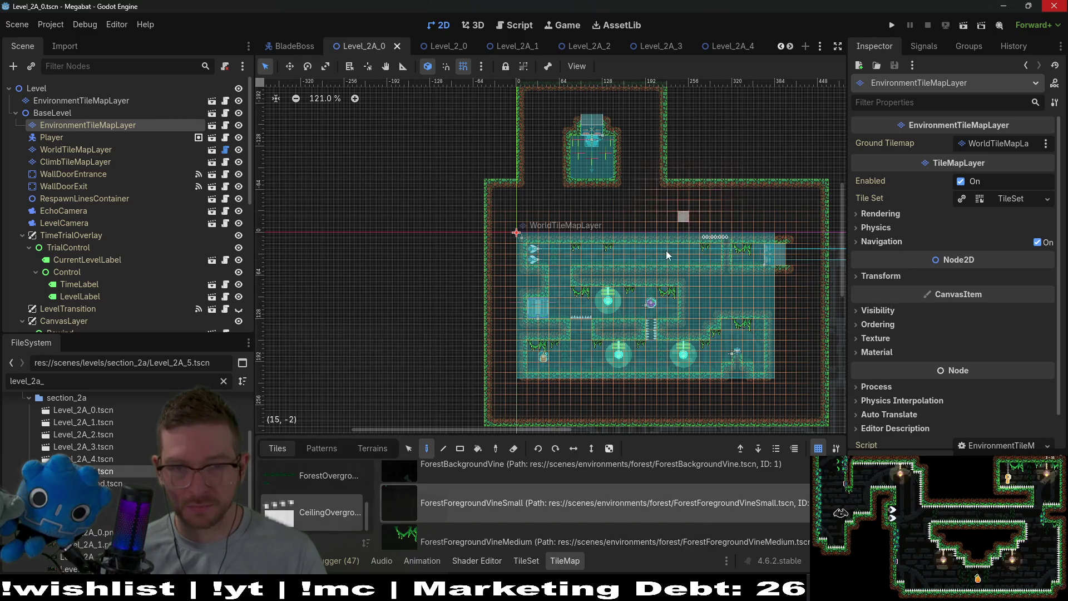
scroll(668, 254, up, 4)
click(648, 245)
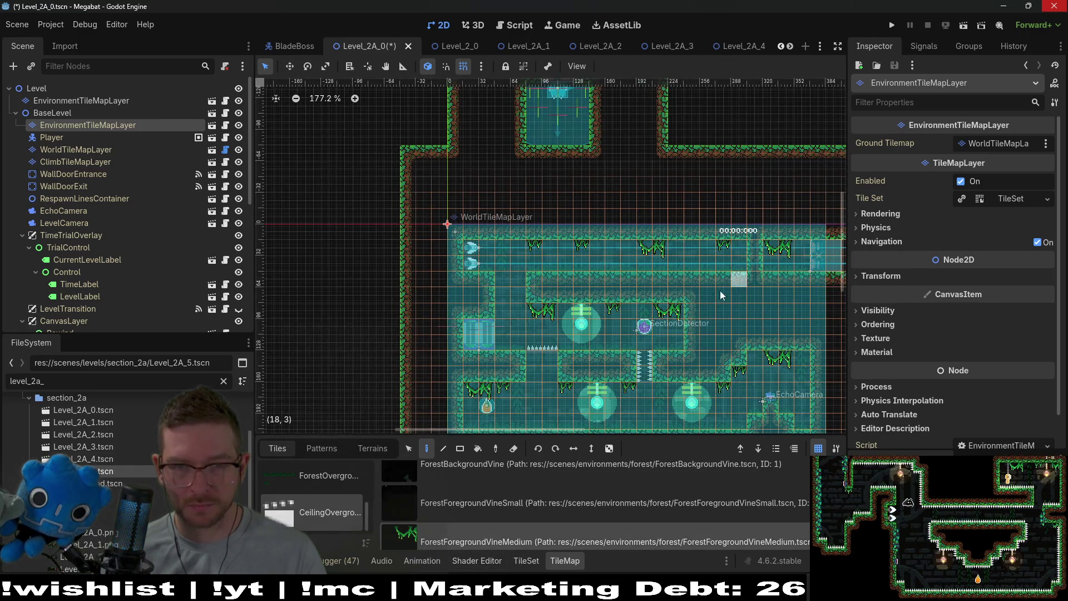
scroll(677, 346, down, 5)
key(ctrl+s)
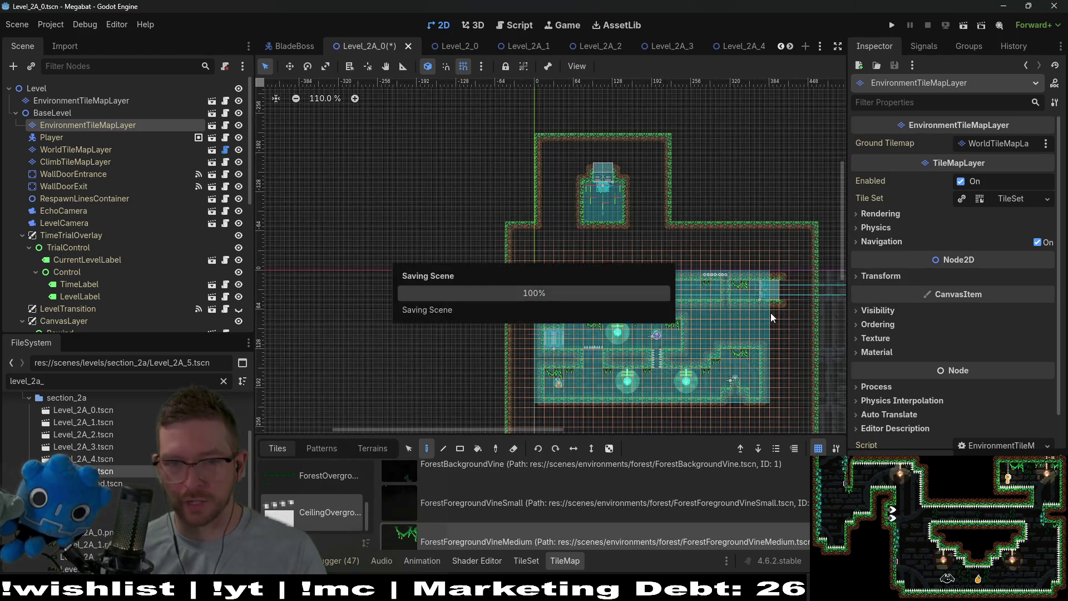
- Pan to see the whole level, glance at the task board and Steam, then return to Godot
drag(770, 316, 698, 248)
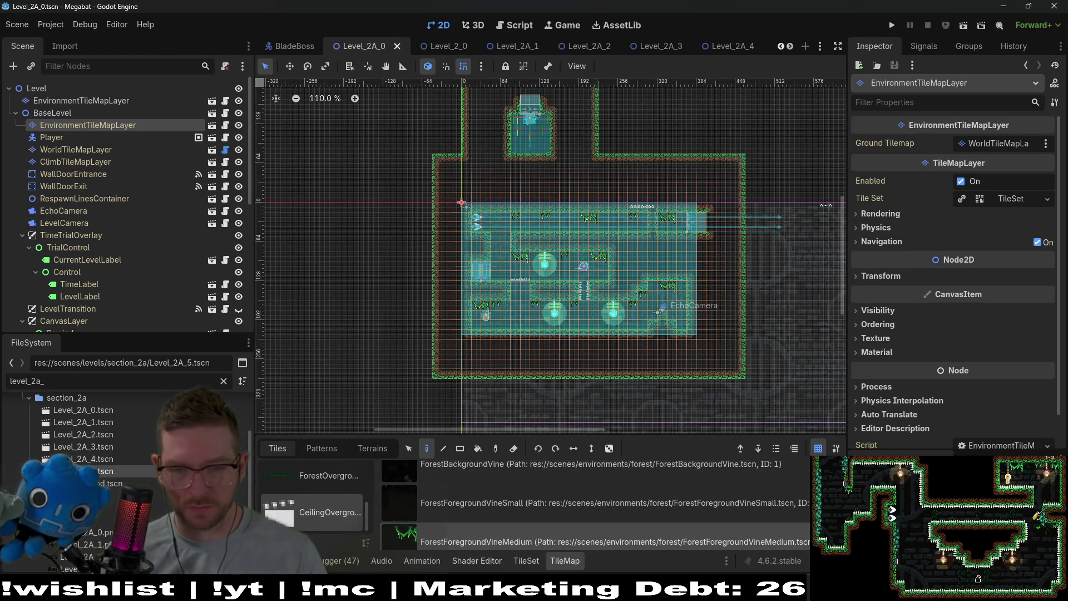
key(alt+Tab)
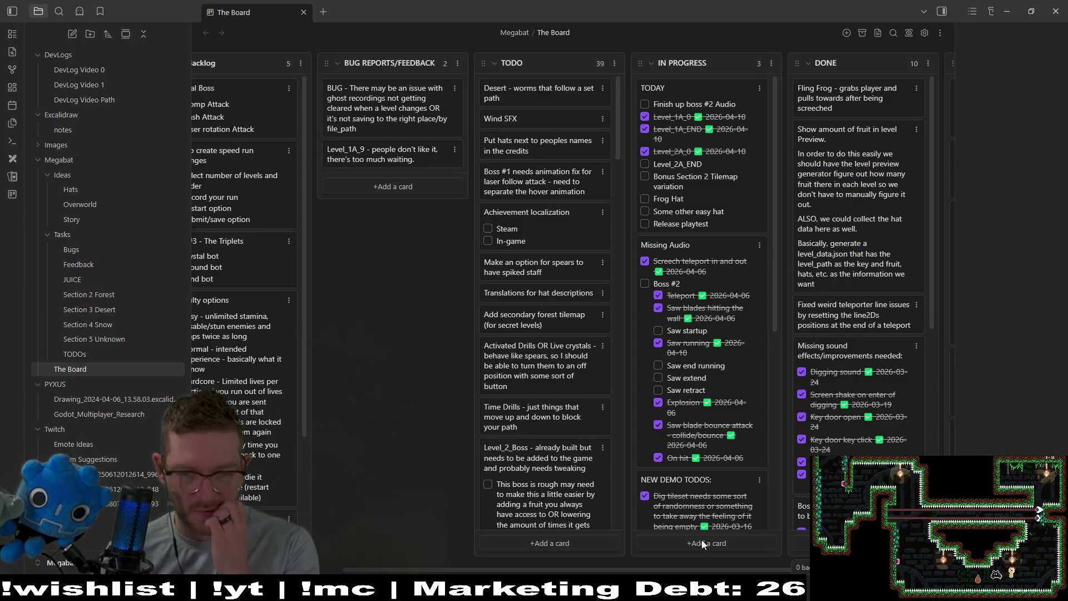
key(alt+Tab)
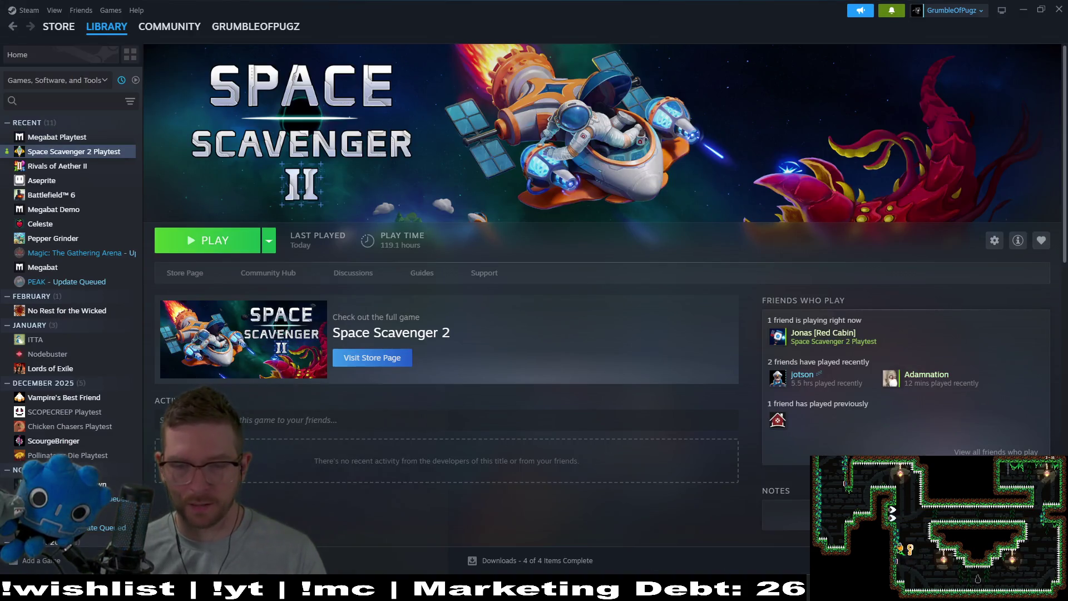
key(alt+Tab)
scroll(603, 233, up, 1)
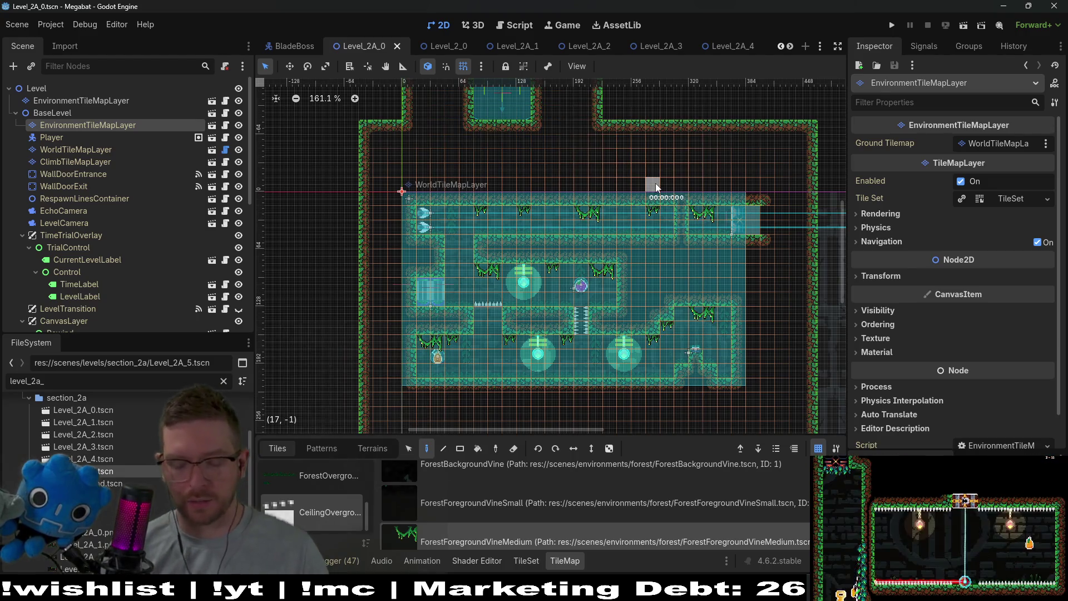
- Quick-open Level_2A_End.tscn by searching 'level_2A_end'
key(shift+alt+o)
text(level_)
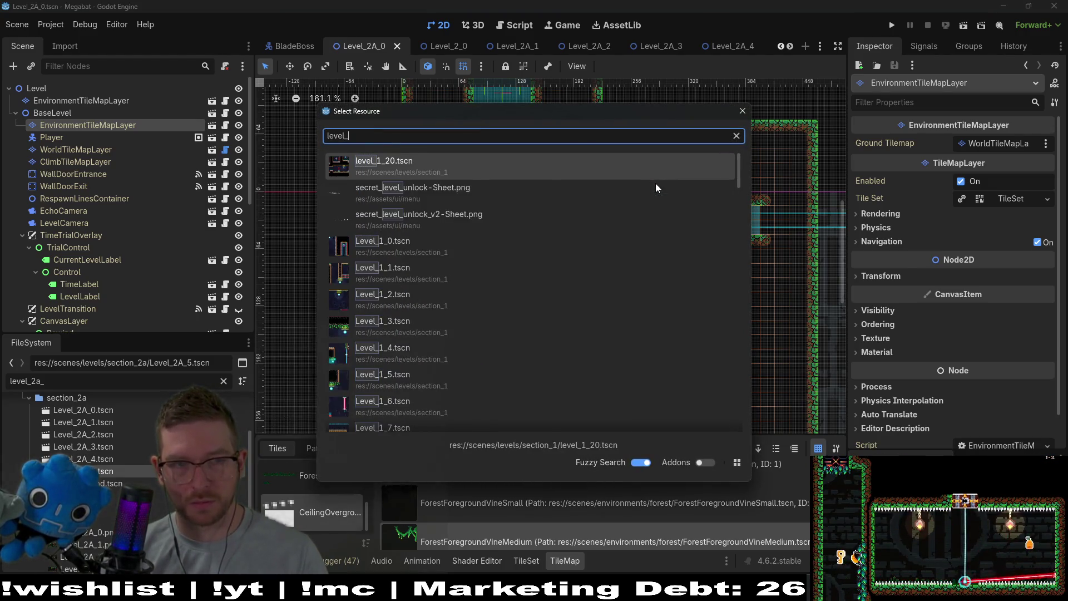
text(2A_end)
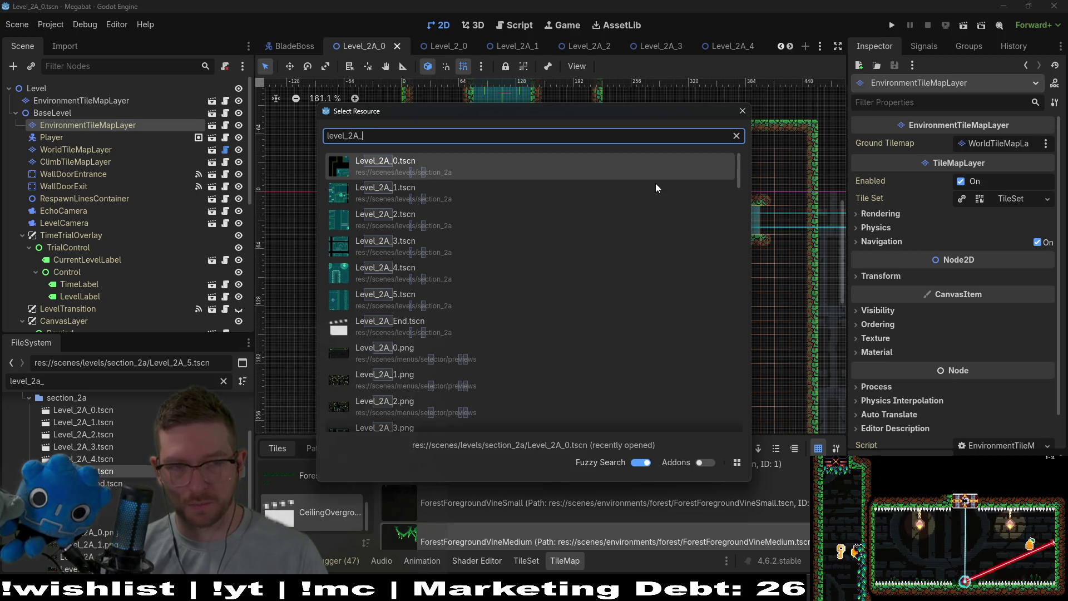
key(Return)
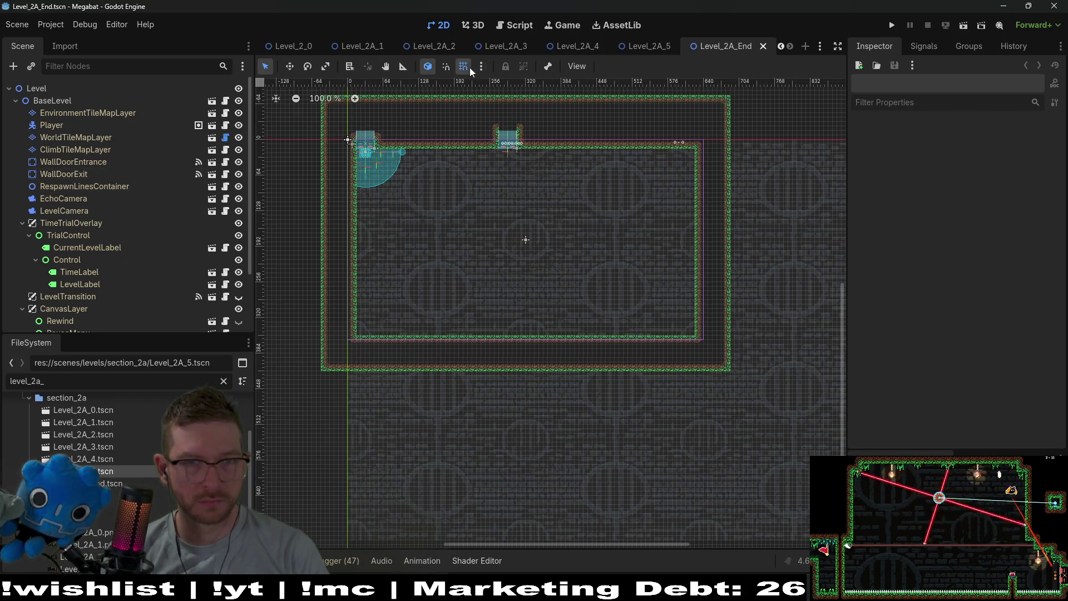
- Look over the Level_2A_4 and Level_2A_3 tabs, then return to Level_2A_End
click(566, 46)
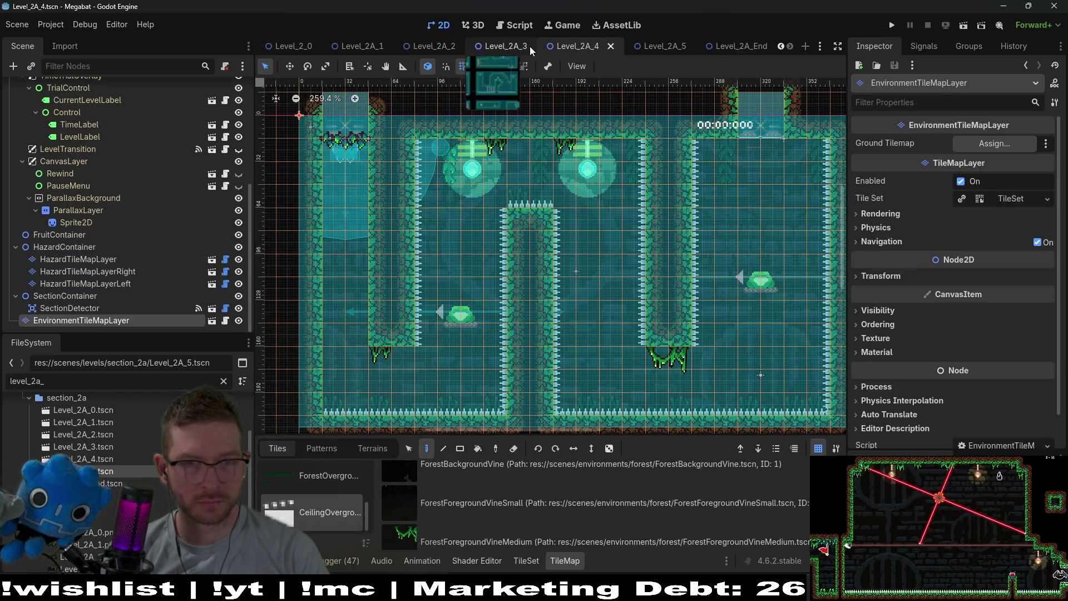
click(493, 47)
click(740, 49)
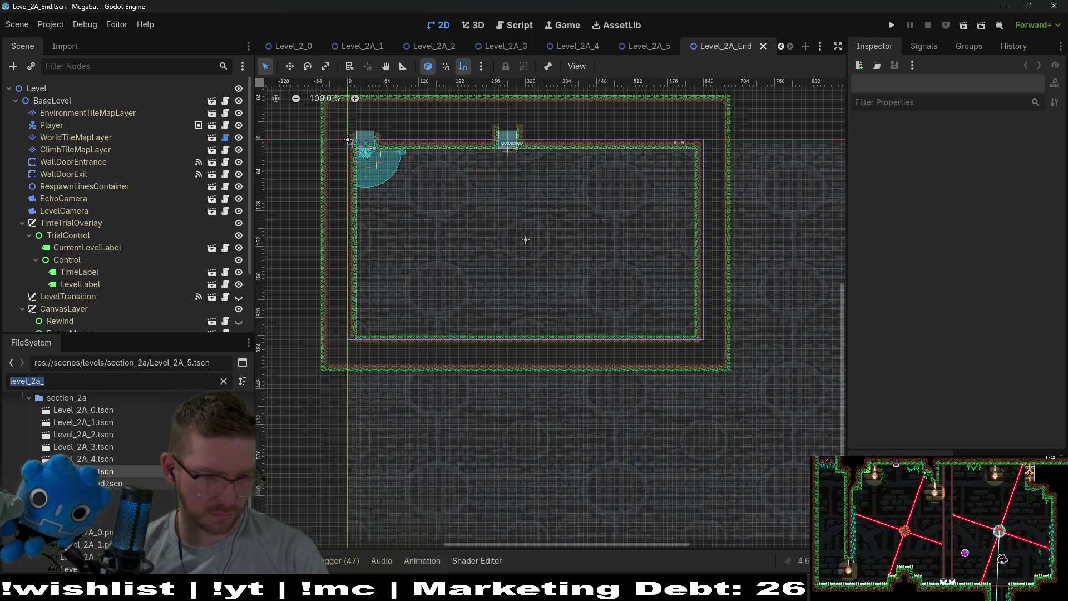
- Filter the FileSystem dock for 'l_2_END' and open Level_2_End.tscn
click(83, 483)
click(26, 381)
key(BackSpace)
key(BackSpace)
key(BackSpace)
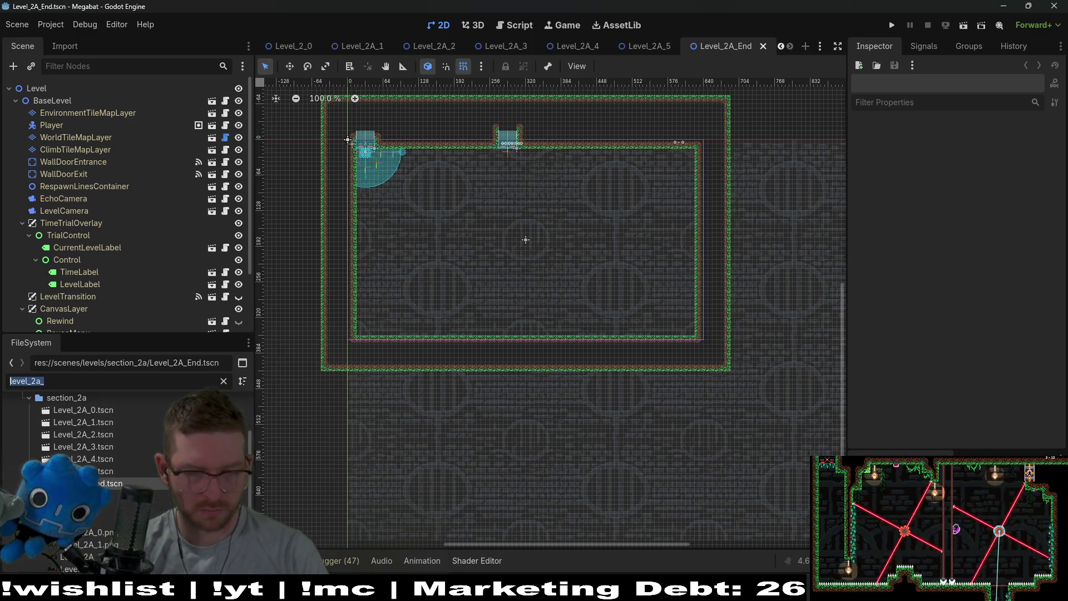
text(l_2_)
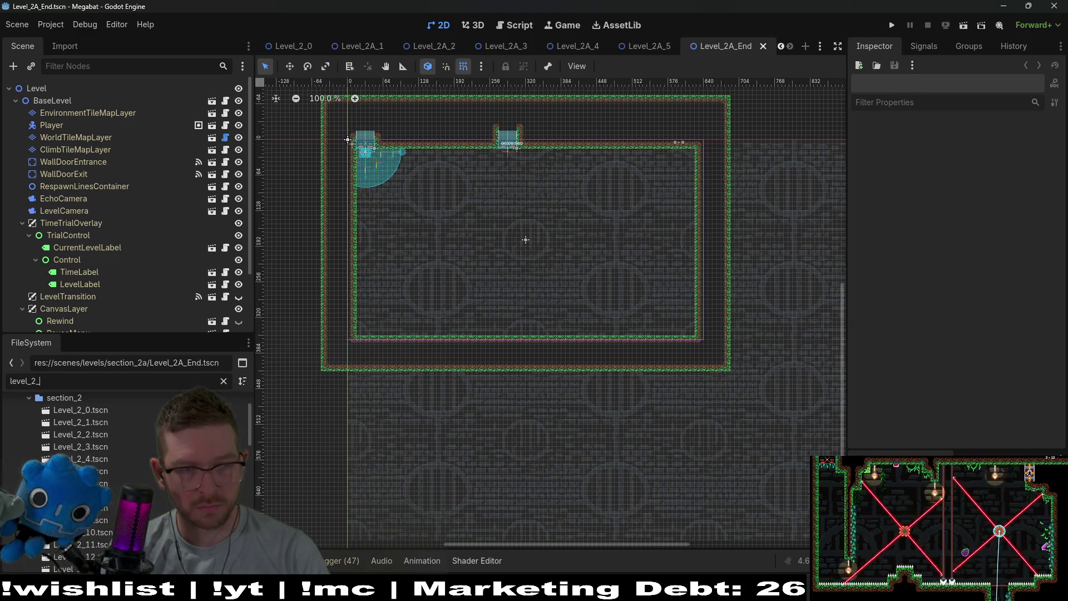
text(END)
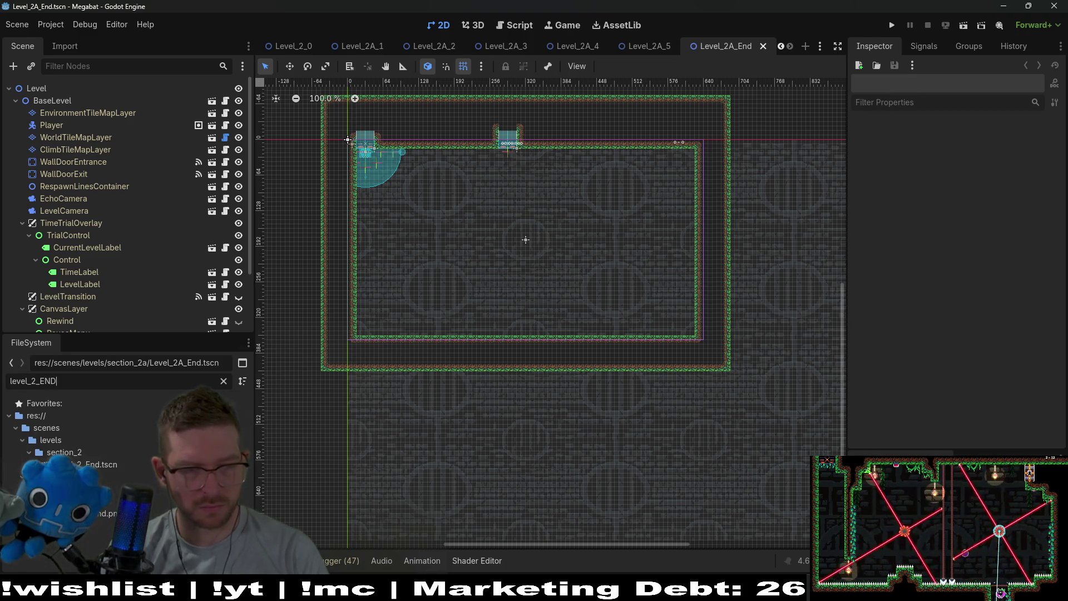
double_click(122, 466)
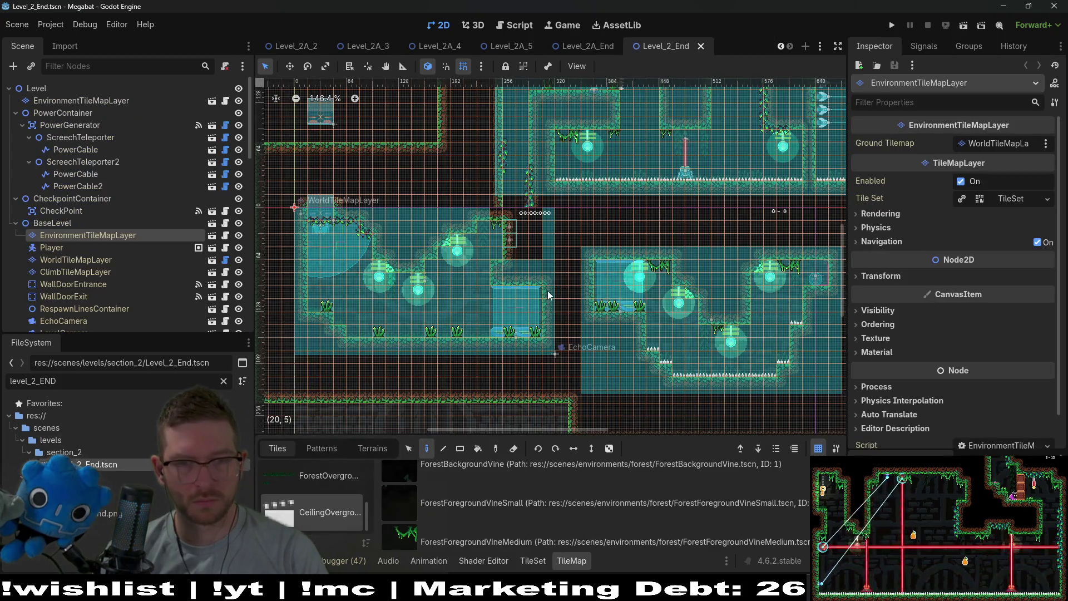
- View SectionTeleporter's Level Path to Unlock in Level_2_End, then go back to the Level_2A_End tab
scroll(566, 288, up, 9)
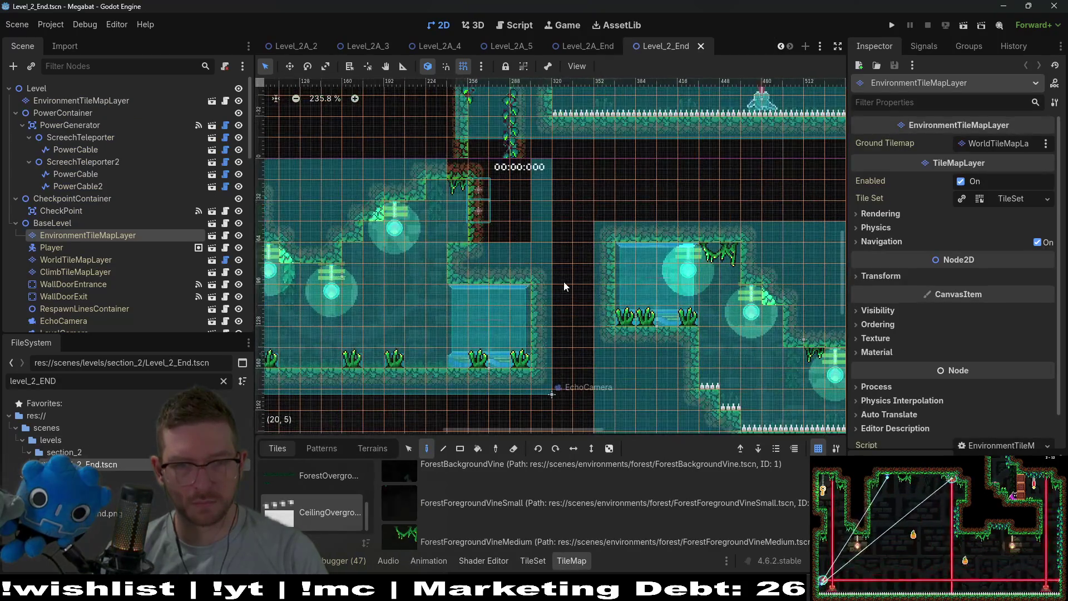
scroll(145, 223, down, 5)
scroll(134, 303, down, 3)
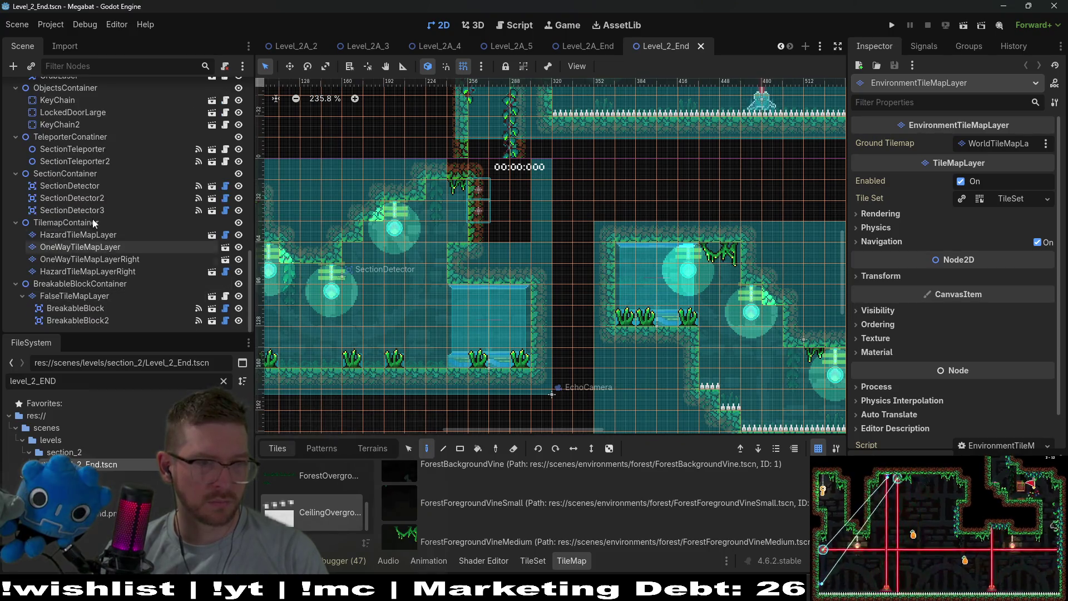
click(88, 158)
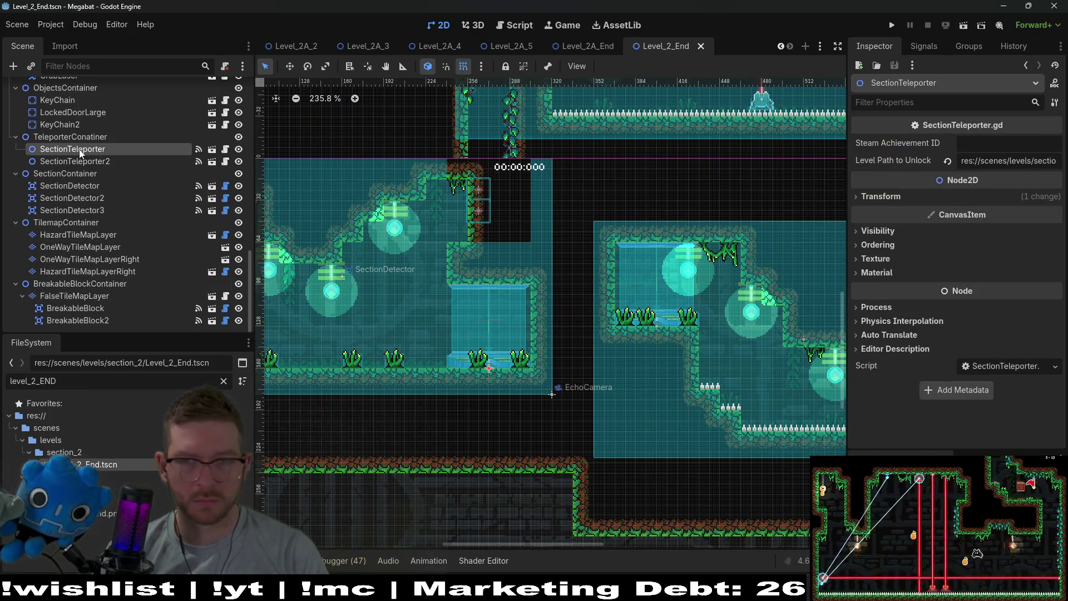
scroll(80, 200, up, 15)
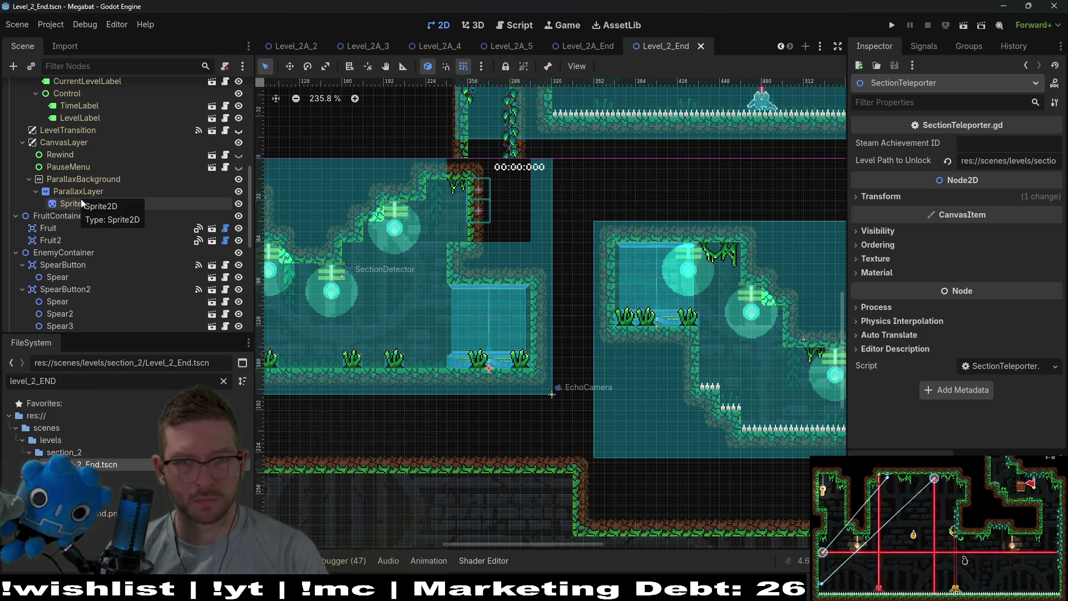
click(584, 46)
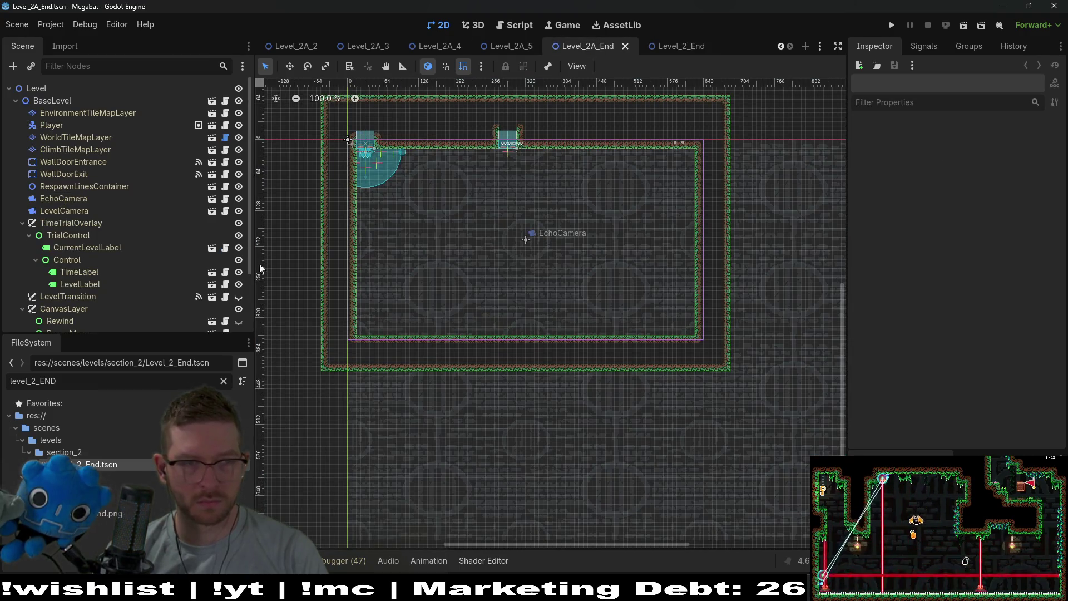
- Move the exit wall door above the level and disable it
click(85, 172)
key(w)
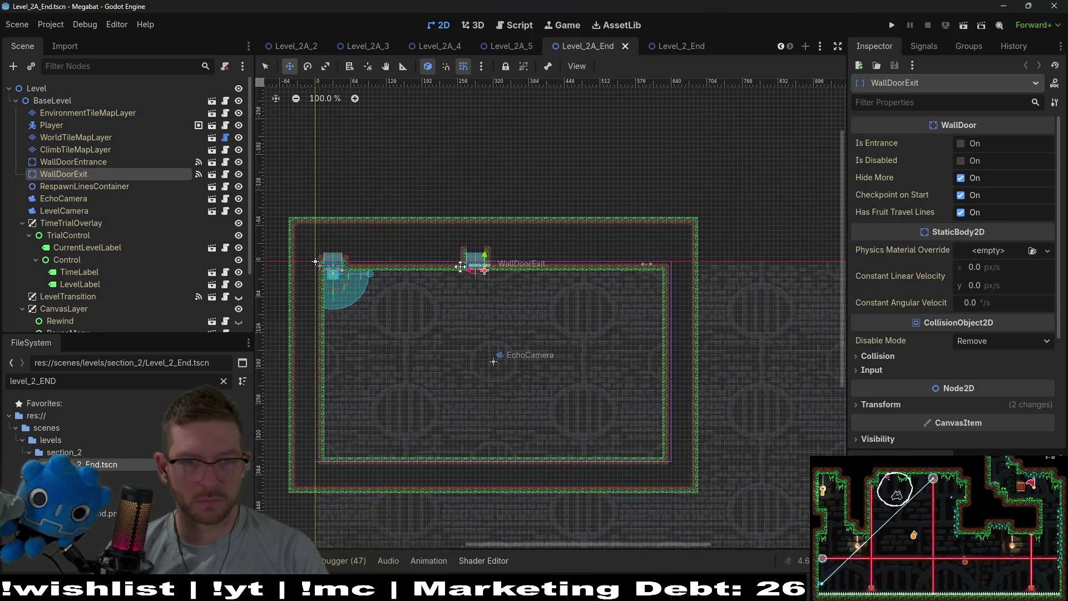
drag(460, 267, 500, 169)
click(961, 160)
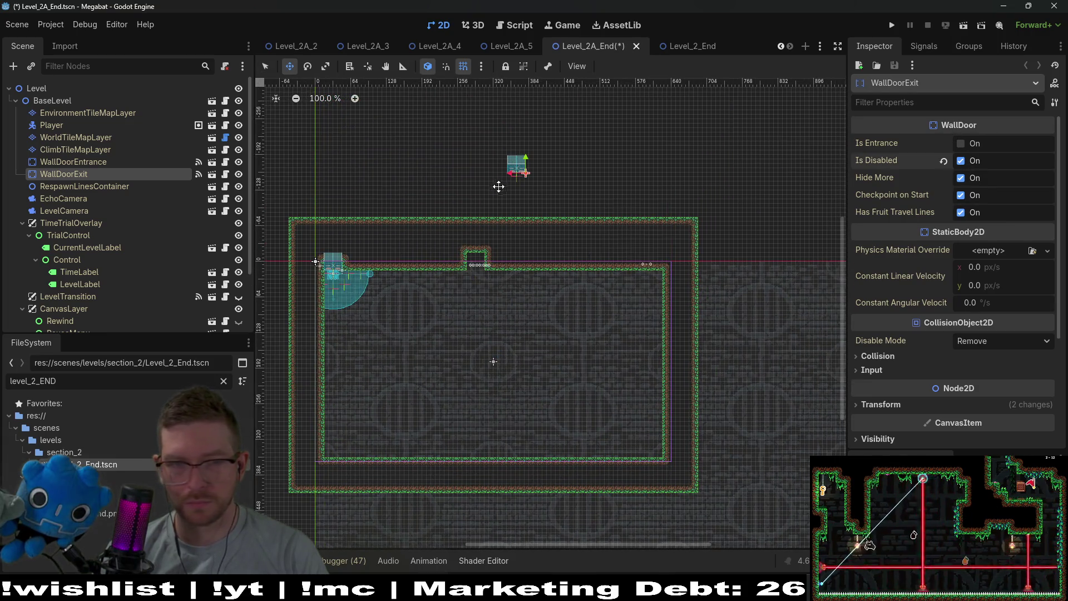
- Duplicate the enemy container and rename the copy SectionContainer
scroll(79, 142, down, 3)
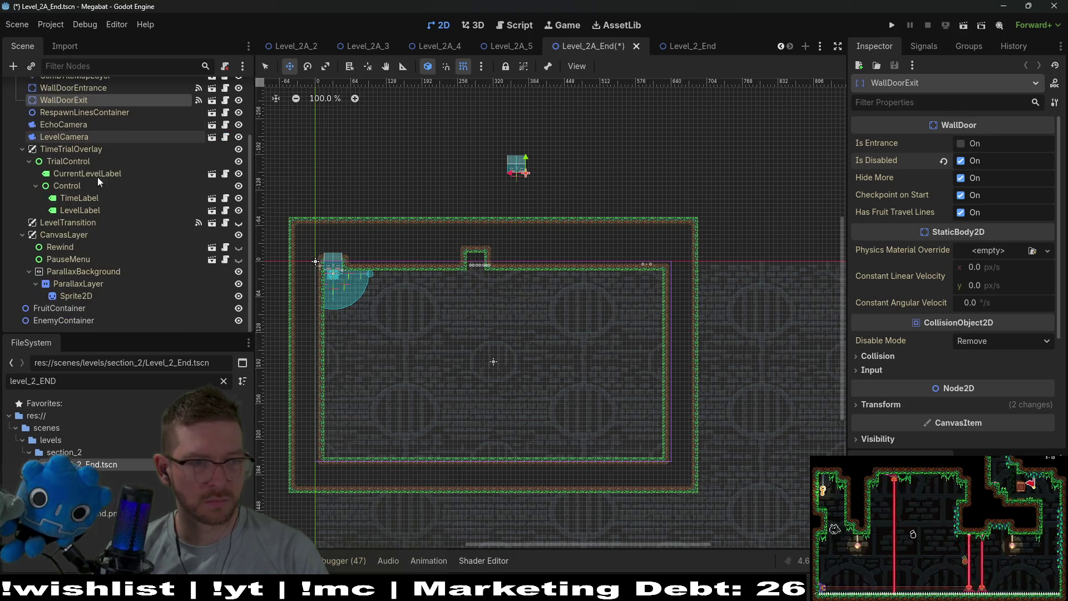
click(64, 322)
key(ctrl+d)
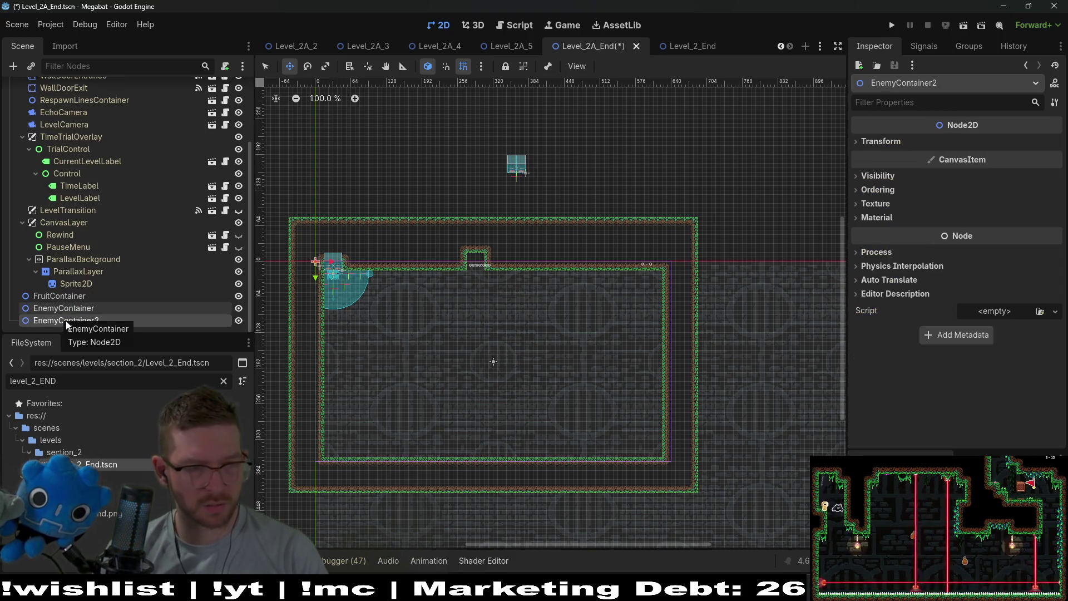
double_click(66, 322)
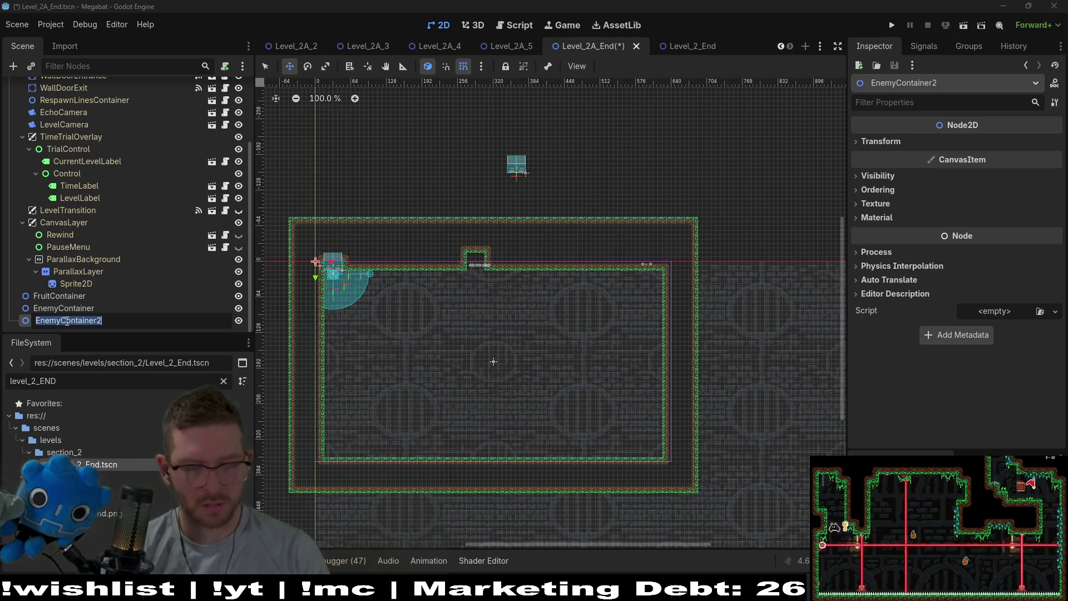
text(Section)
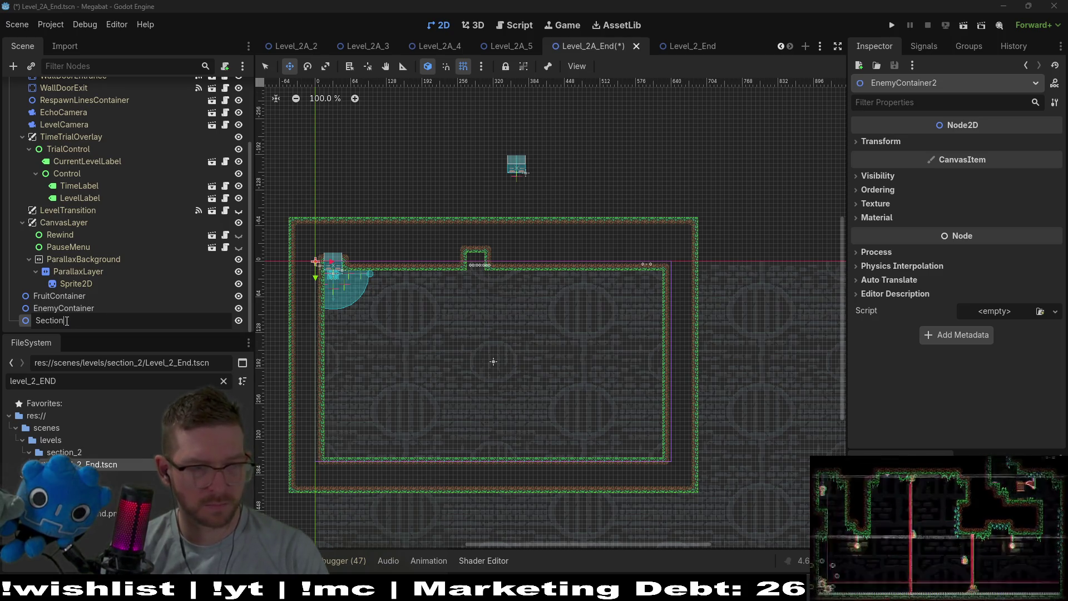
text(Detecto)
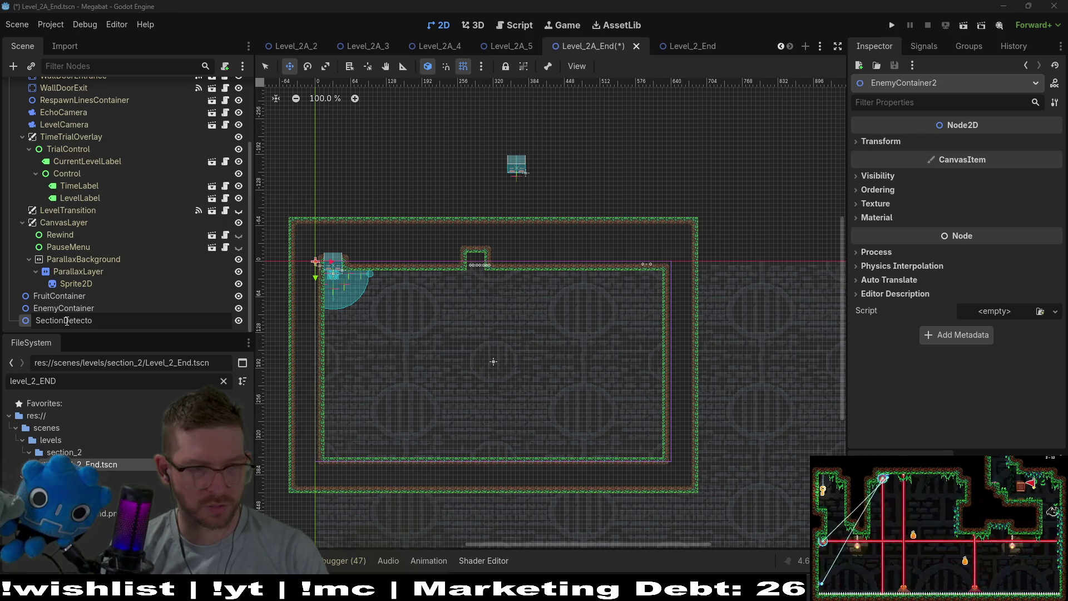
text(ner)
key(Return)
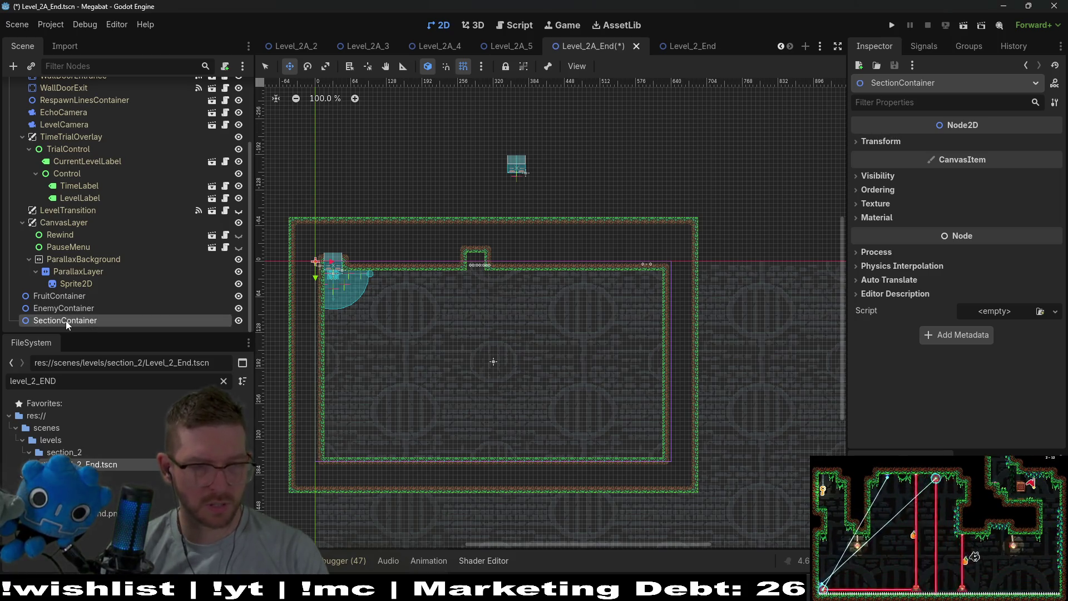
- Quick-open the BaseForest scene by searching 'basefore'
key(alt+shift+o)
text(basefore)
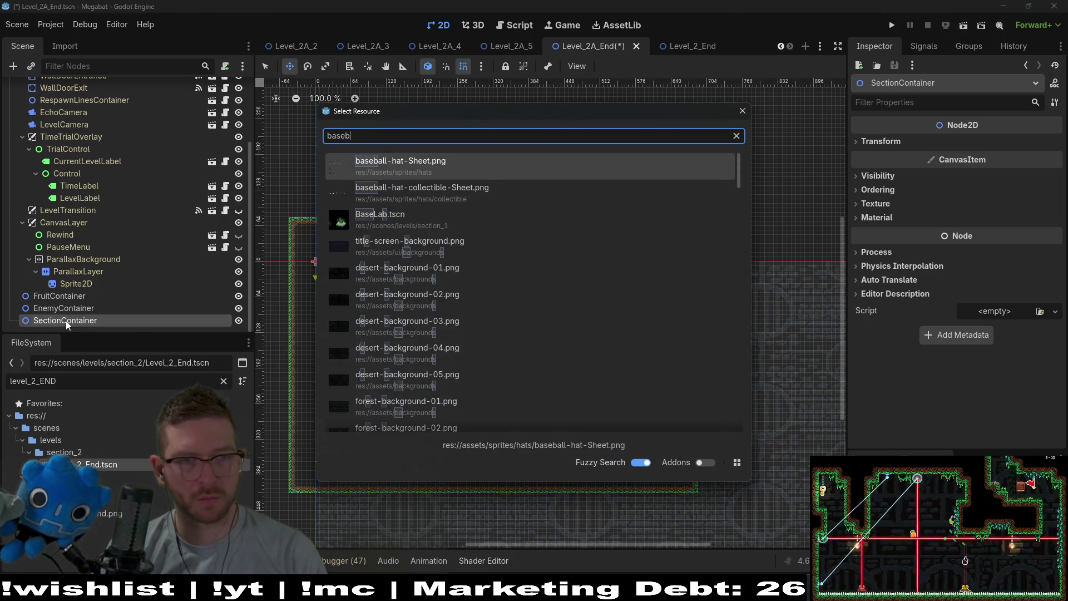
key(Return)
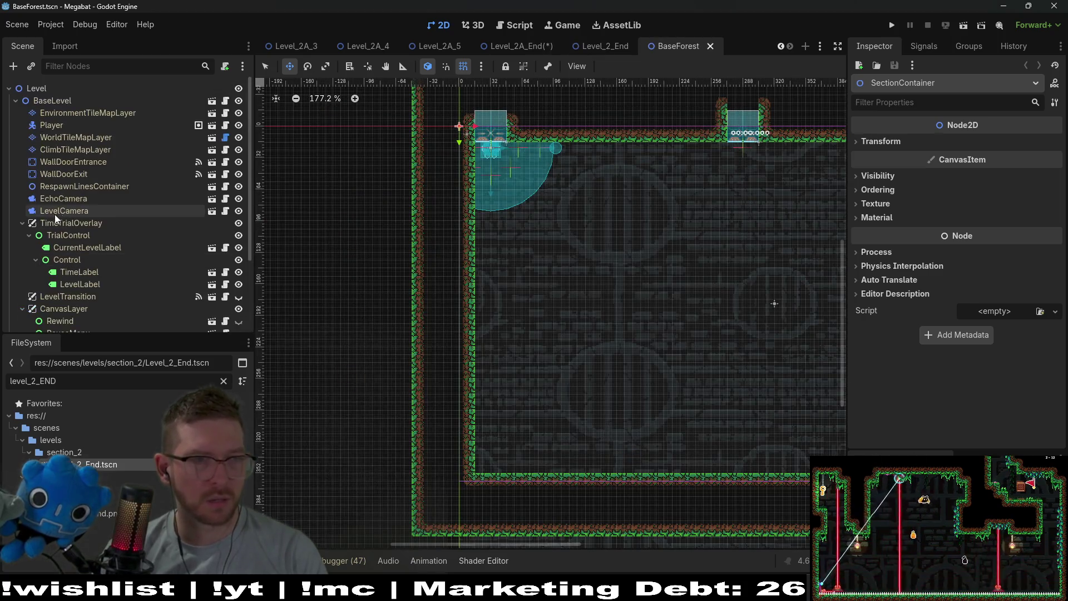
- Instance EnvironmentTileMapLayer.tscn under BaseForest's Level root above BaseLevel, then save BaseForest
click(45, 90)
right_click(44, 92)
click(77, 112)
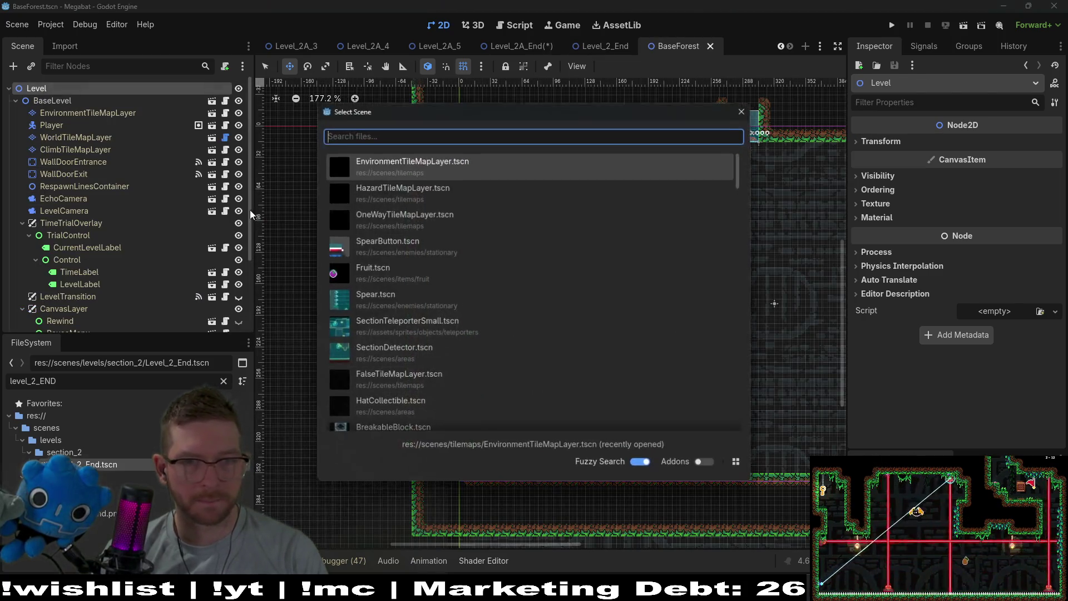
text(lev)
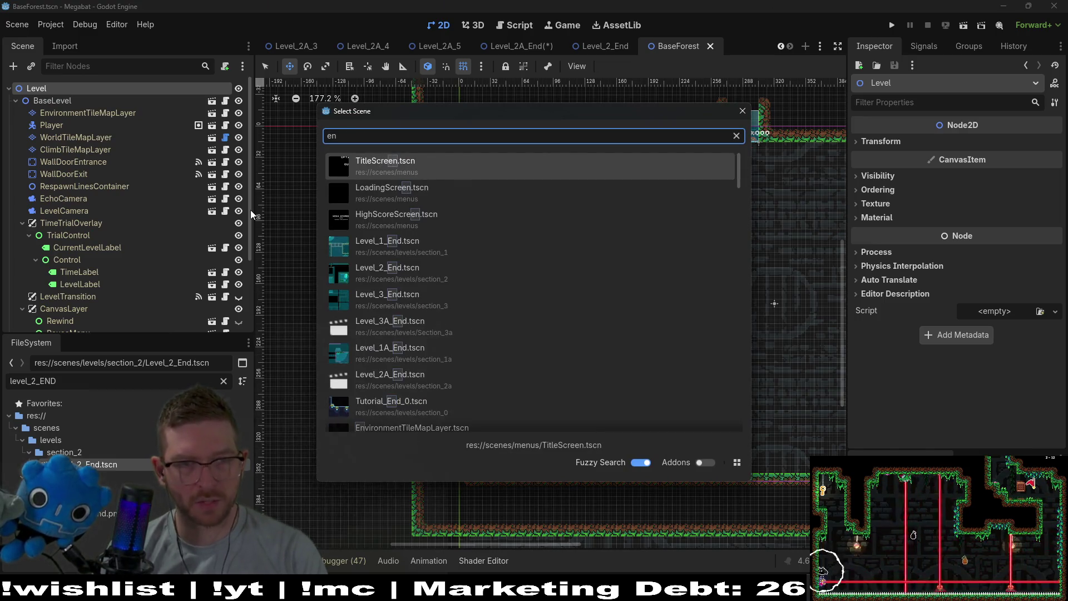
key(BackSpace)
key(BackSpace)
key(BackSpace)
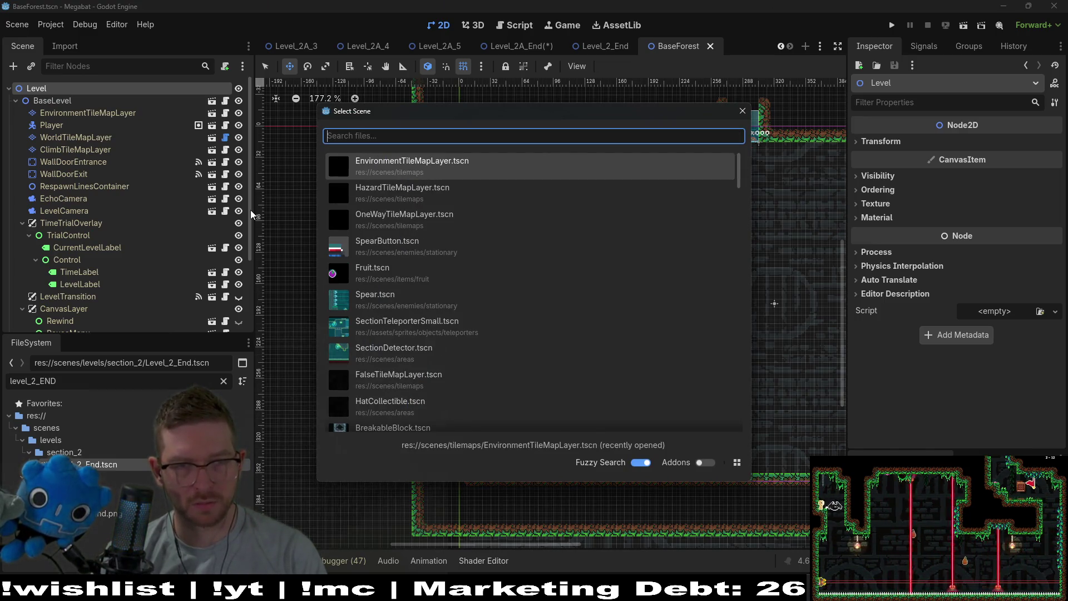
key(Return)
mouse_move(125, 319)
mouse_down()
mouse_move(98, 78)
mouse_move(48, 99)
mouse_up()
key(f)
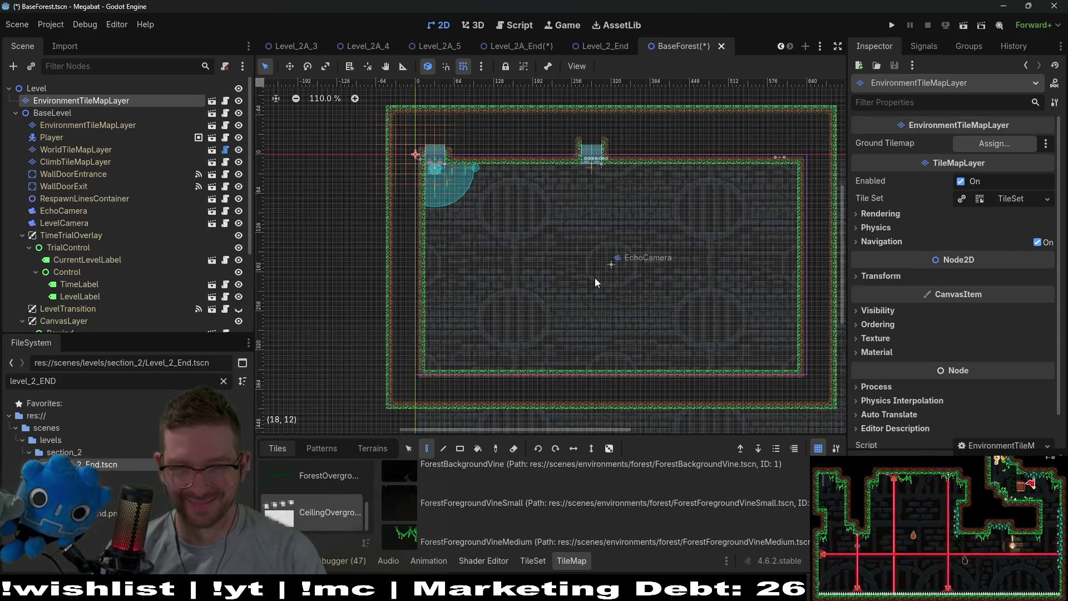
key(ctrl+s)
- Close BaseForest and check the Level_2A_End, 2A_5, 2A_4 and 2A_3 tabs
middle_click(688, 43)
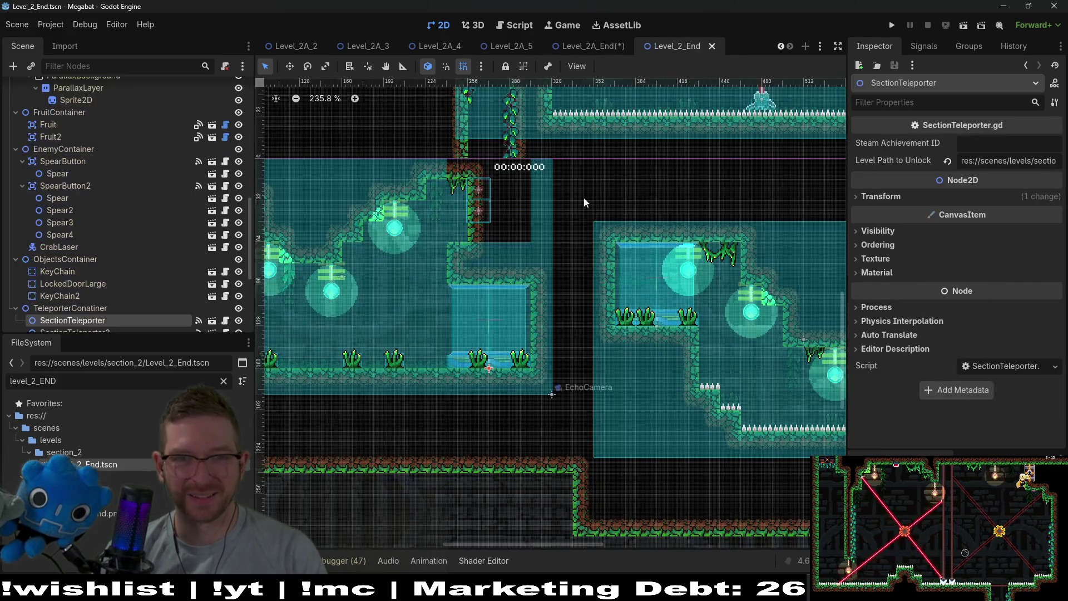
click(594, 47)
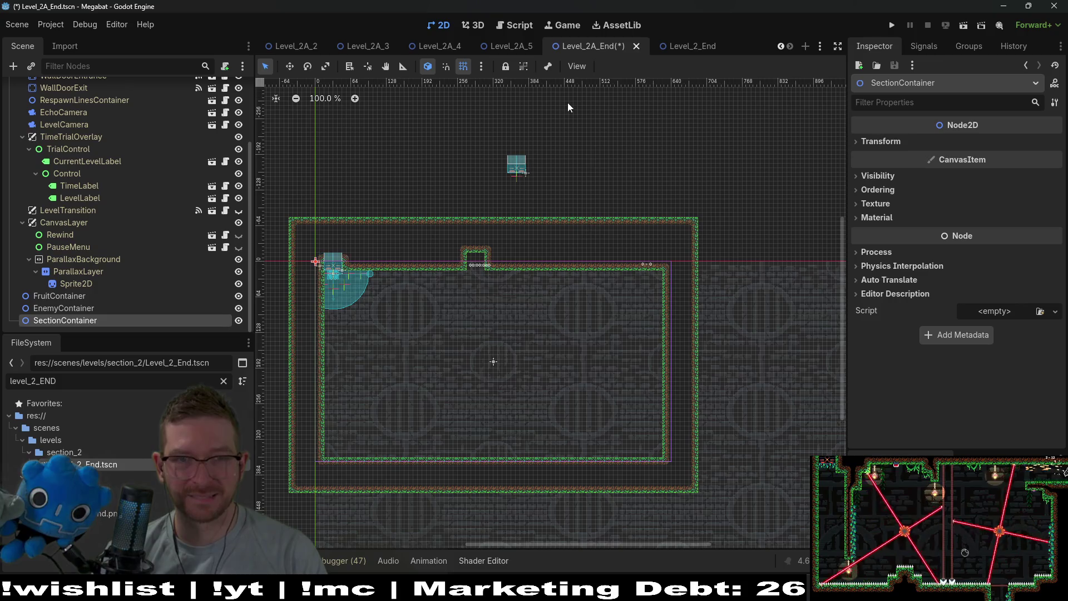
click(499, 47)
click(437, 47)
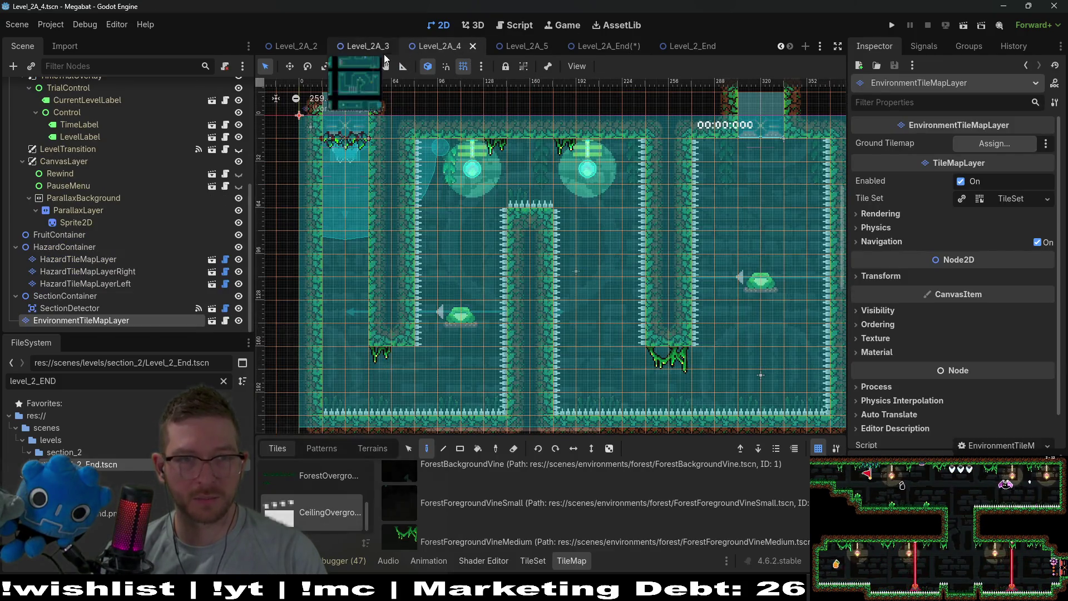
click(368, 46)
- Switch to Level_2A_0 and select its Level root node
scroll(288, 44, up, 3)
click(363, 47)
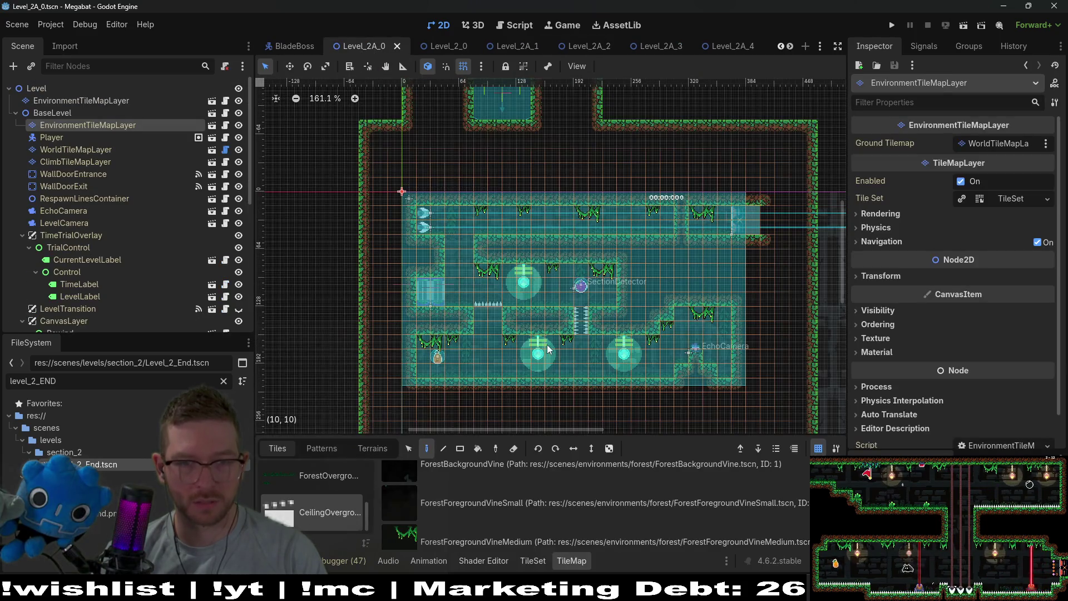
click(83, 90)
- Select the top EnvironmentTileMapLayer and open the Overgrowth tile source in the TileMap panel
click(84, 100)
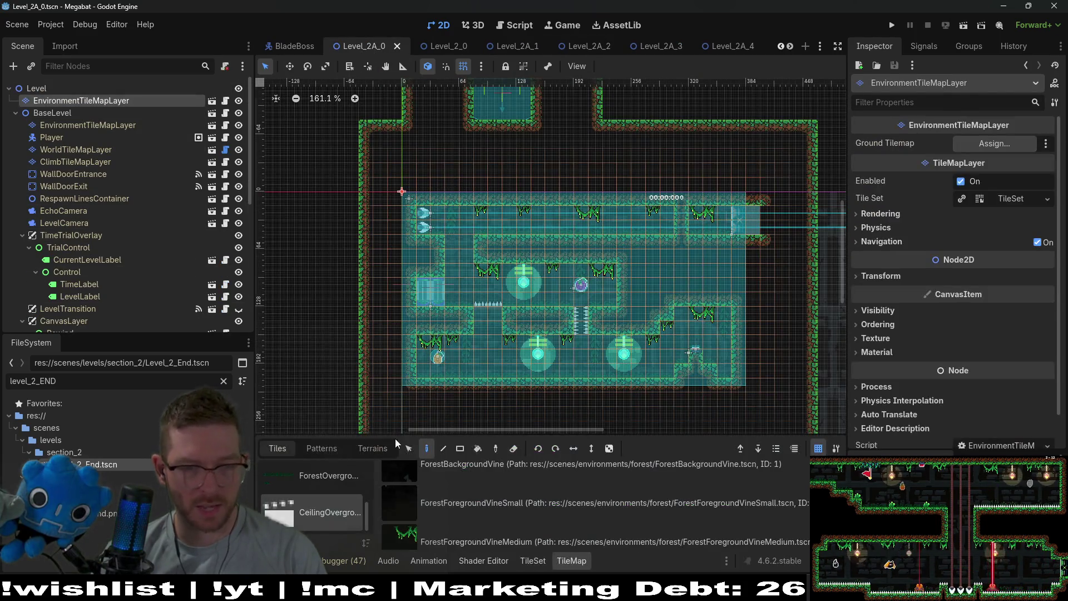
scroll(426, 516, down, 1)
scroll(319, 491, down, 1)
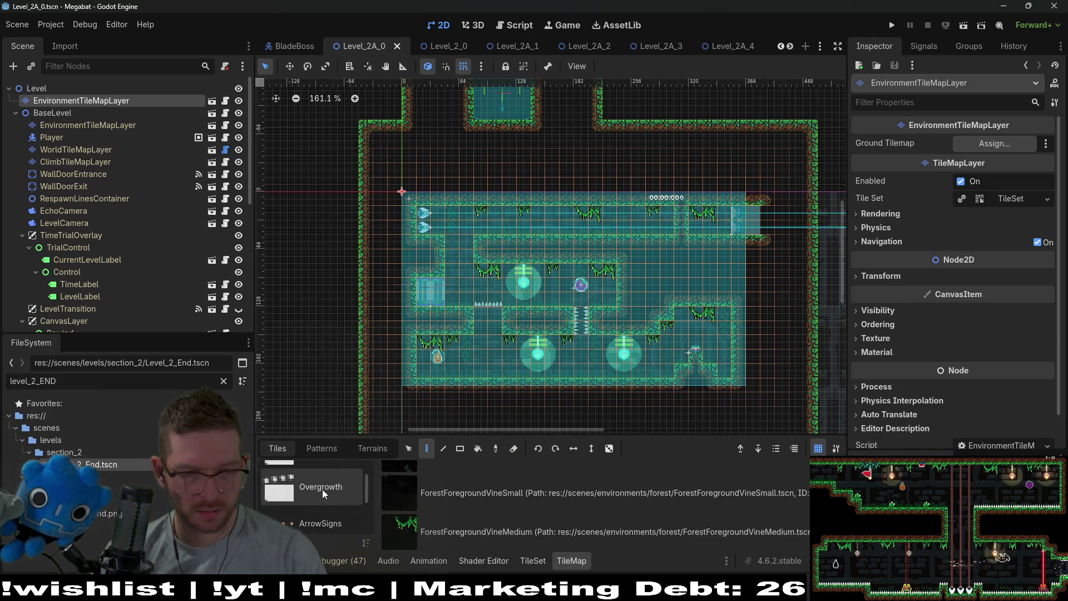
click(322, 489)
scroll(469, 532, up, 3)
click(484, 487)
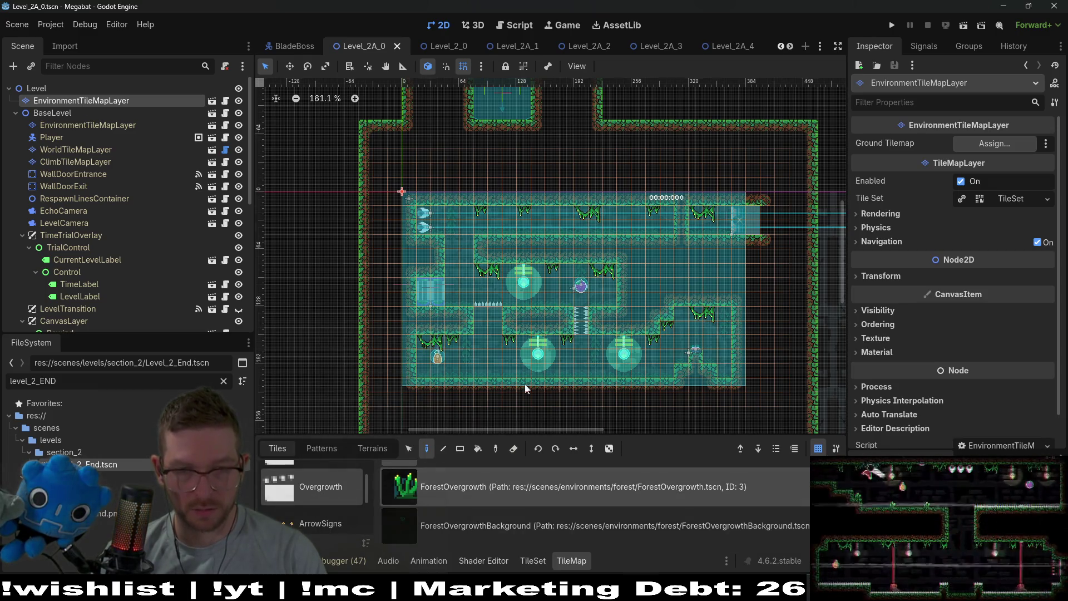
- Pick the ForestOvergrowthBackground tile scene from the Overgrowth tiles
scroll(527, 388, up, 4)
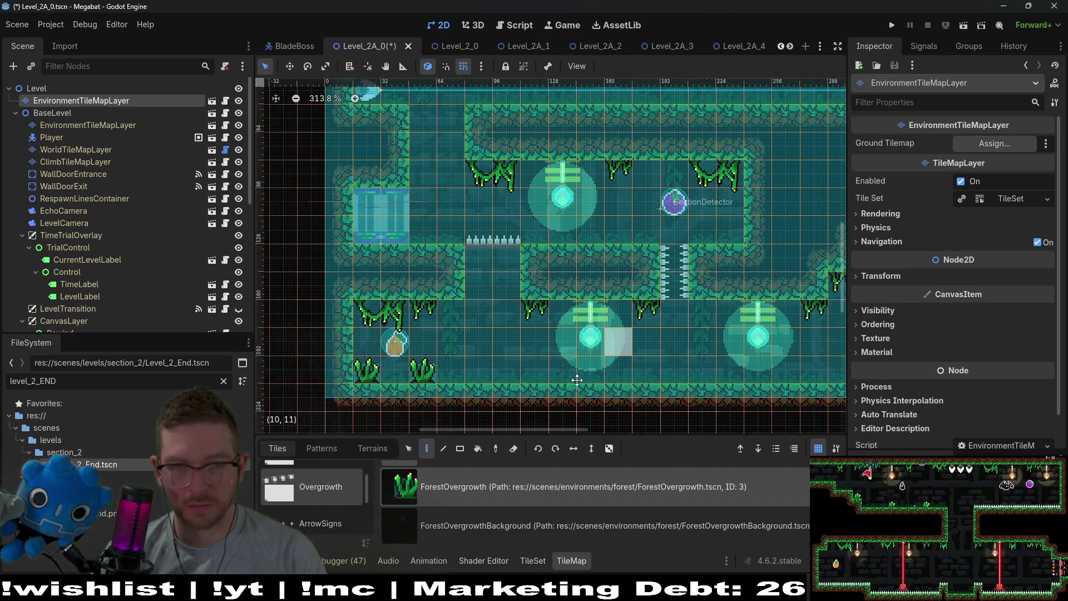
scroll(576, 380, up, 2)
scroll(537, 249, up, 2)
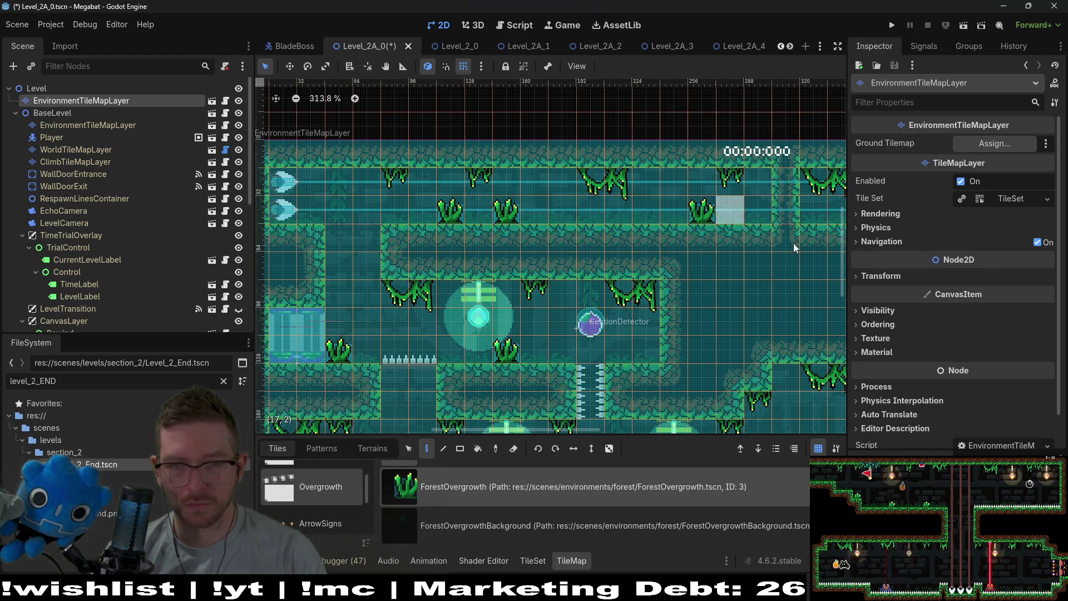
scroll(729, 219, right, 3)
scroll(685, 344, down, 1)
scroll(671, 345, down, 3)
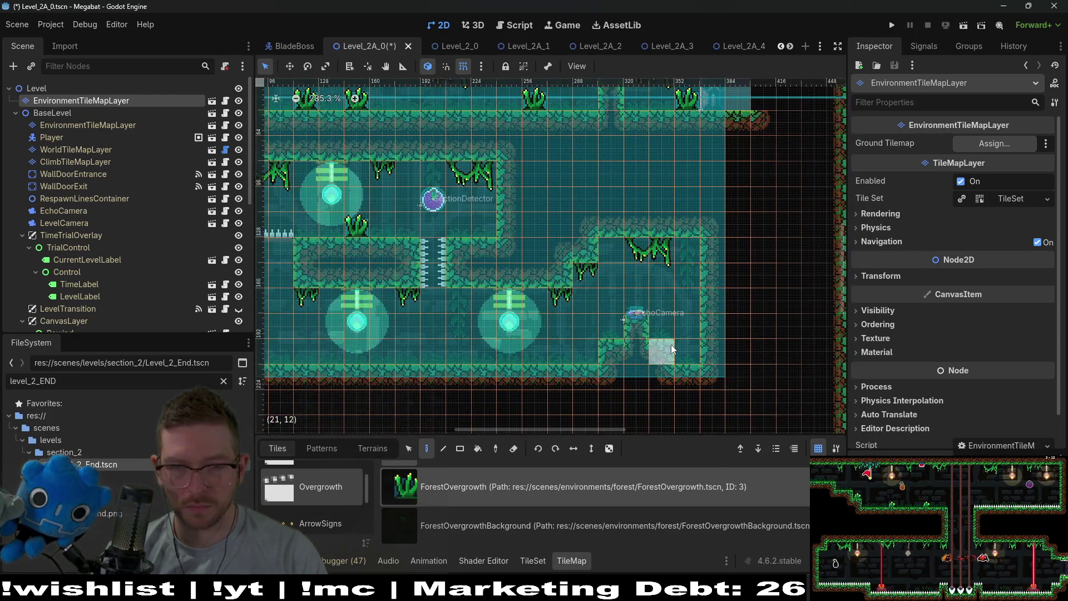
scroll(502, 392, down, 1)
scroll(502, 393, left, 1)
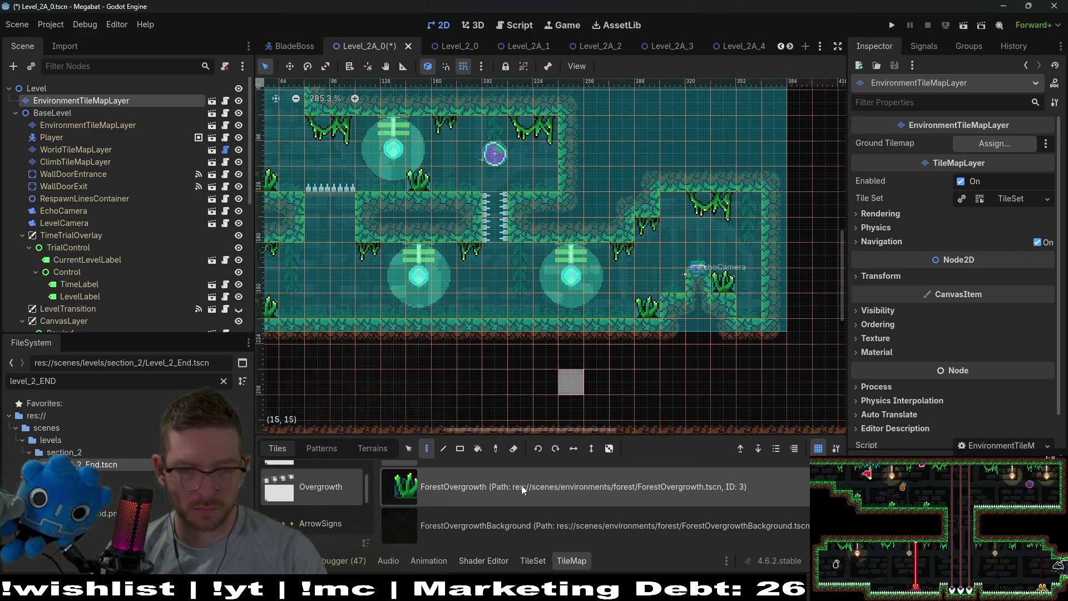
scroll(501, 522, up, 2)
scroll(501, 521, down, 2)
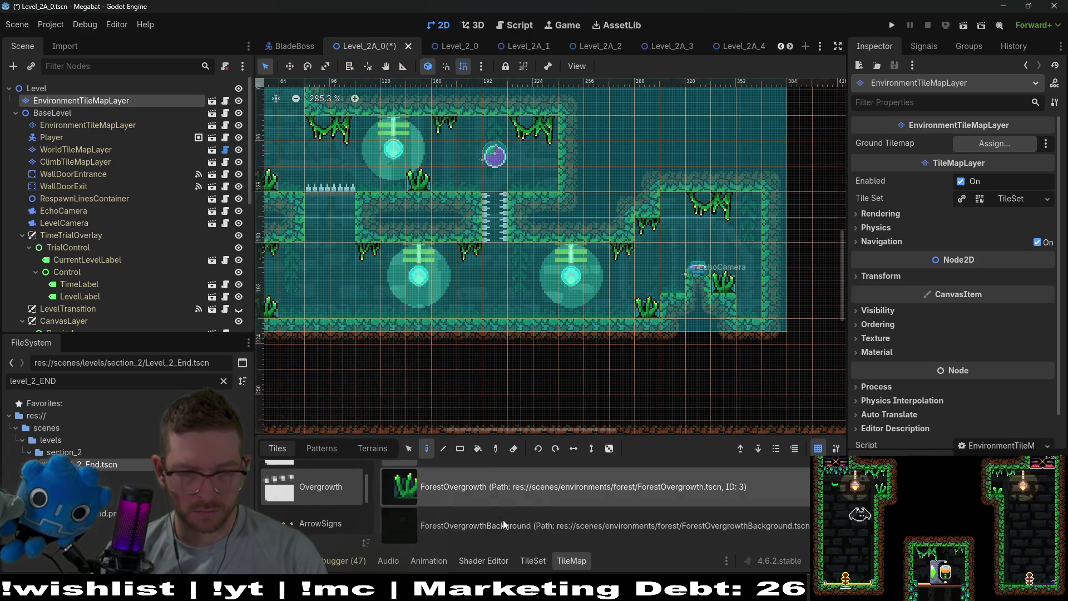
click(503, 519)
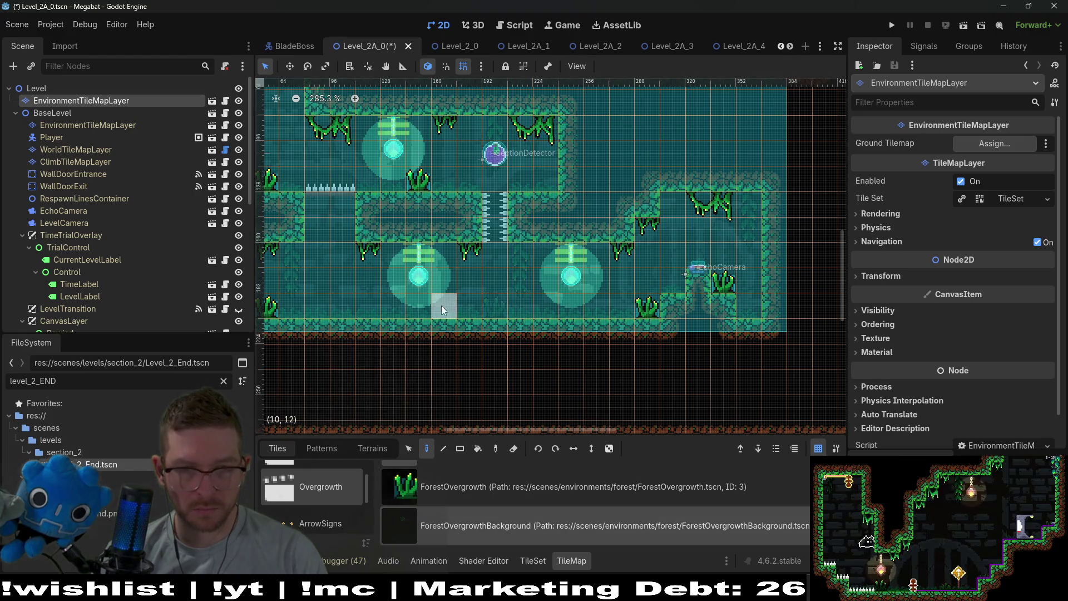
scroll(429, 372, up, 3)
scroll(430, 372, left, 1)
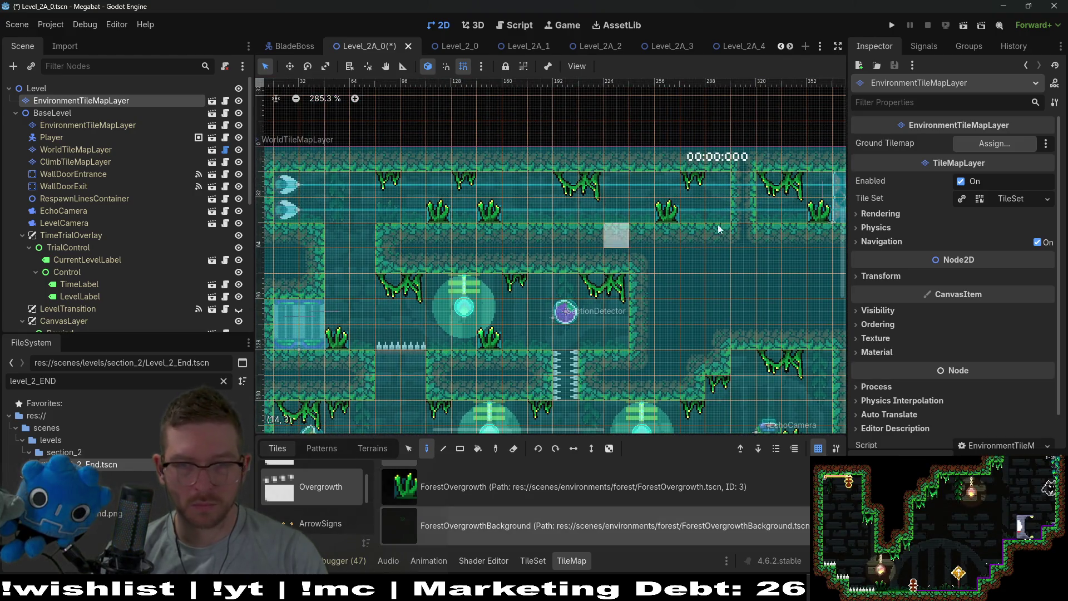
scroll(640, 367, down, 2)
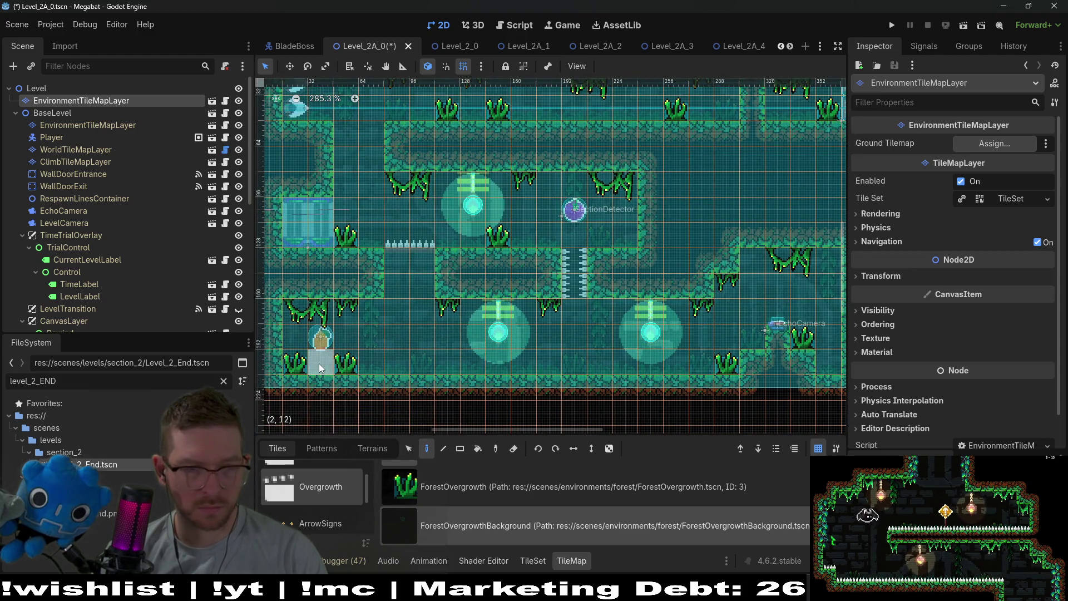
ctrl+scroll(438, 369, down, 1)
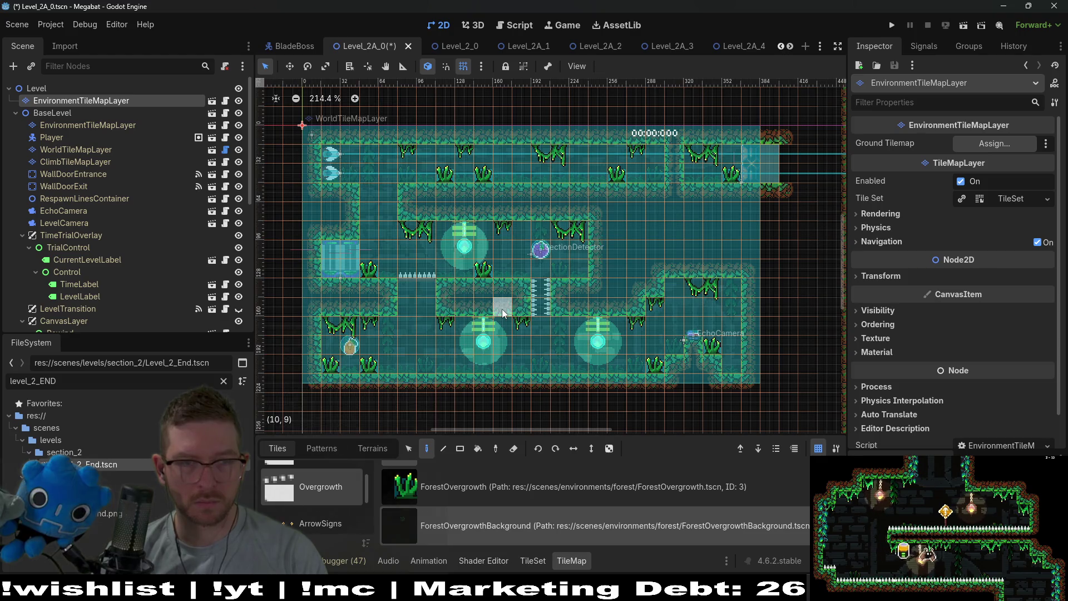
- Paint ForestOvergrowthBackground at cell (10, 2), save Level_2A_0, and switch to Level_2A_4
key(ctrl+s)
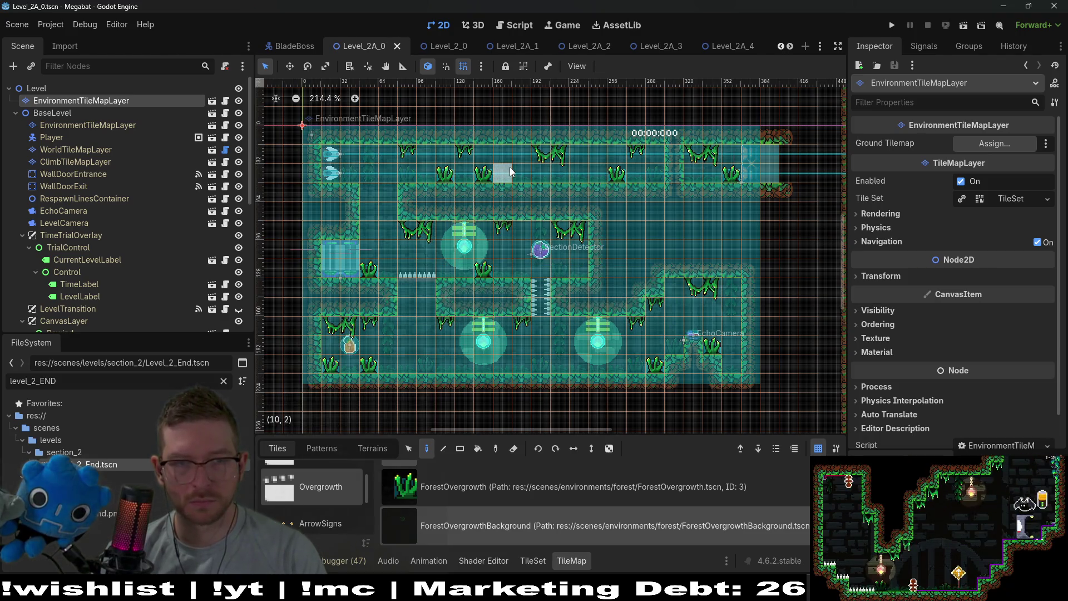
click(511, 170)
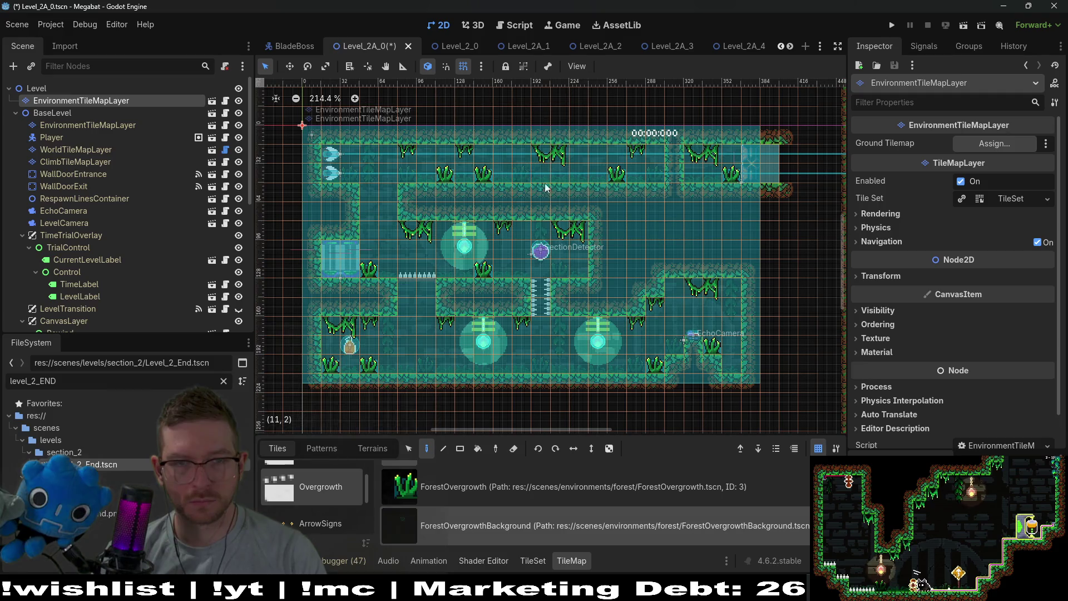
key(ctrl+s)
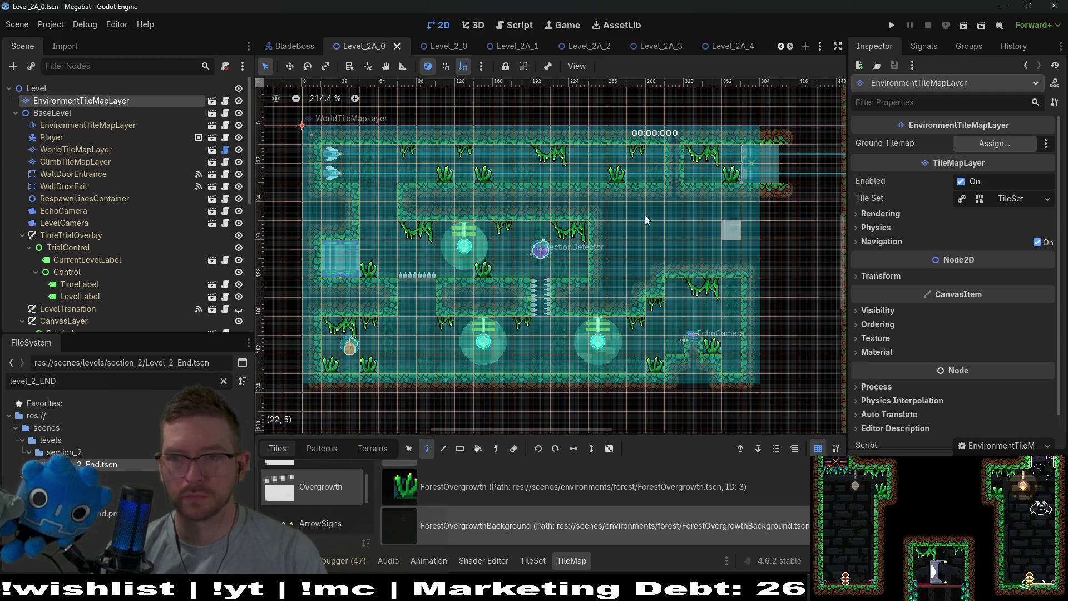
scroll(668, 247, down, 2)
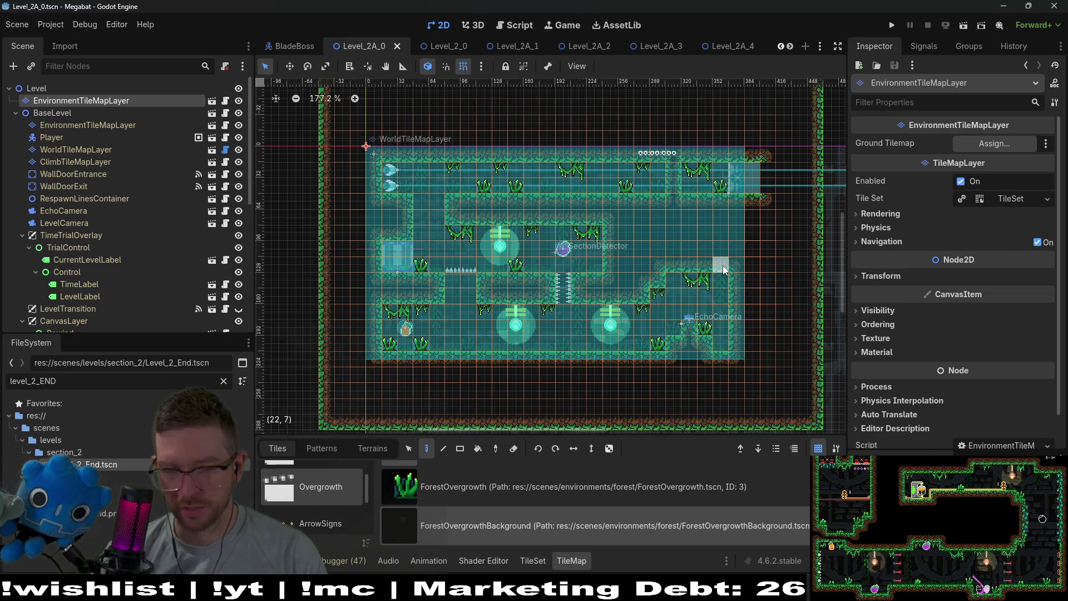
scroll(608, 350, down, 3)
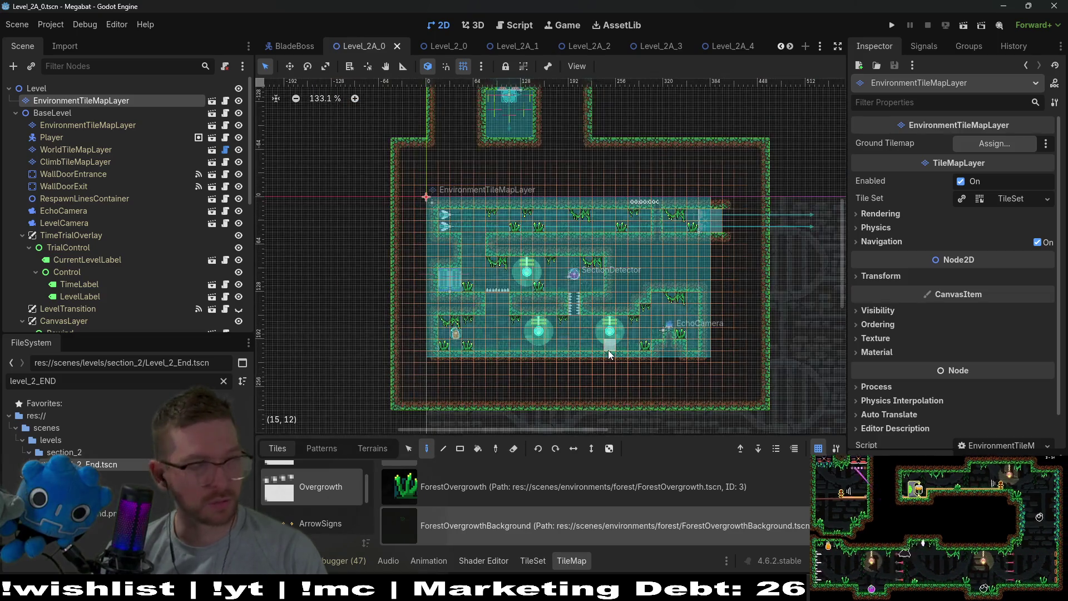
scroll(640, 353, left, 3)
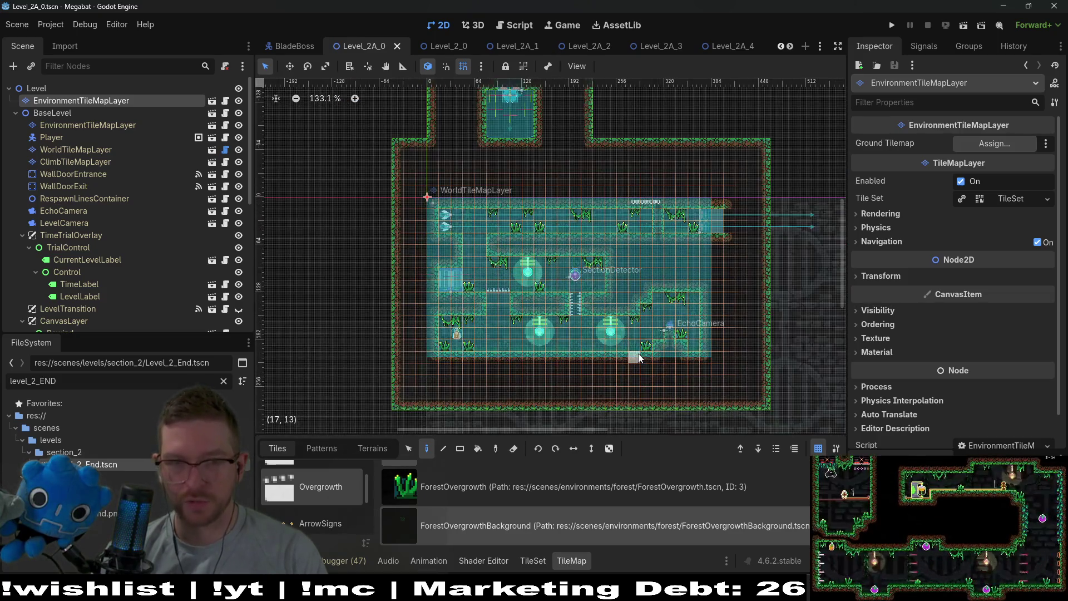
scroll(707, 268, down, 3)
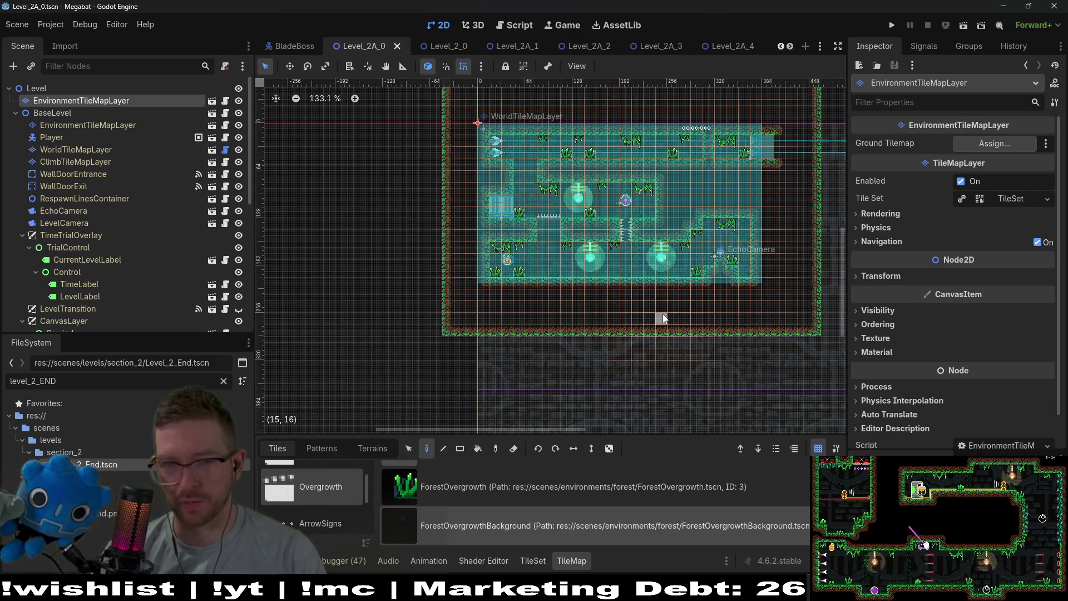
scroll(614, 259, up, 3)
scroll(629, 273, up, 3)
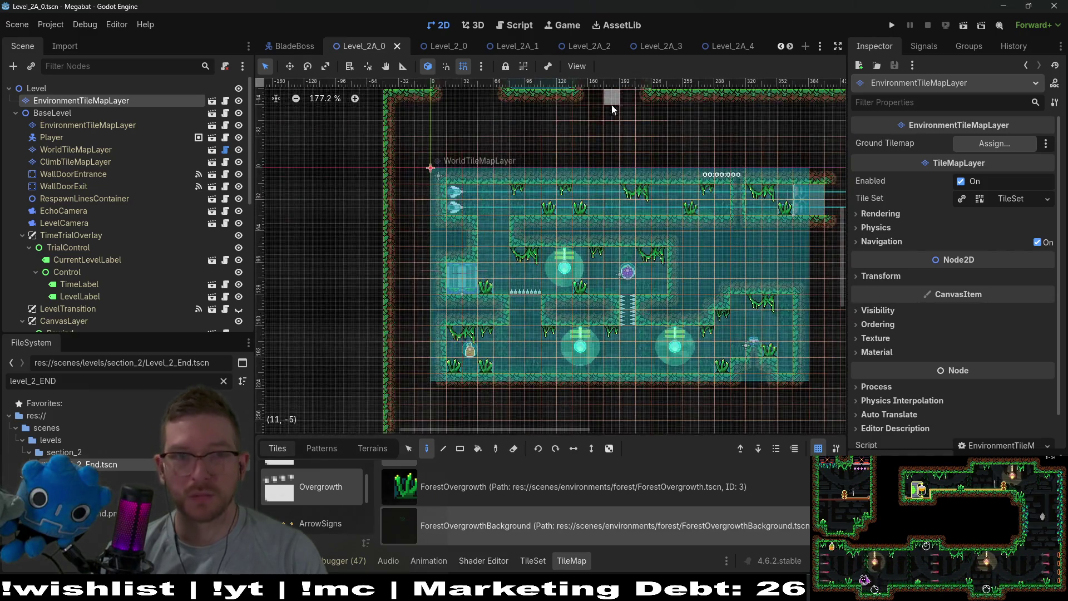
click(729, 43)
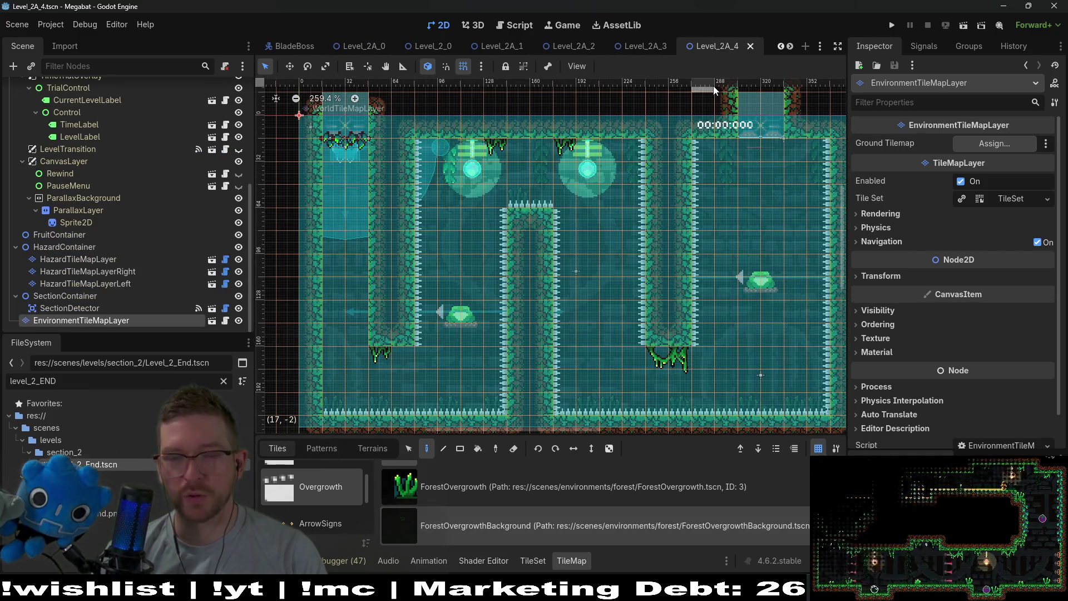
- Instance SectionDetector.tscn under Level_2A_End's SectionContainer and drag it into the room
scroll(686, 47, down, 2)
click(674, 46)
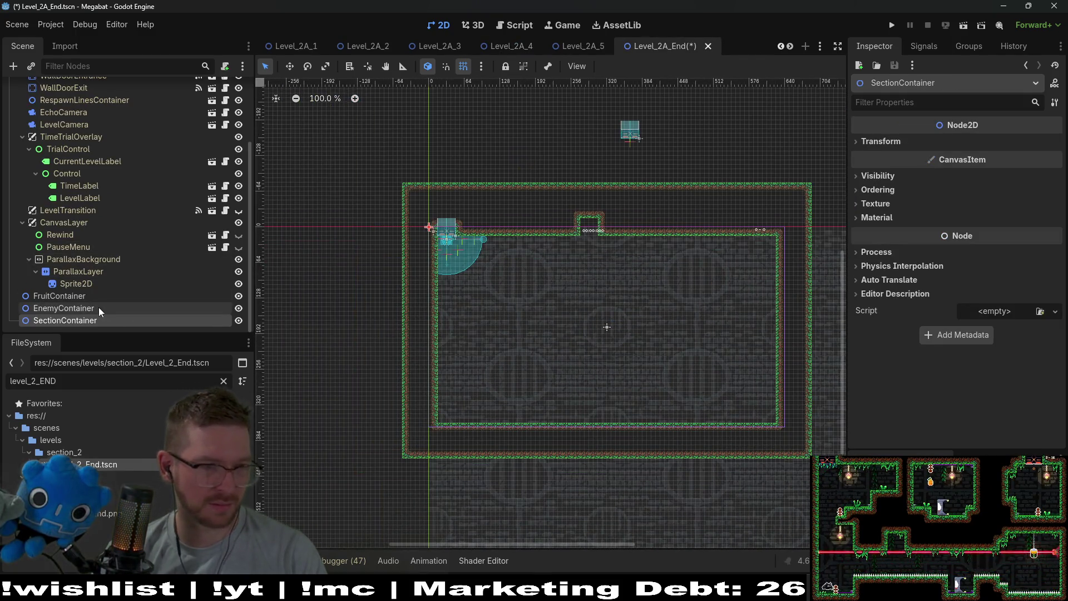
right_click(62, 321)
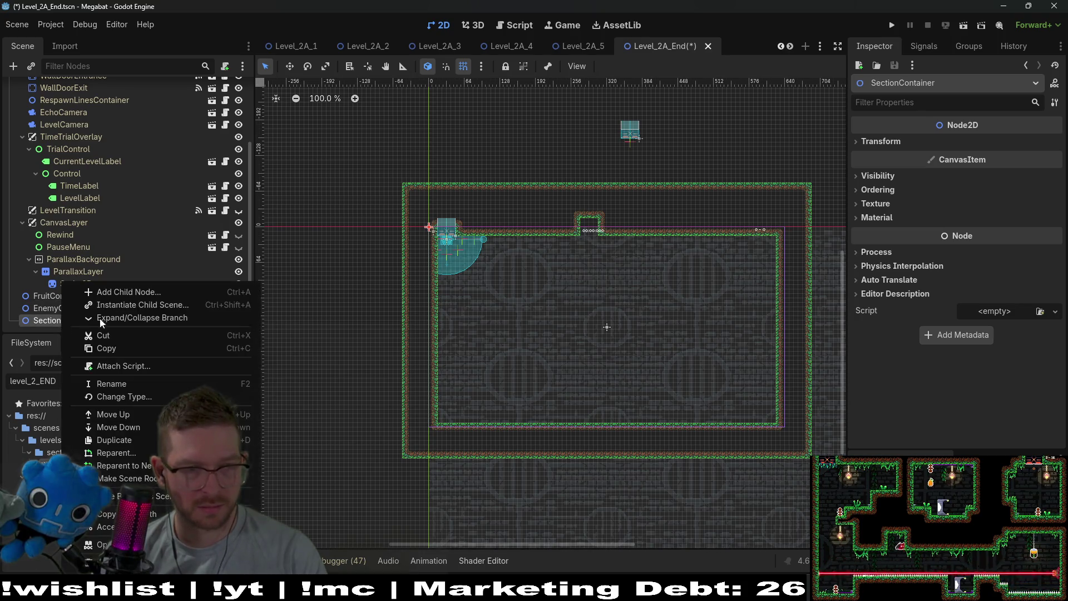
click(137, 301)
text(section)
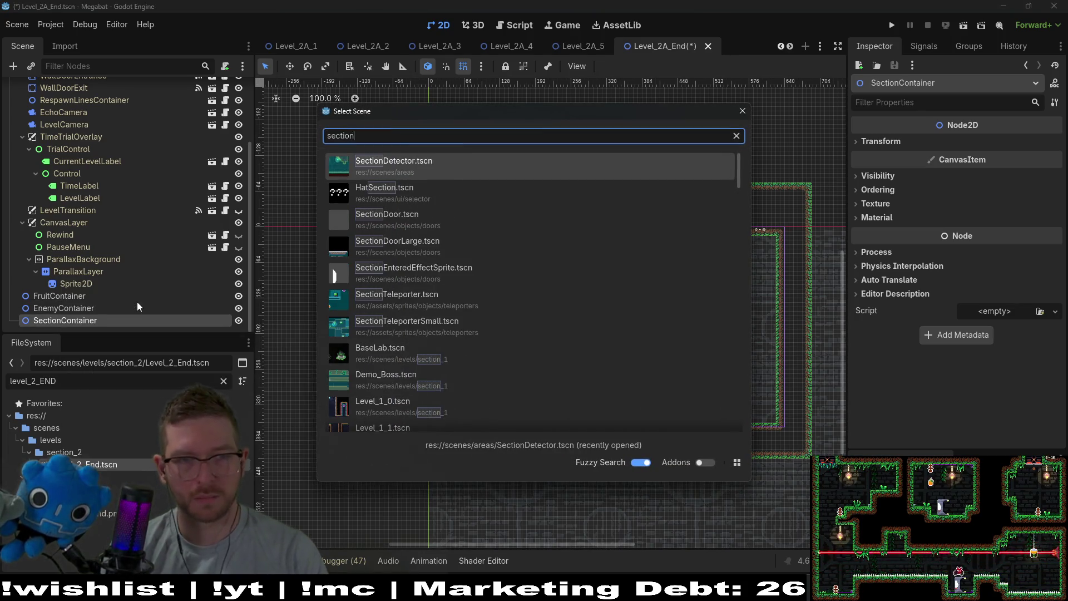
key(Return)
key(w)
drag(449, 230, 561, 298)
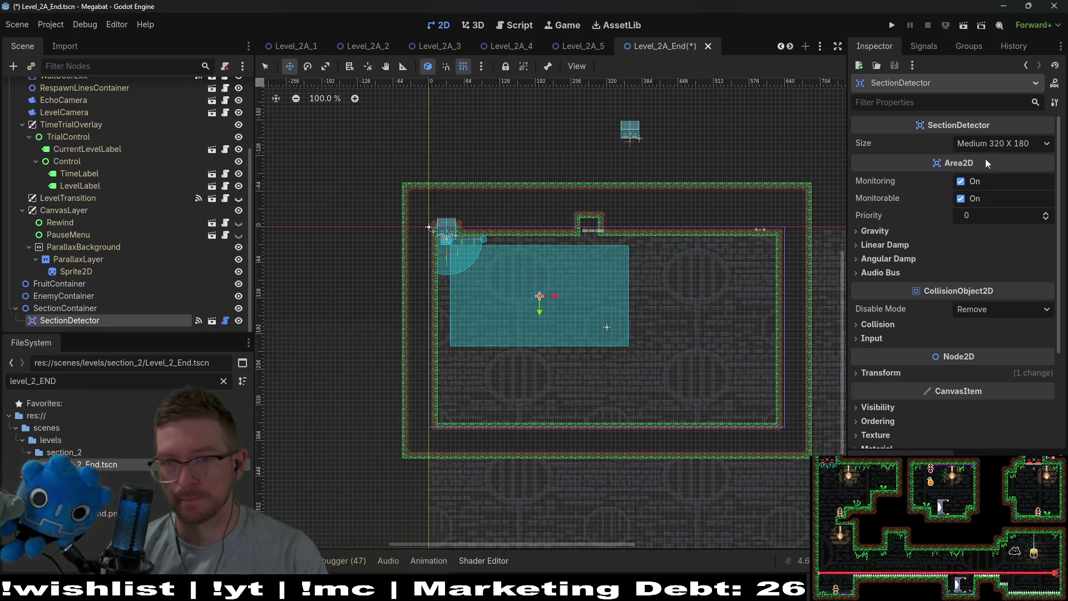
- Set the SectionDetector size to Xlarge 480 X 270, then select WorldTileMapLayer
click(996, 145)
click(1002, 226)
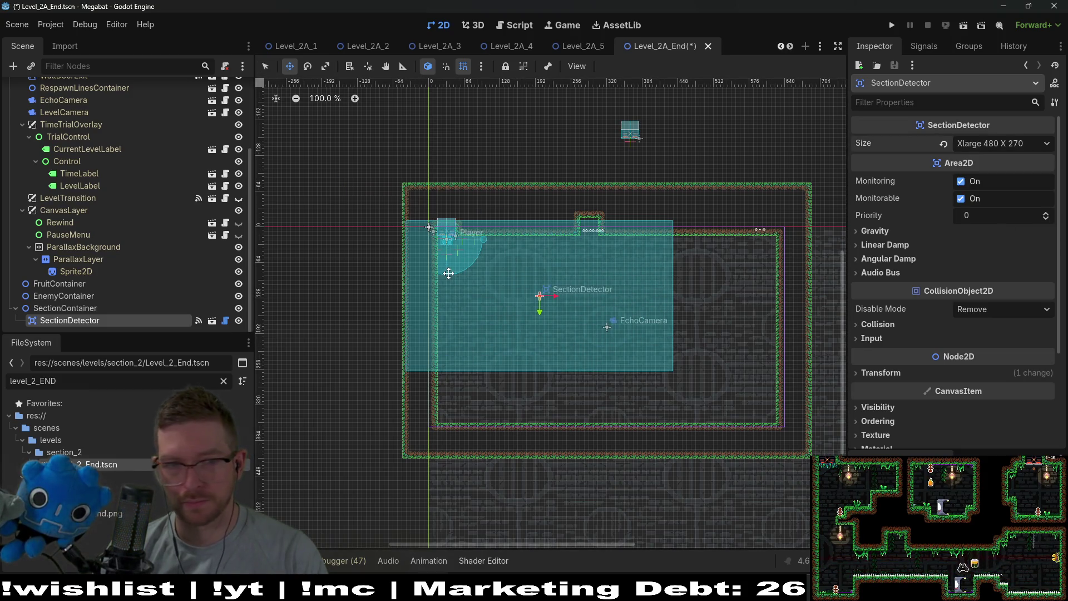
scroll(449, 270, up, 3)
scroll(431, 244, up, 4)
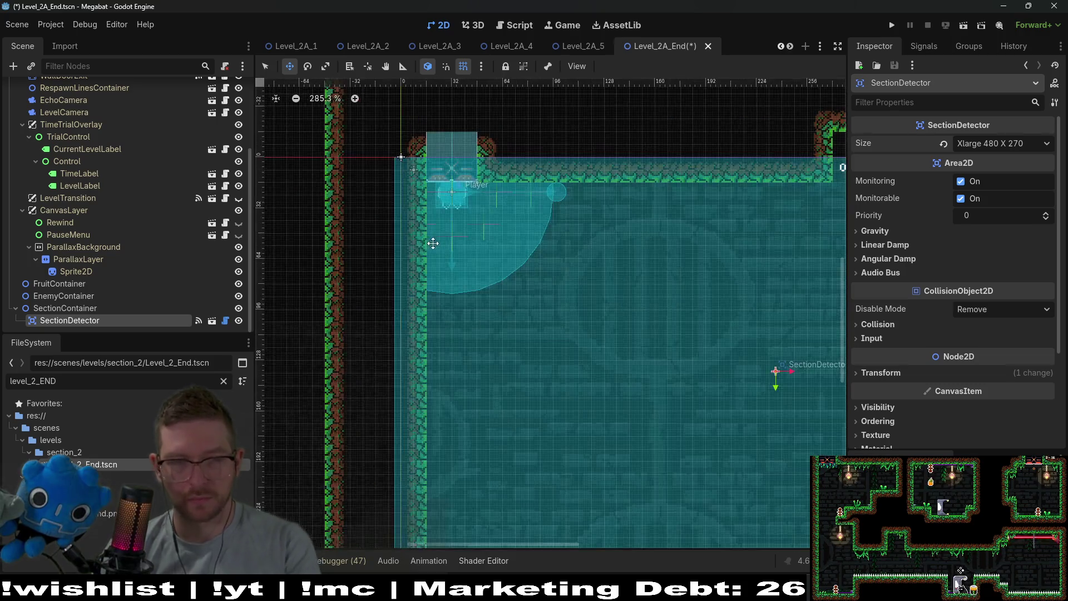
scroll(468, 241, down, 6)
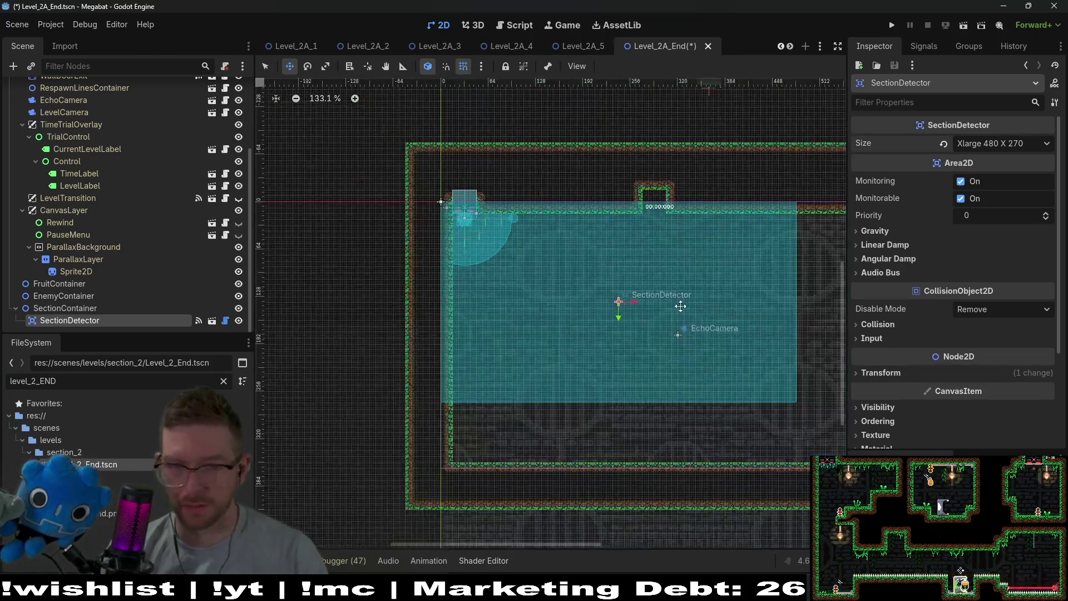
scroll(165, 199, up, 4)
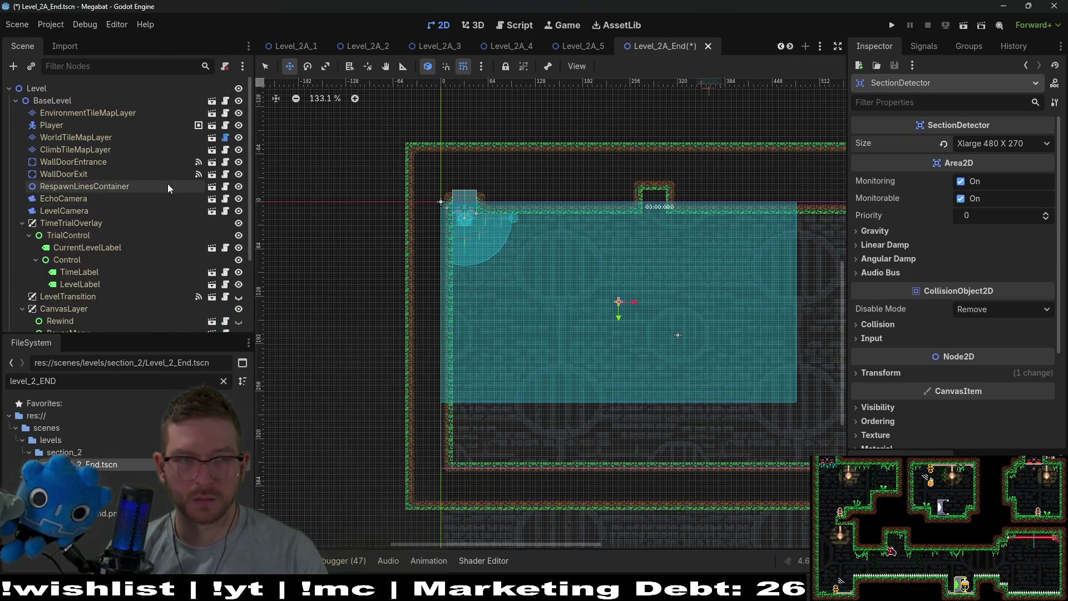
click(103, 137)
- Paint with FOREST terrain to remove the small bump along the room's top
click(358, 450)
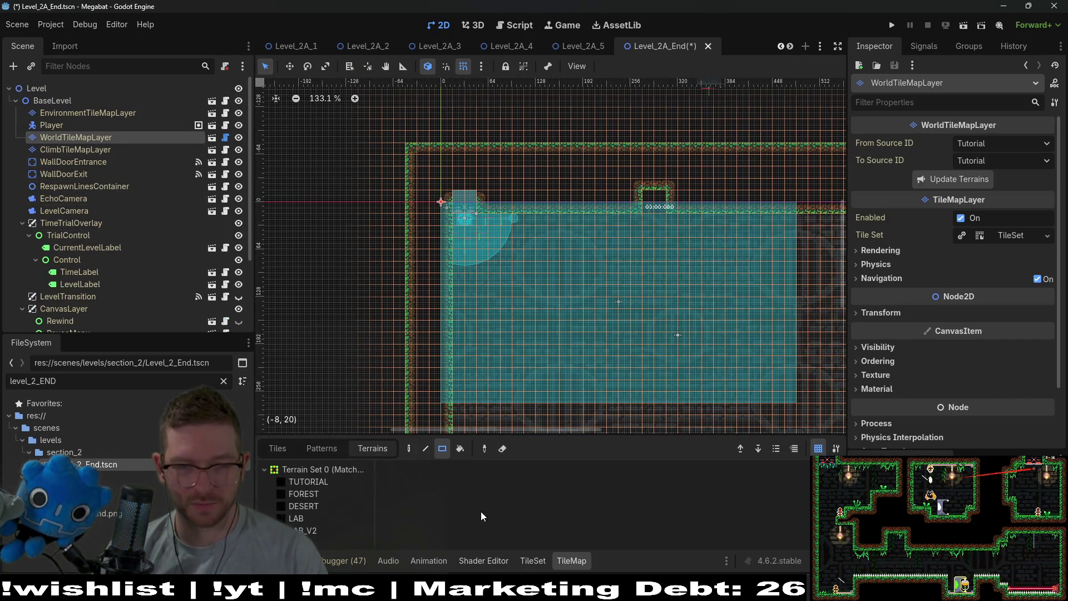
click(293, 498)
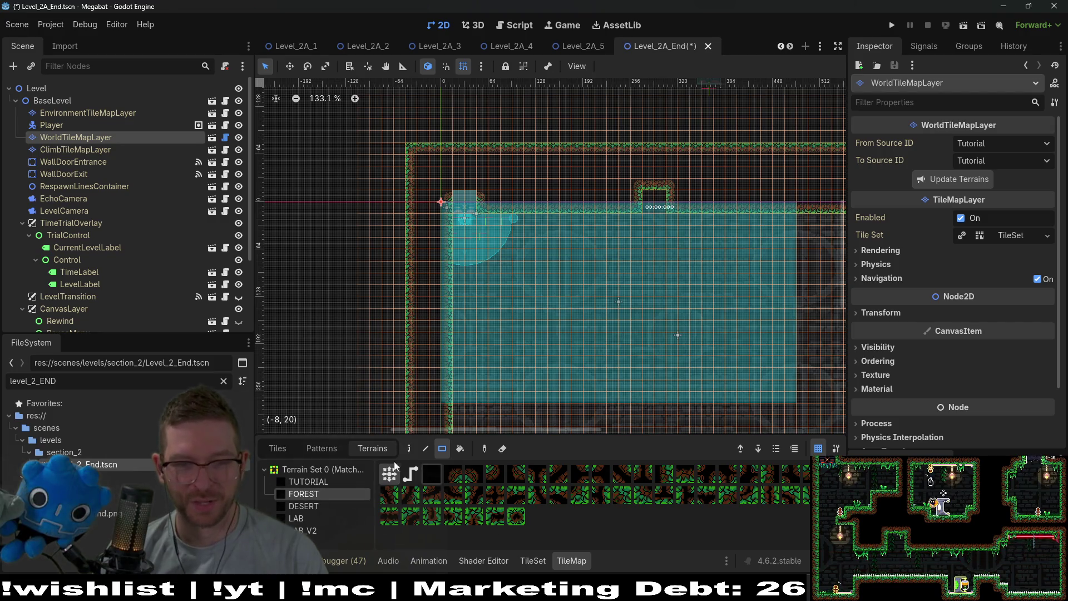
drag(651, 199, 652, 201)
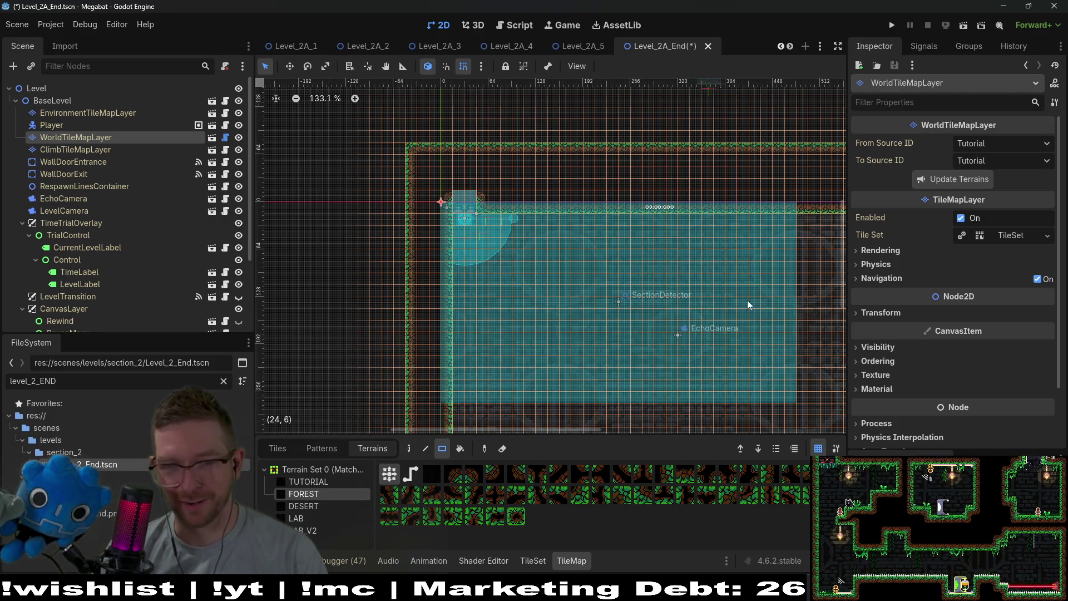
scroll(639, 302, down, 3)
scroll(483, 362, down, 4)
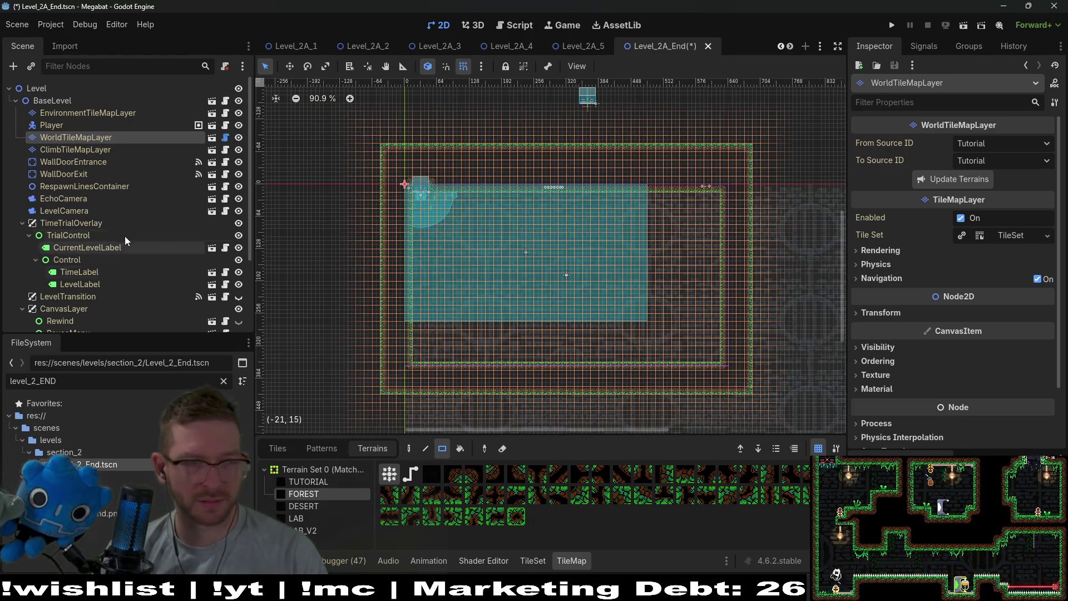
scroll(128, 240, down, 4)
- Clear the bottom strip and raise the bottom-right step so the bottom wall is level
mouse_move(385, 323)
mouse_down()
mouse_move(553, 379)
mouse_move(754, 395)
mouse_up()
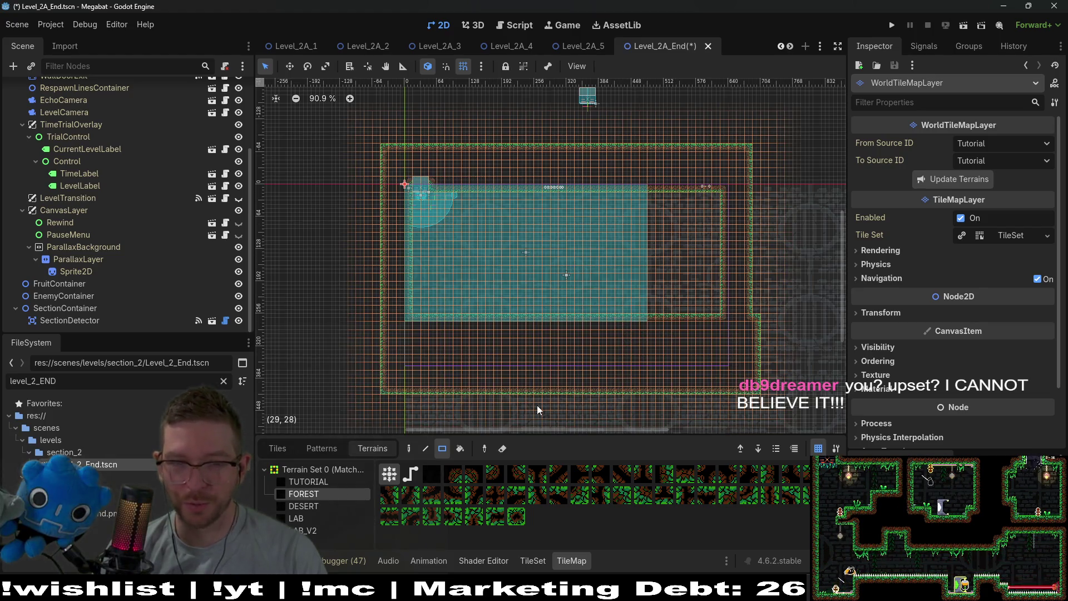
drag(375, 360, 759, 394)
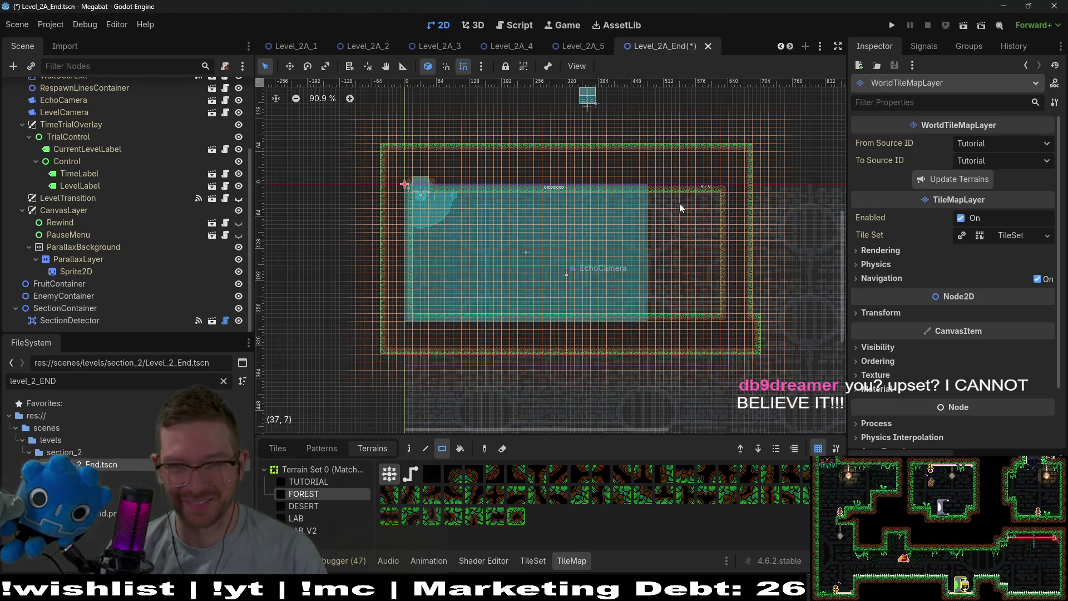
drag(639, 153, 764, 356)
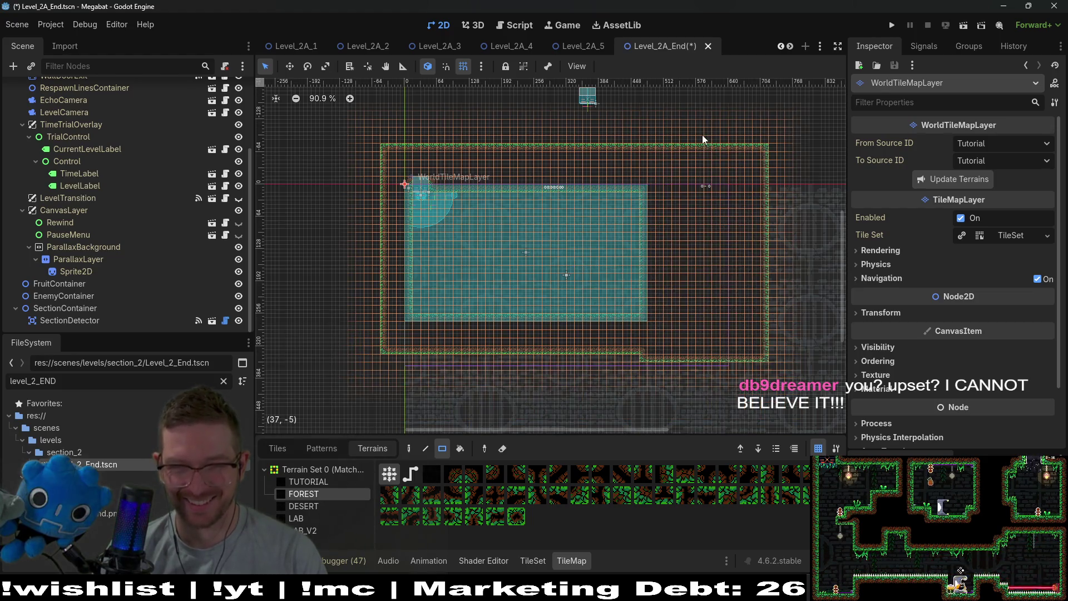
key(ctrl+z)
drag(677, 370, 678, 358)
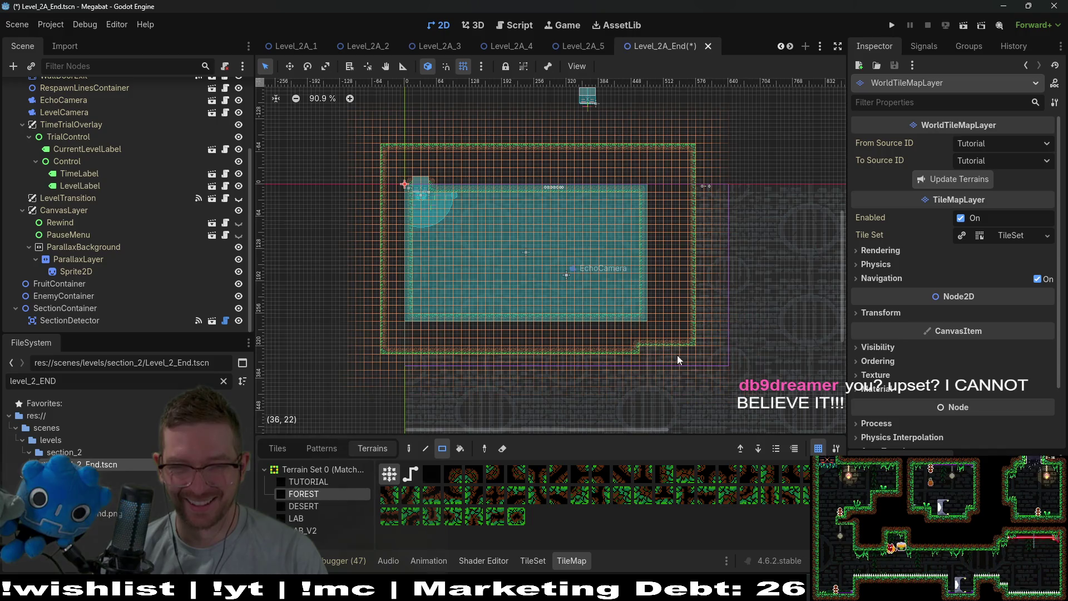
click(688, 354)
scroll(566, 292, up, 4)
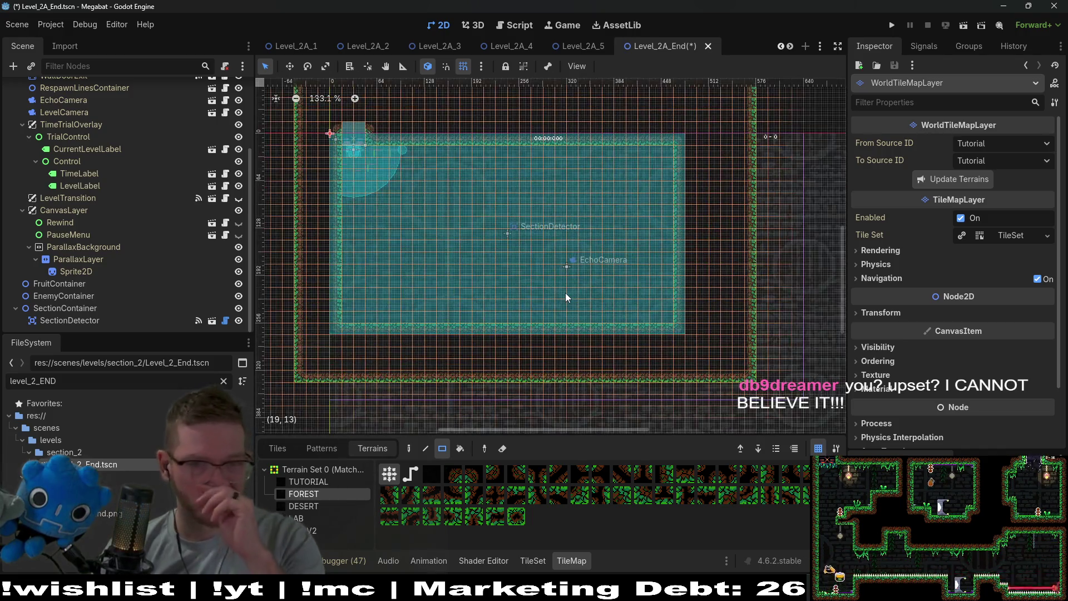
scroll(492, 275, up, 4)
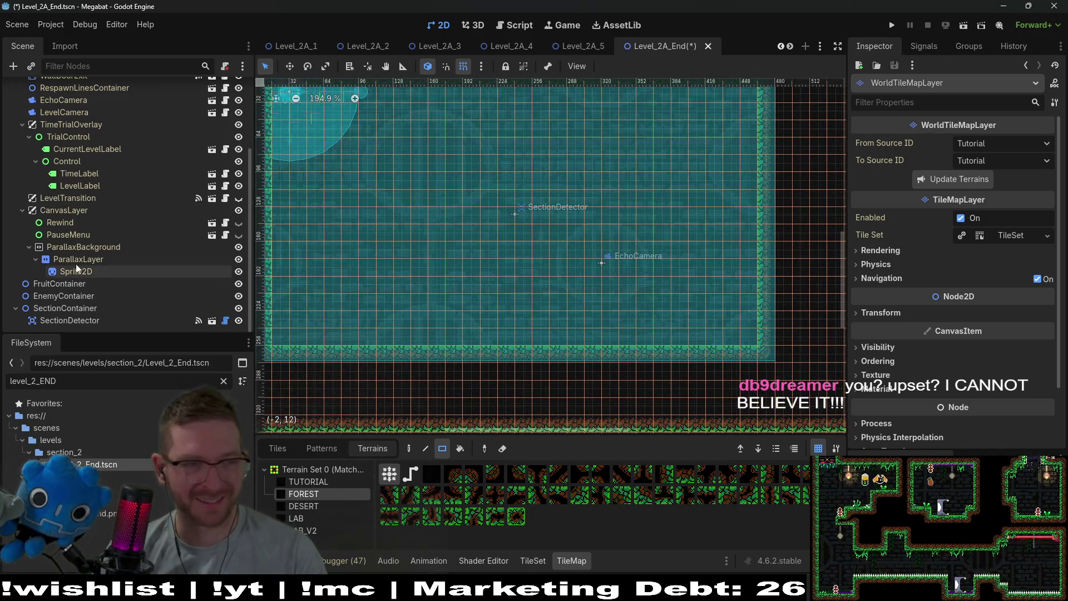
- Duplicate EnemyContainer, rename the copy TeleporterContainer, and bring up the Create New Node dialog
click(86, 296)
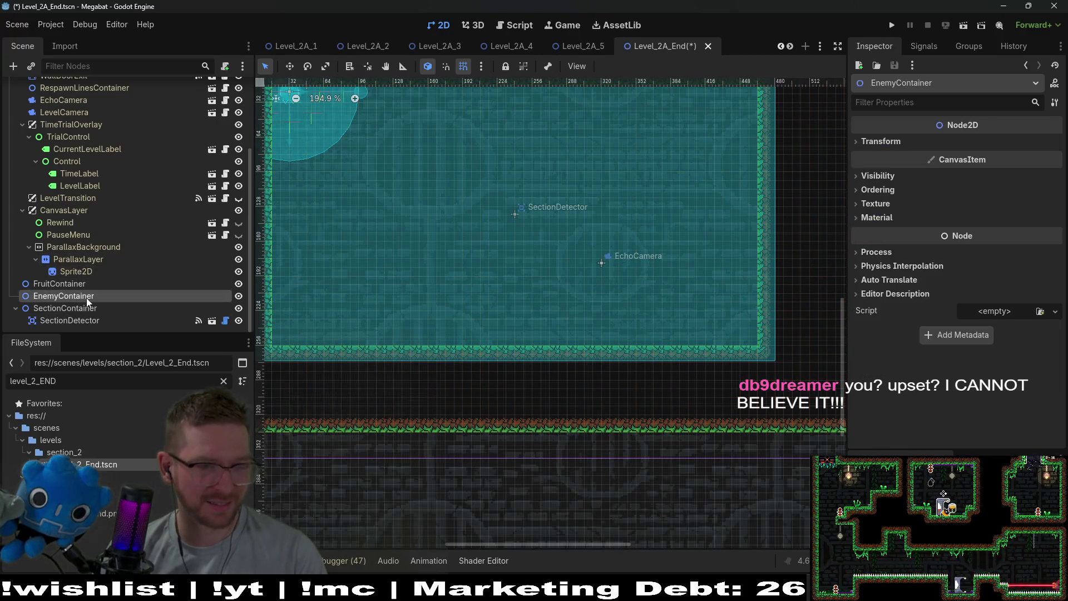
key(ctrl+d)
double_click(88, 310)
text(Telep)
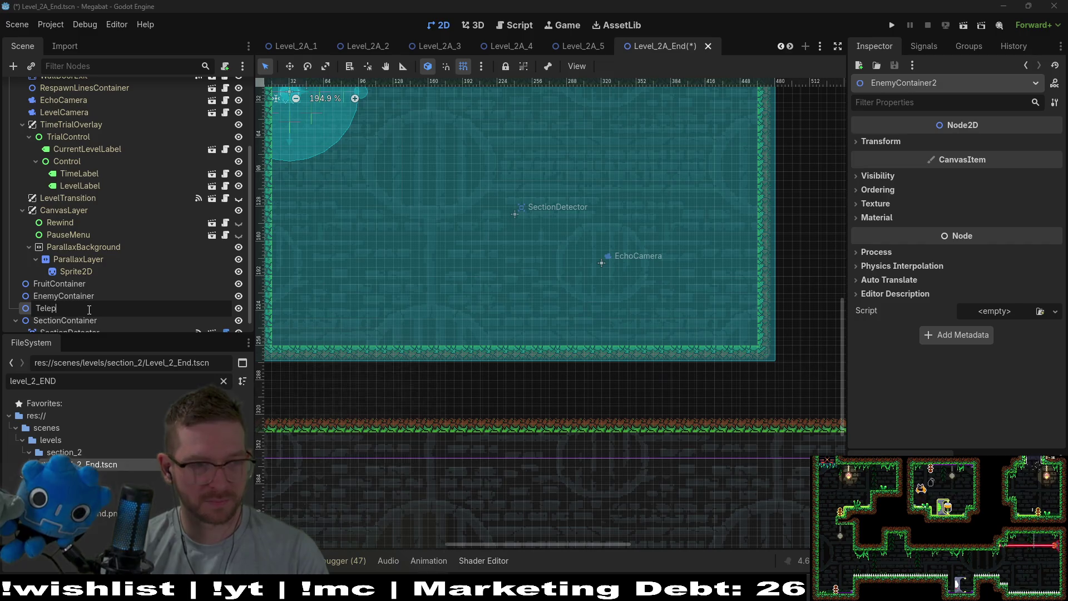
text(orterContain)
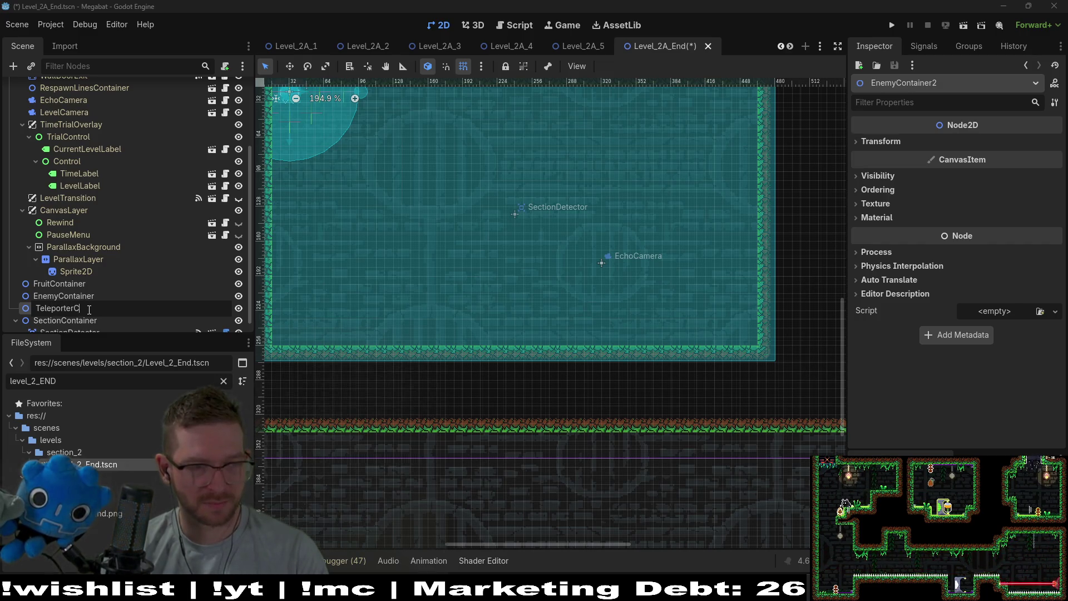
text(er)
key(Return)
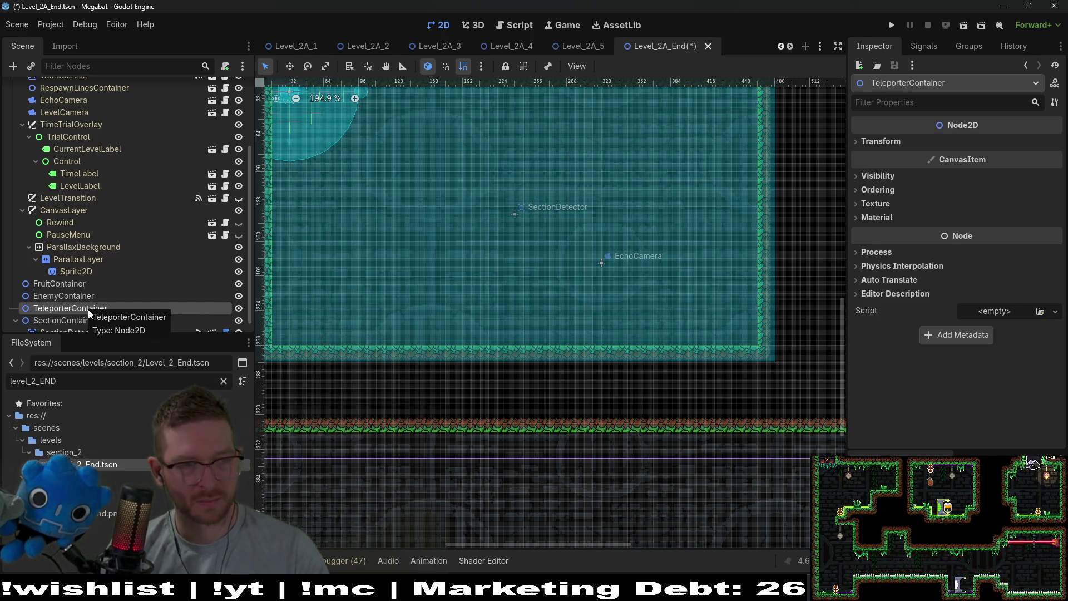
key(ctrl+a)
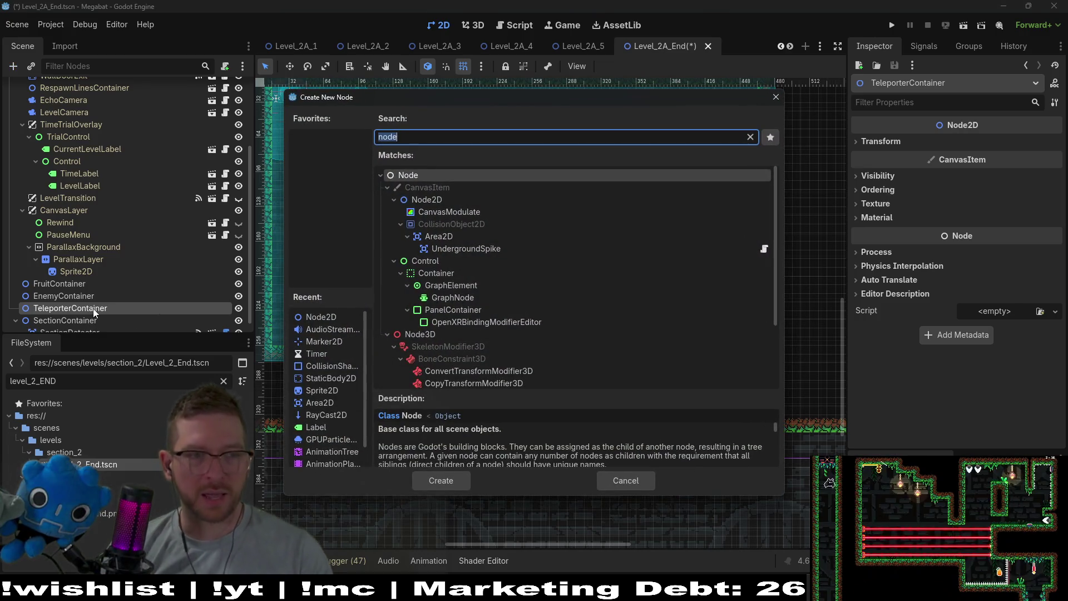
- Instance SectionTeleporter.tscn as a child of TeleporterContainer
text(sec)
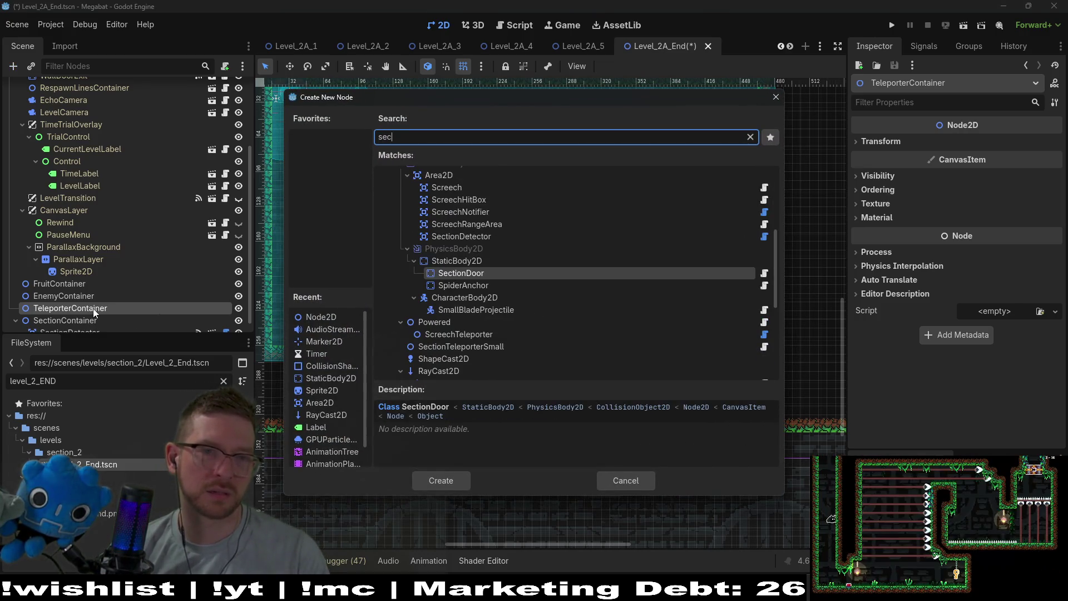
key(BackSpace)
key(BackSpace)
key(BackSpace)
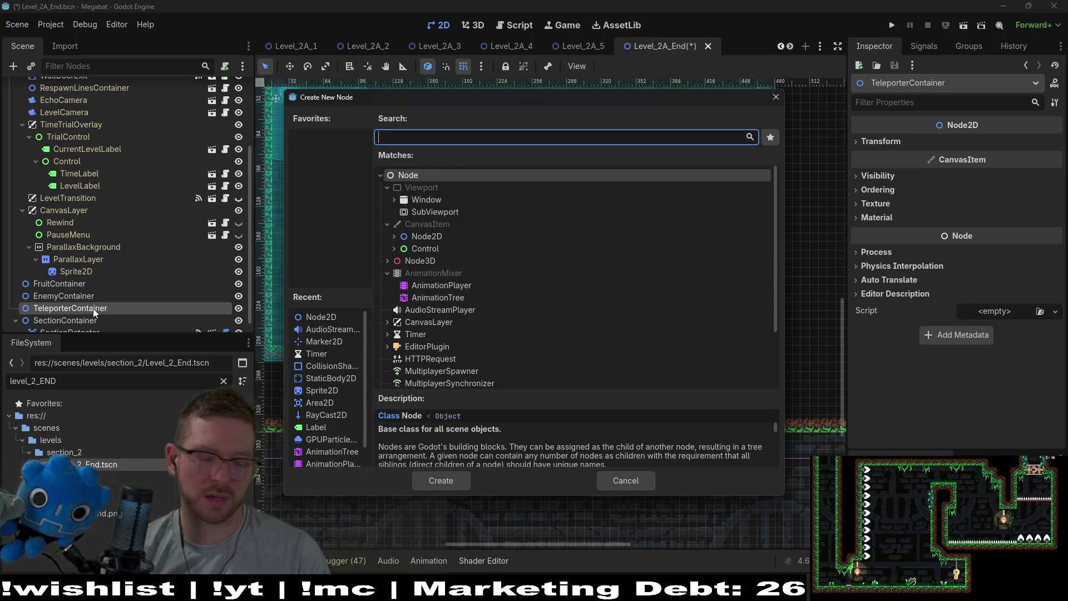
text(teleport)
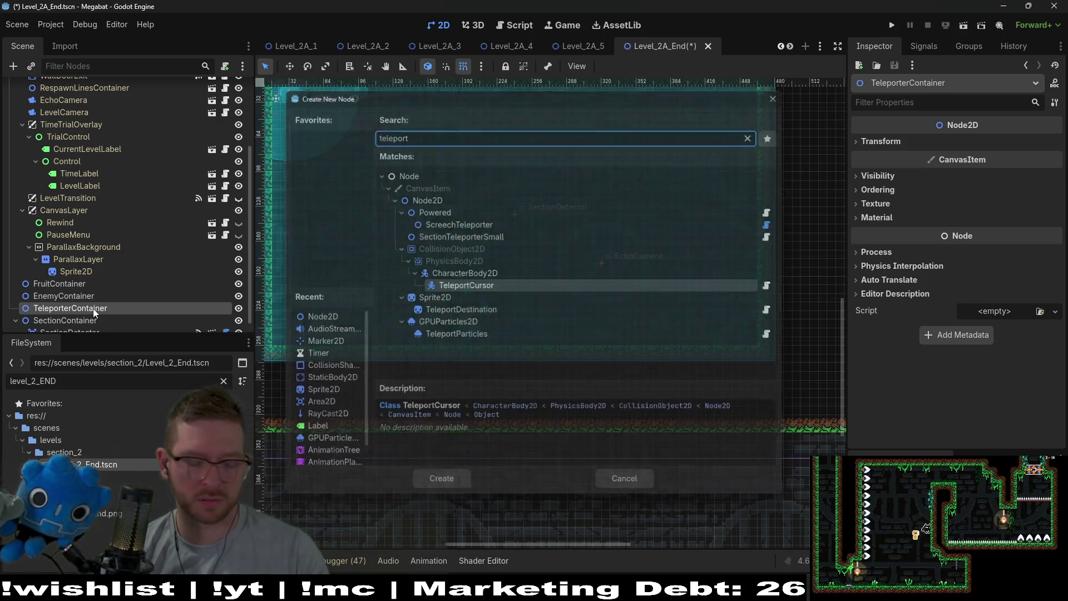
key(Escape)
key(ctrl+shift+a)
text(teleporter)
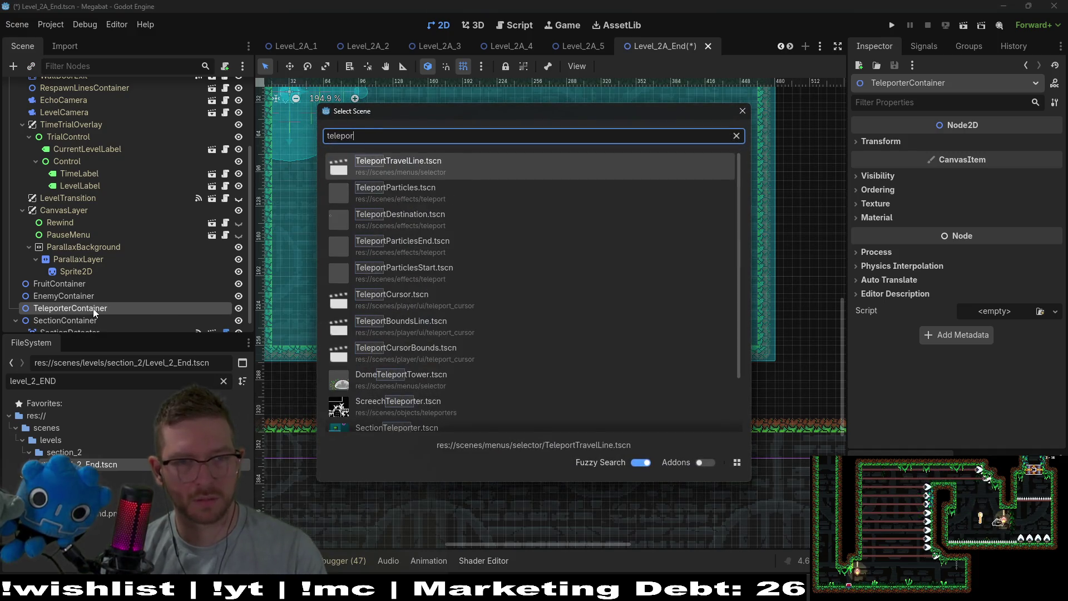
key(Down)
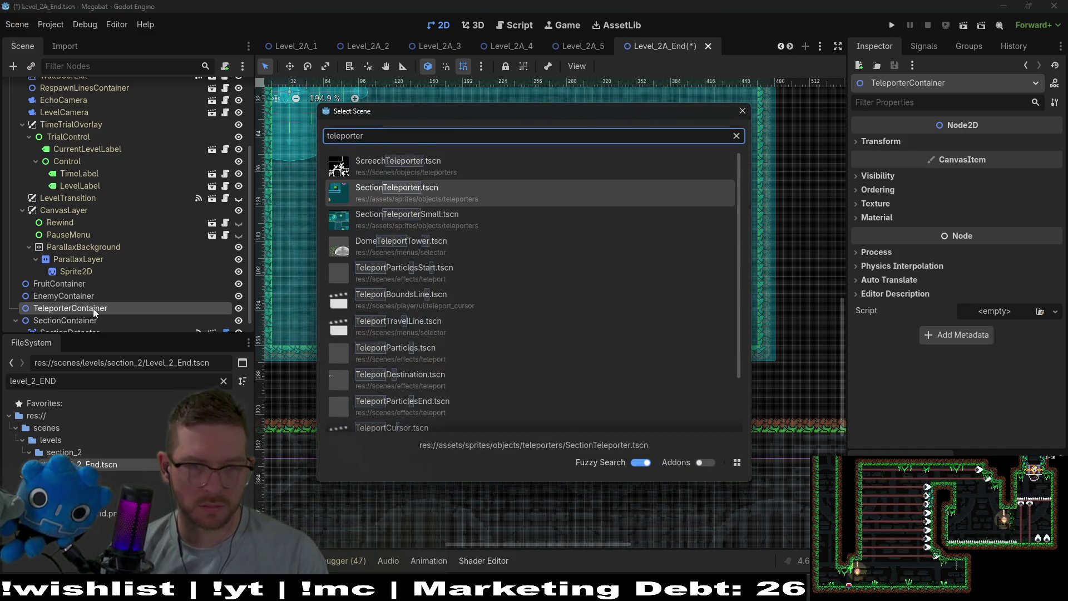
key(Return)
key(w)
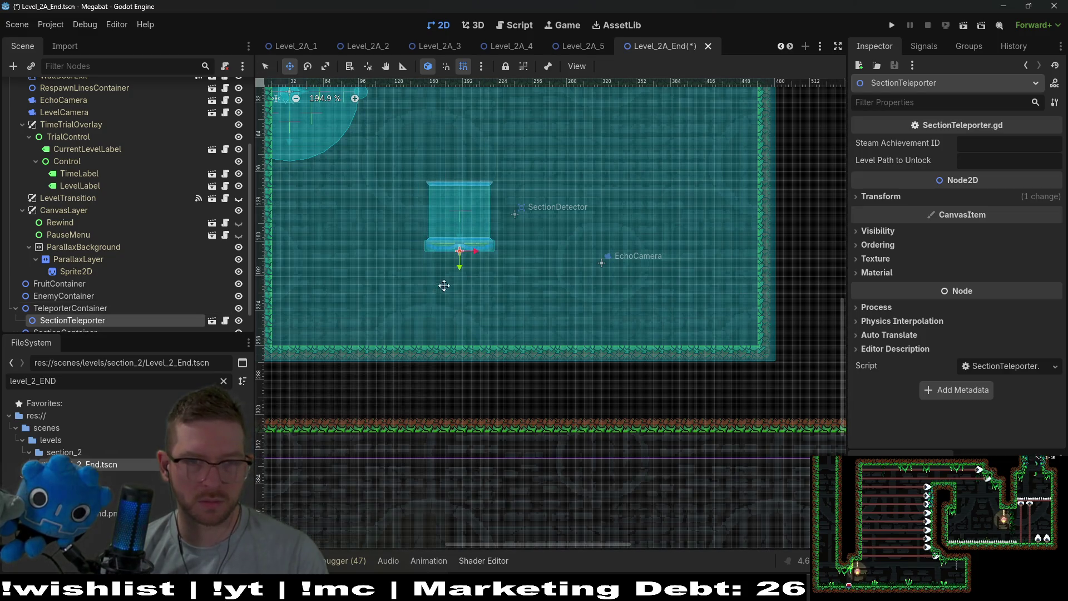
- Drag the SectionTeleporter into place beneath the SectionDetector
scroll(465, 289, up, 4)
scroll(453, 309, down, 7)
scroll(445, 313, up, 3)
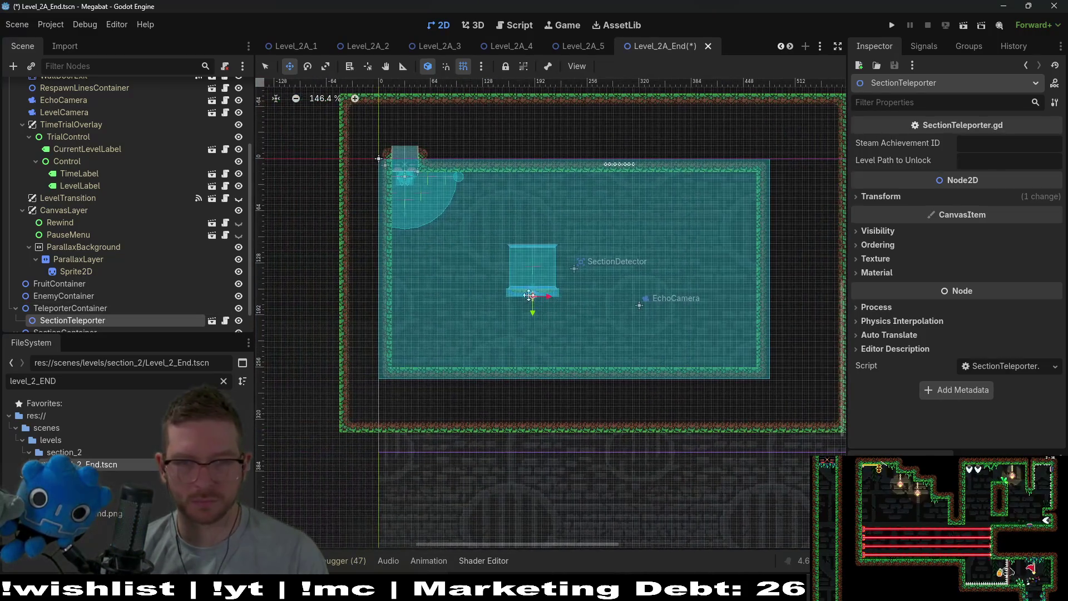
drag(521, 300, 570, 287)
scroll(569, 287, up, 2)
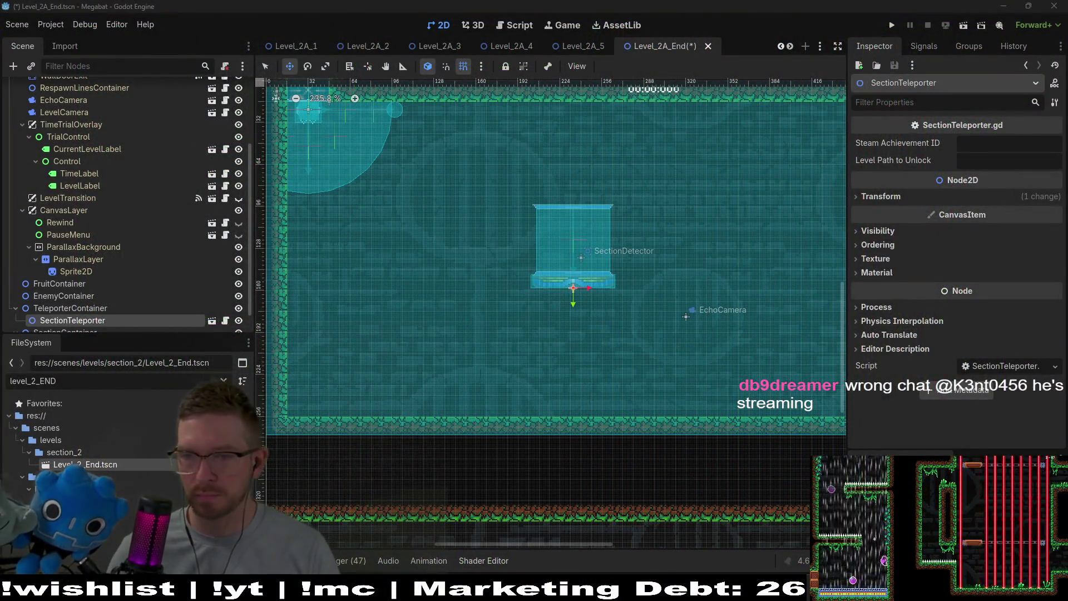
scroll(617, 279, up, 1)
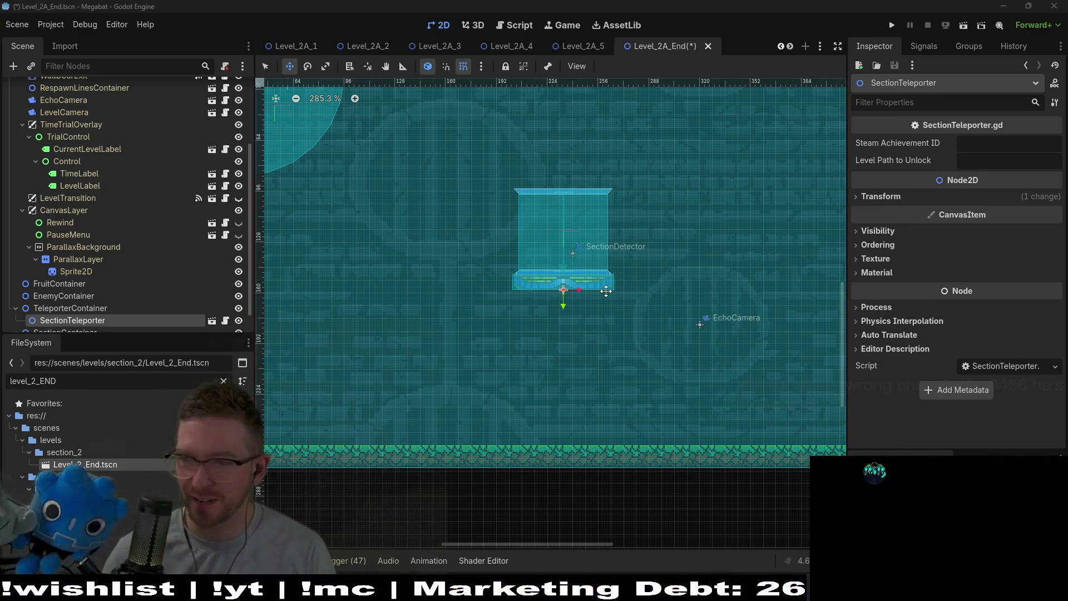
- Nudge the SectionTeleporter one step left and two steps down
key(Left)
key(Left)
key(Down)
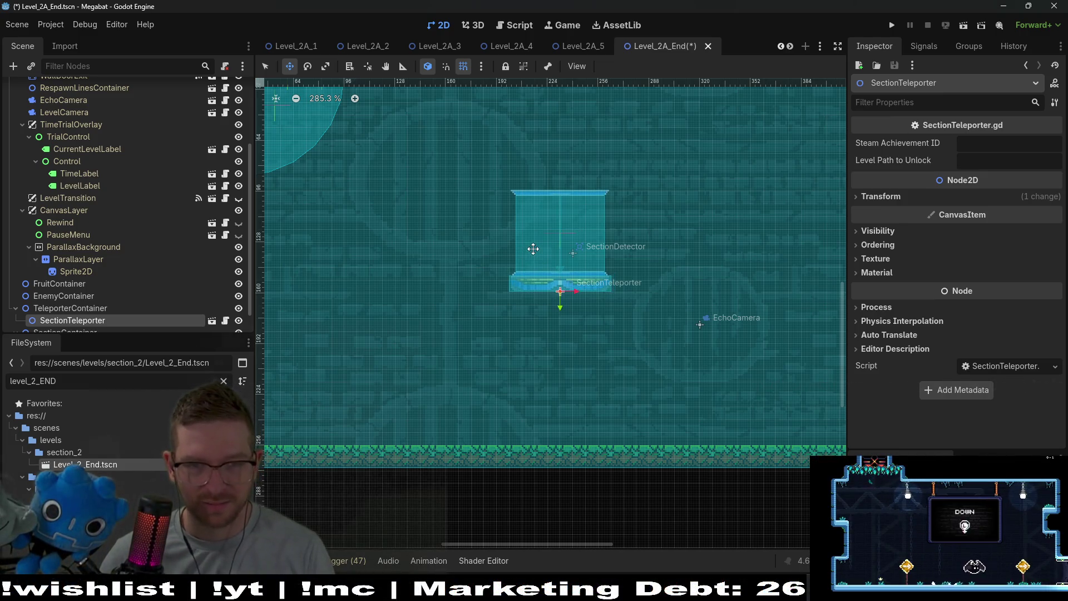
key(Down)
scroll(544, 246, down, 3)
scroll(111, 195, up, 5)
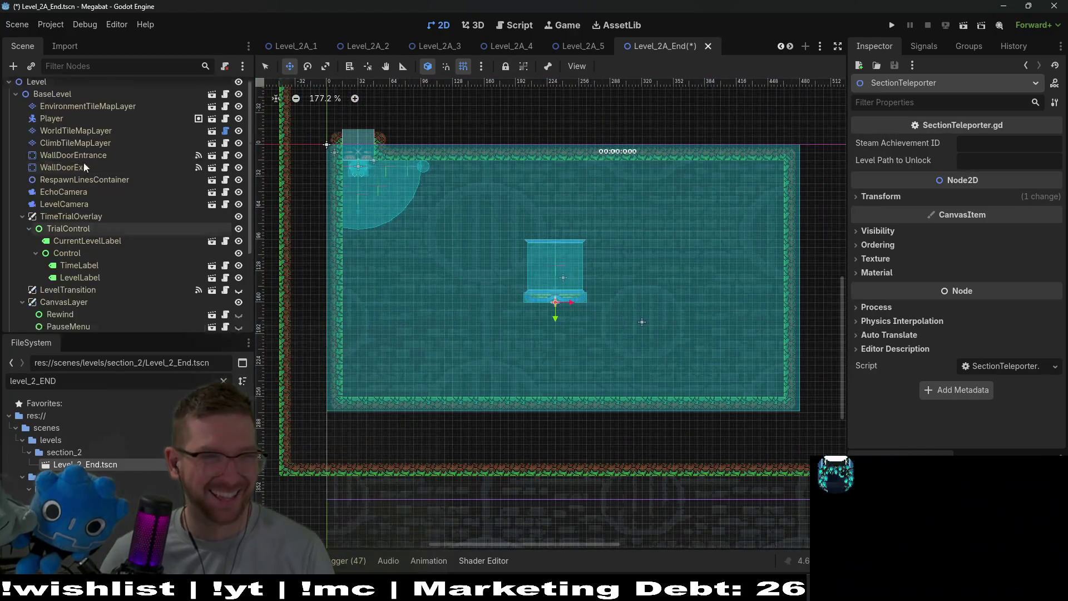
- Paint FOREST terrain blocks beside and below the teleporter on WorldTileMapLayer
click(75, 138)
click(304, 493)
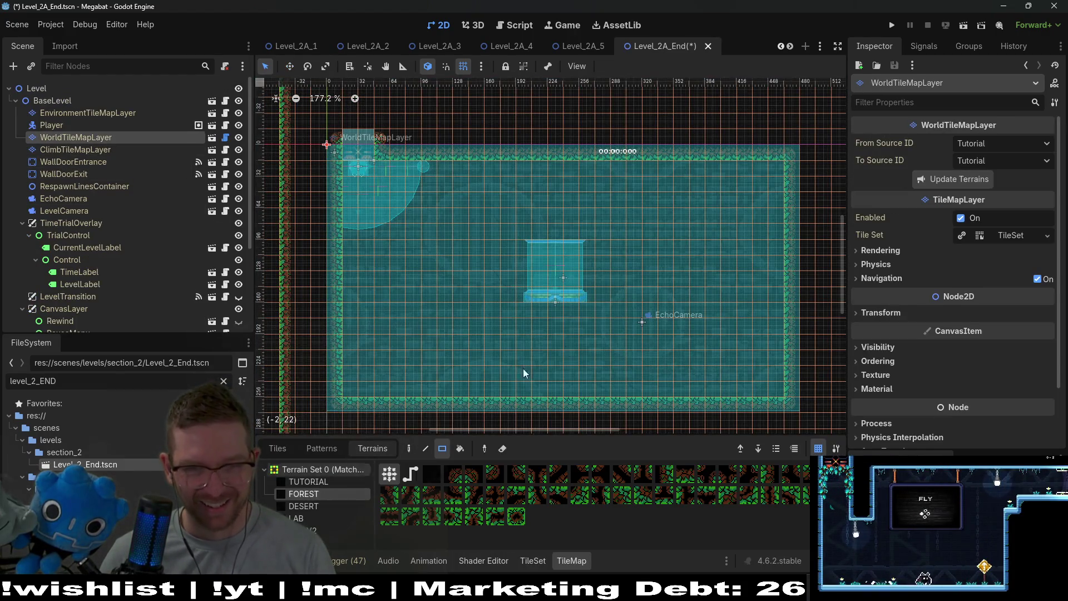
drag(584, 314, 599, 311)
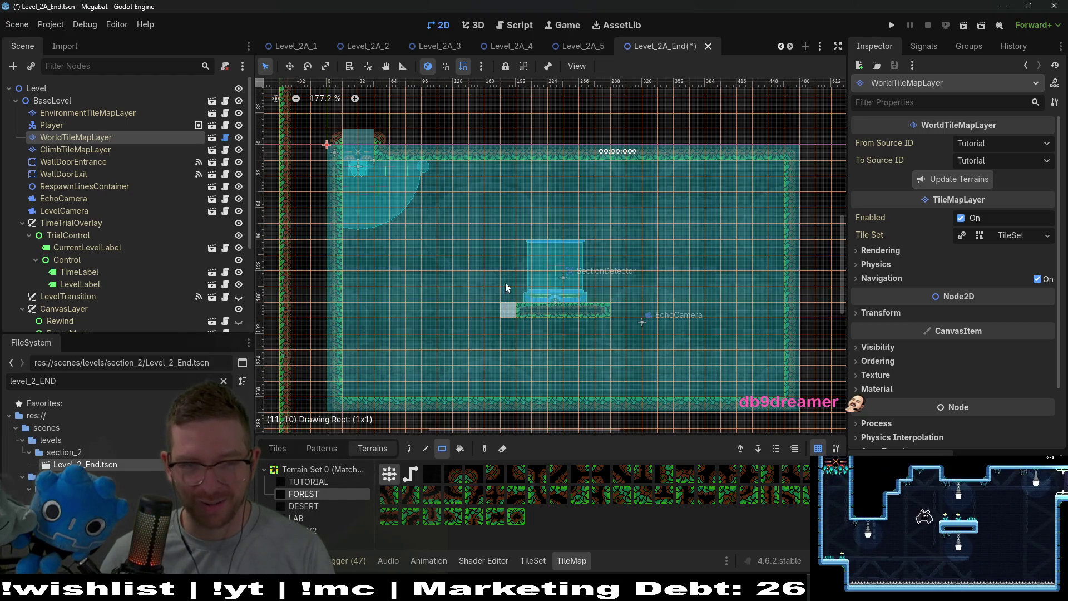
drag(496, 304, 502, 226)
drag(499, 320, 597, 384)
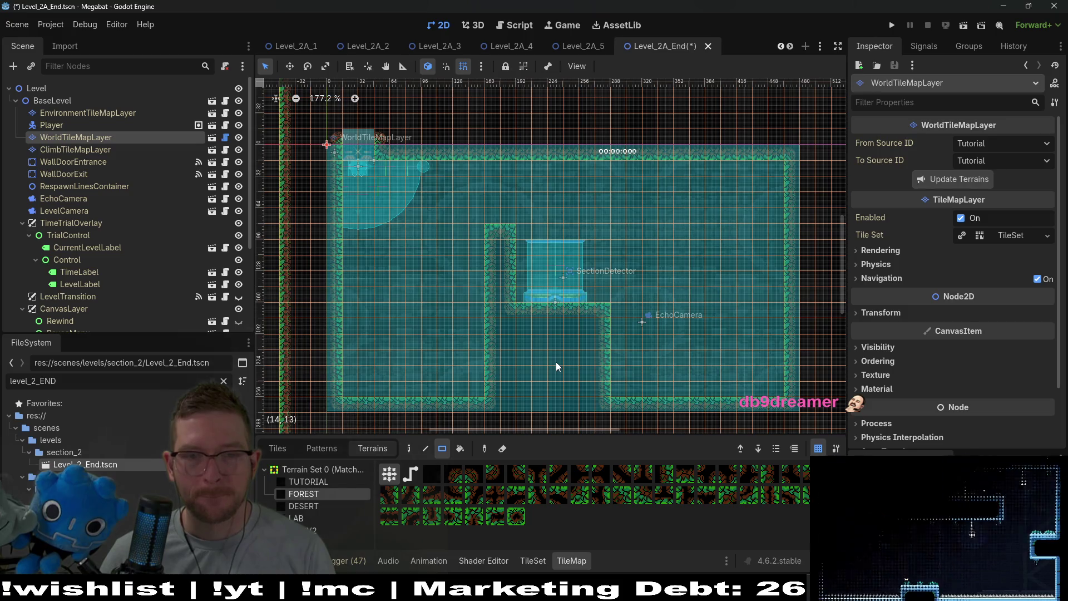
drag(492, 341, 606, 381)
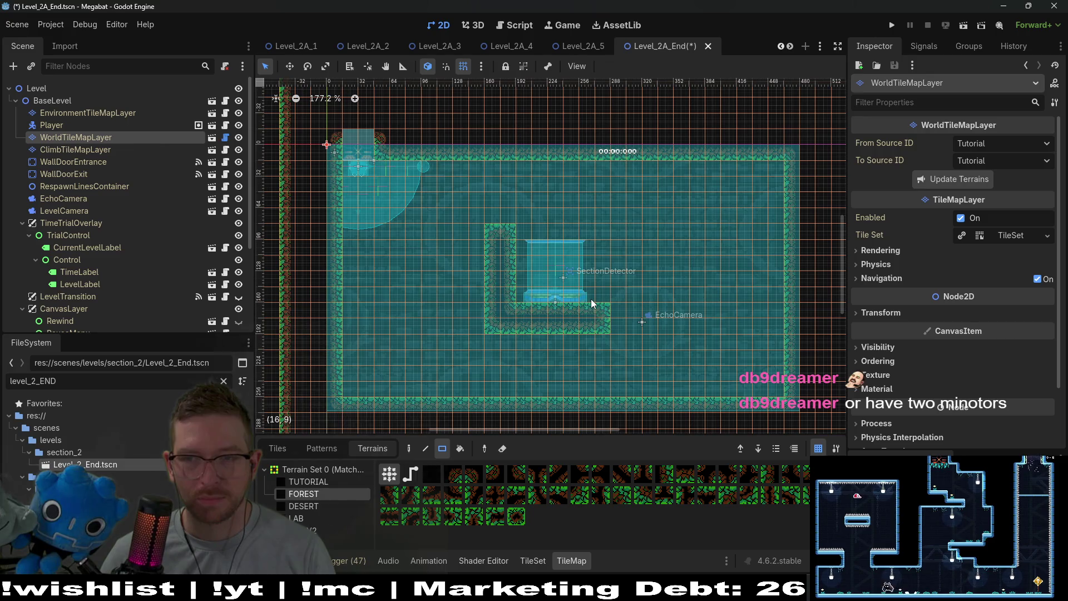
- Erase part of the floor under the teleporter and join the right forest block
scroll(554, 317, up, 3)
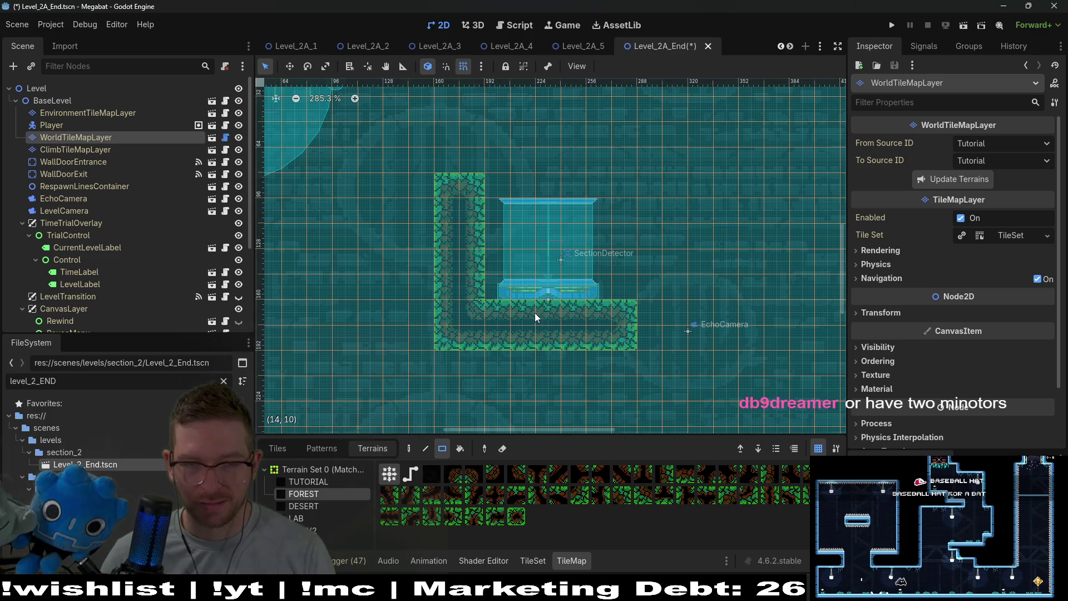
drag(531, 313, 565, 335)
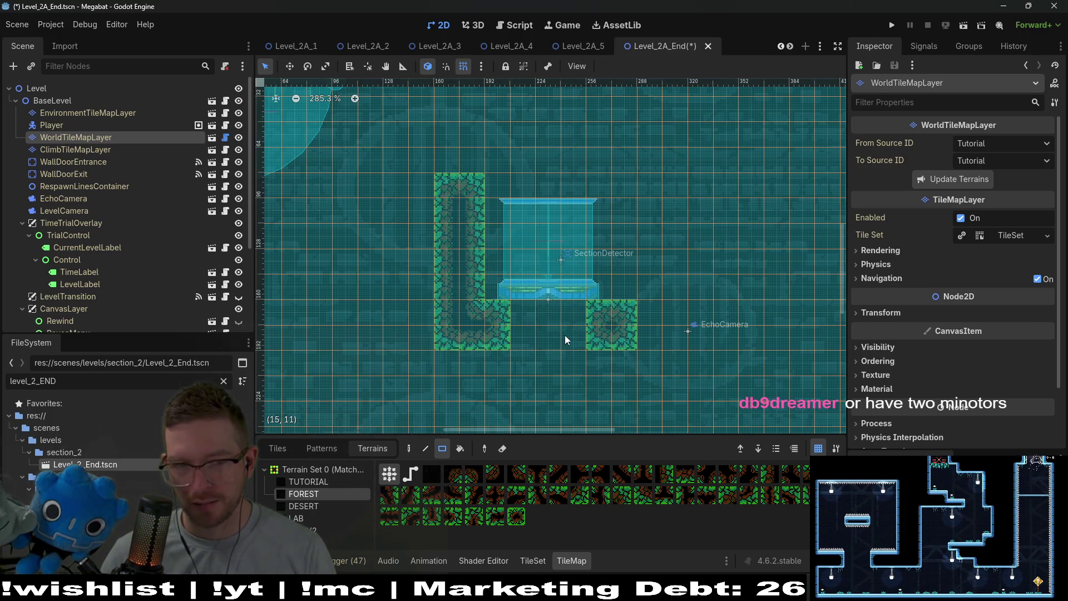
drag(575, 335, 576, 338)
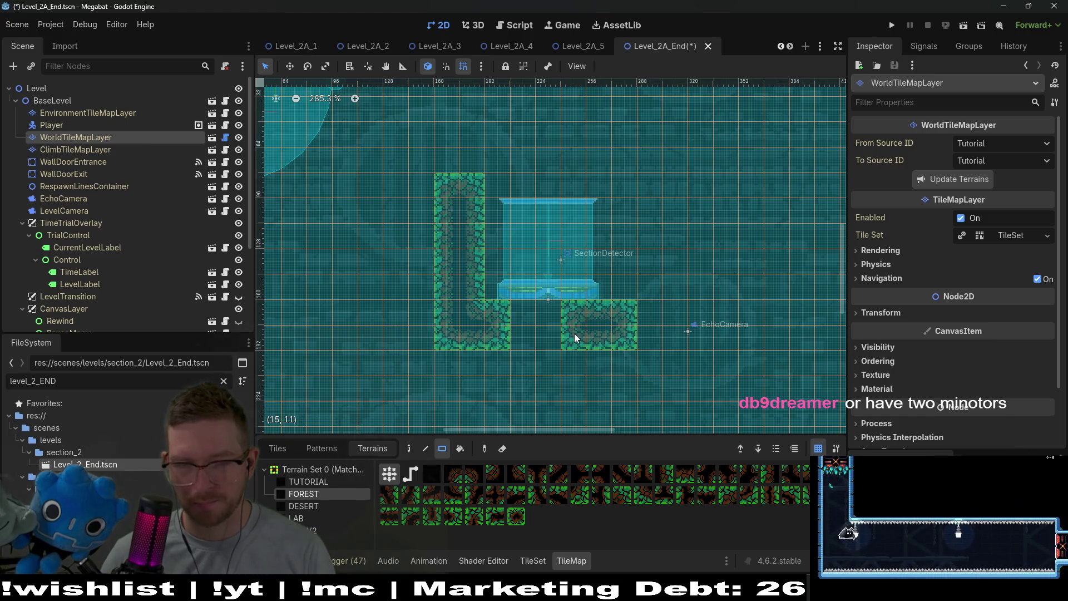
scroll(72, 228, down, 5)
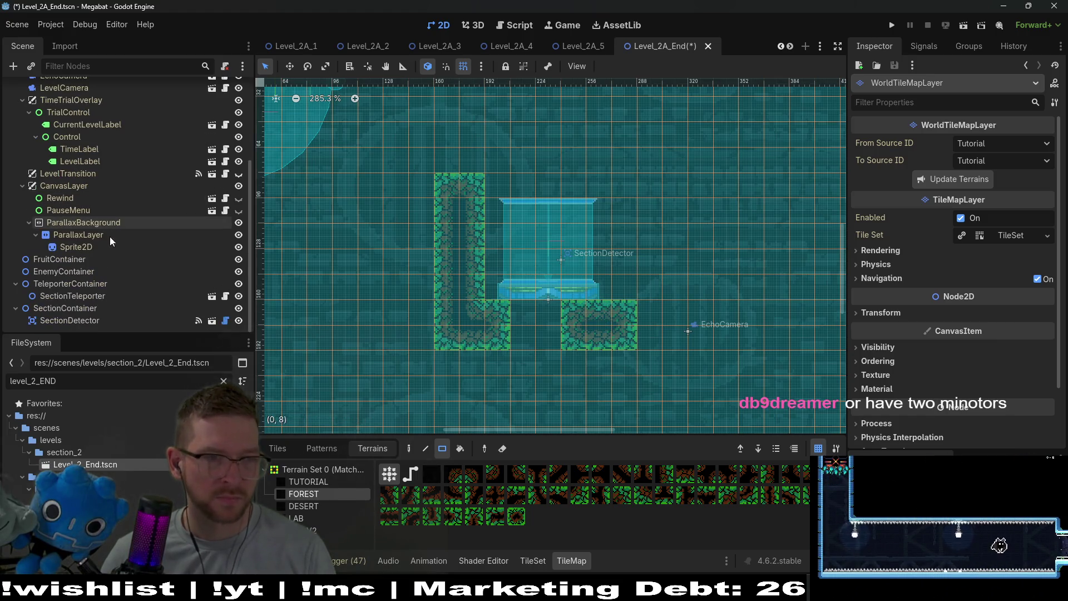
- Shift the SectionTeleporter slightly further left
click(72, 295)
key(w)
drag(614, 332, 609, 331)
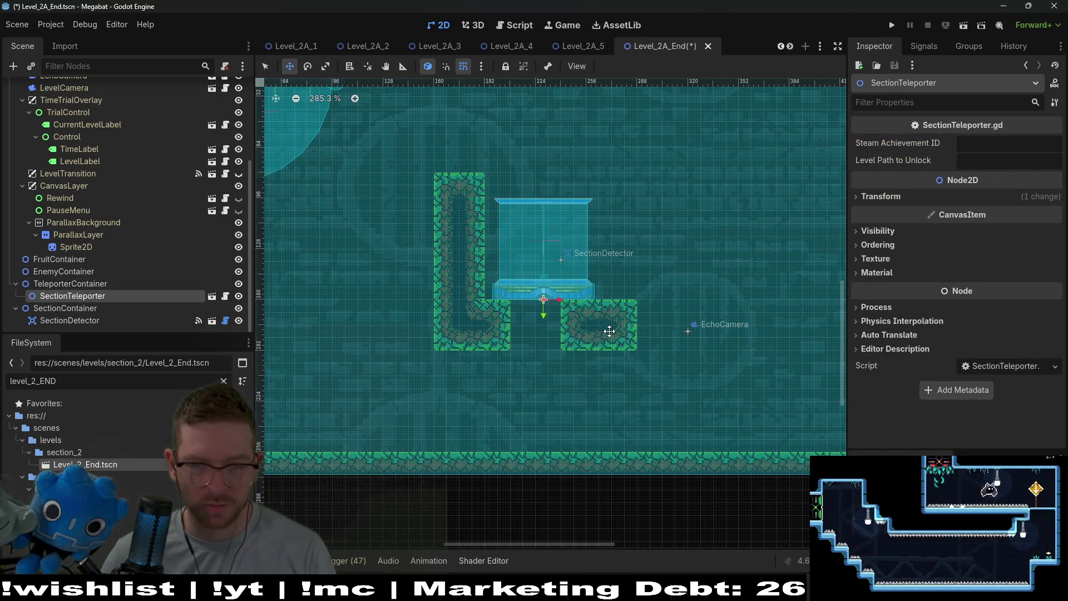
key(Left)
key(Left)
key(Left)
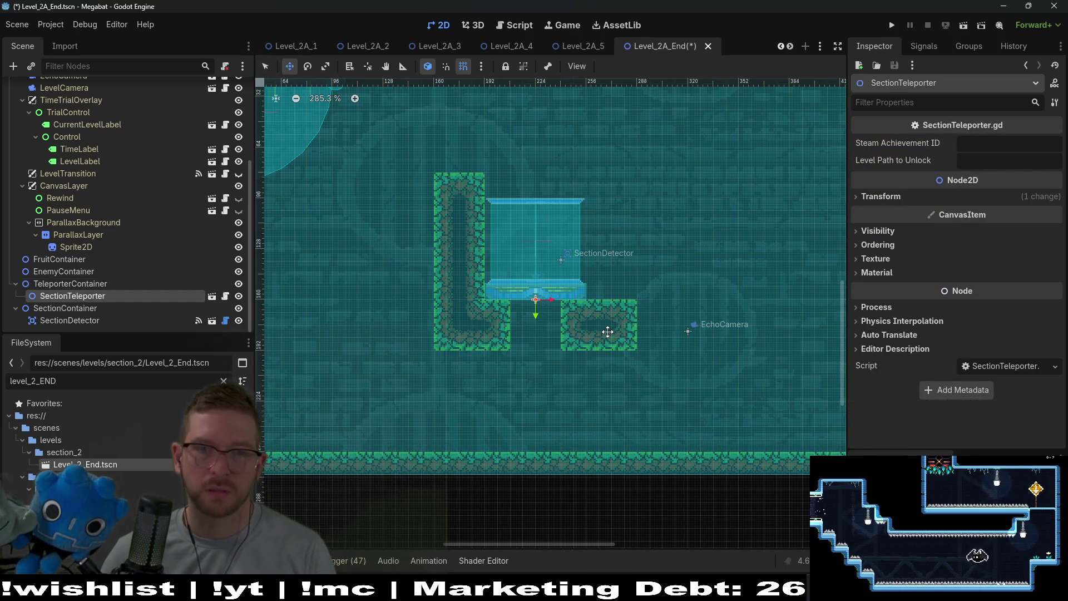
scroll(609, 331, down, 4)
scroll(111, 222, up, 5)
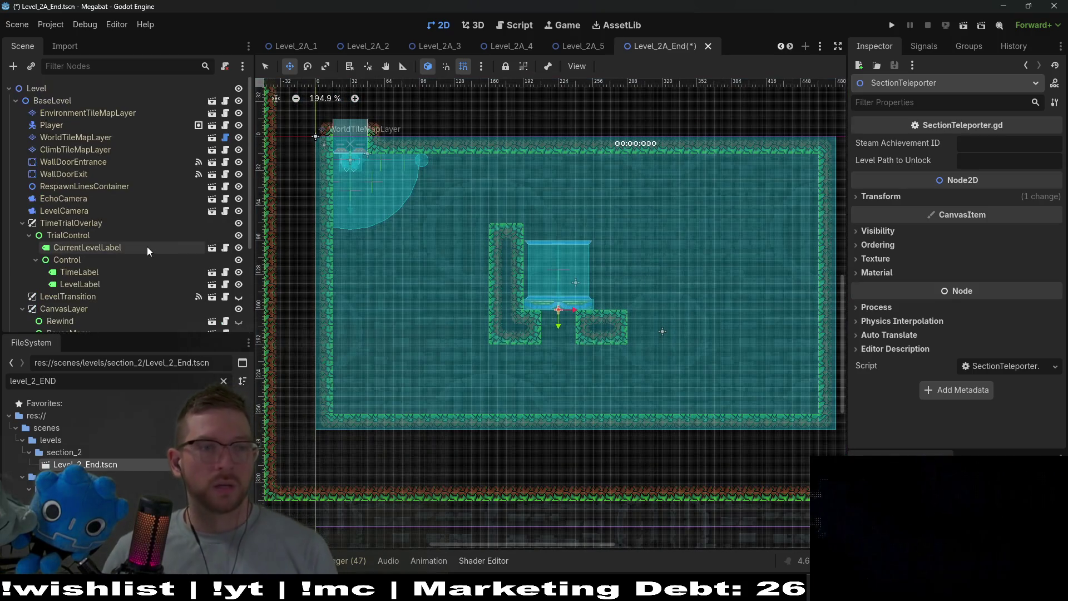
- Paint FOREST wall columns on both sides of the teleporter to enclose it
click(76, 137)
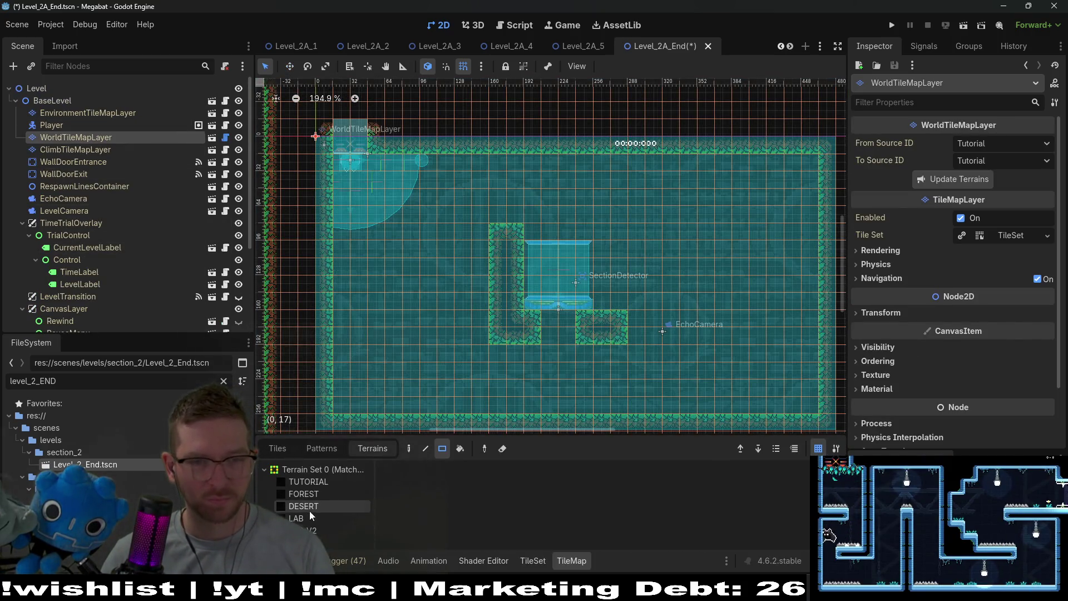
click(333, 495)
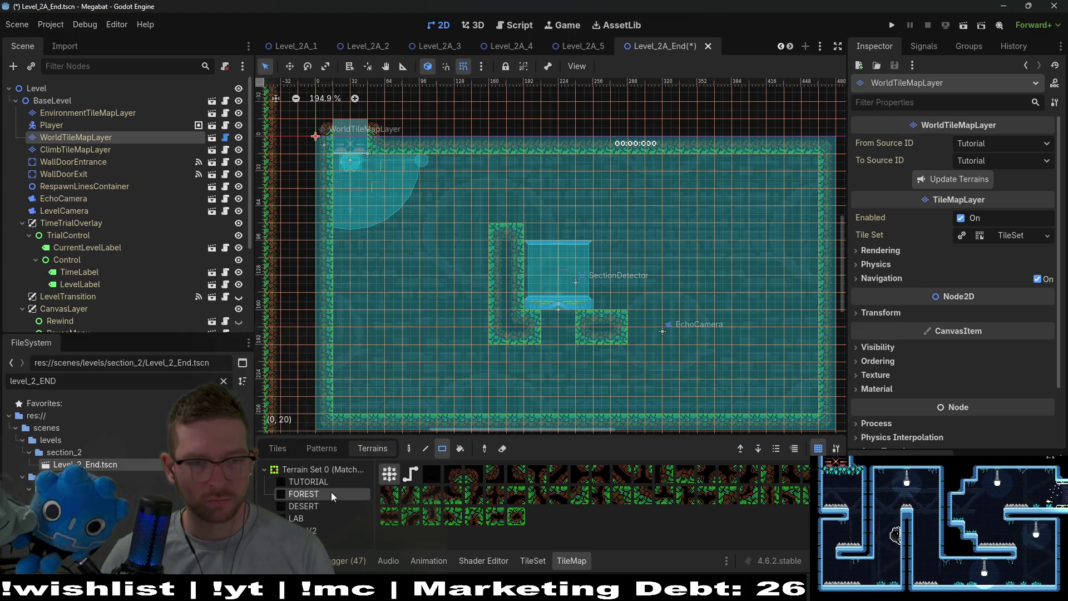
drag(467, 238, 484, 336)
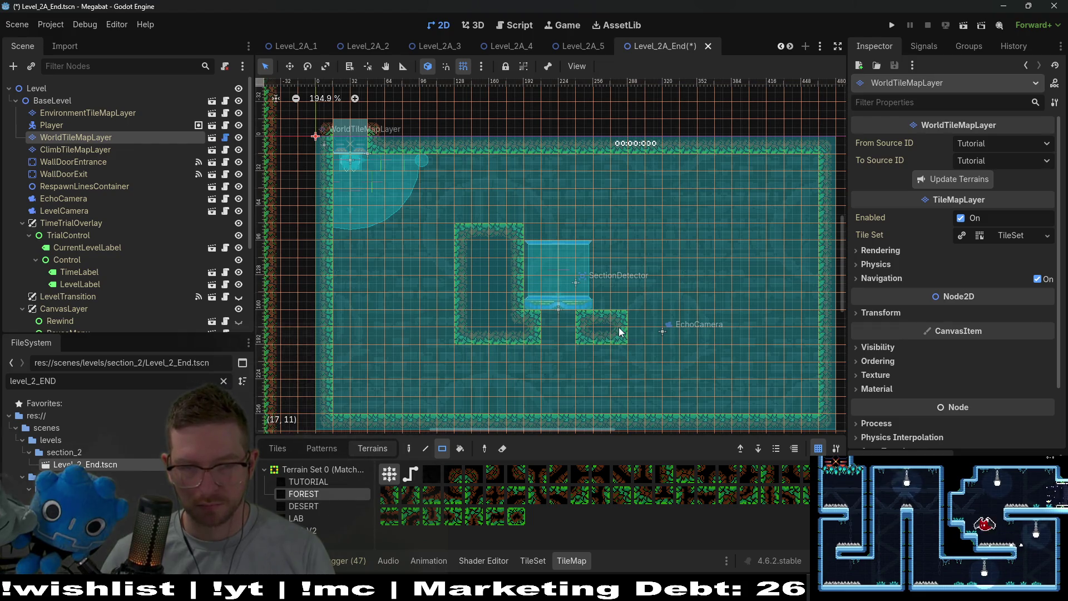
drag(620, 332, 598, 227)
drag(643, 288, 641, 236)
mouse_move(655, 337)
mouse_down()
mouse_move(646, 239)
mouse_move(526, 189)
mouse_move(458, 142)
mouse_up()
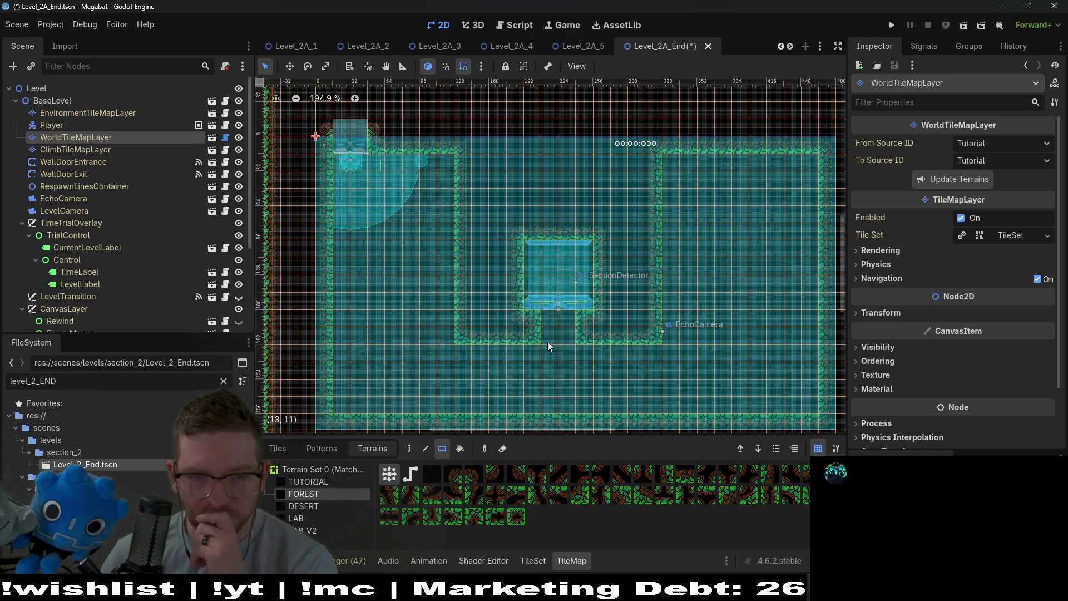
scroll(548, 342, up, 6)
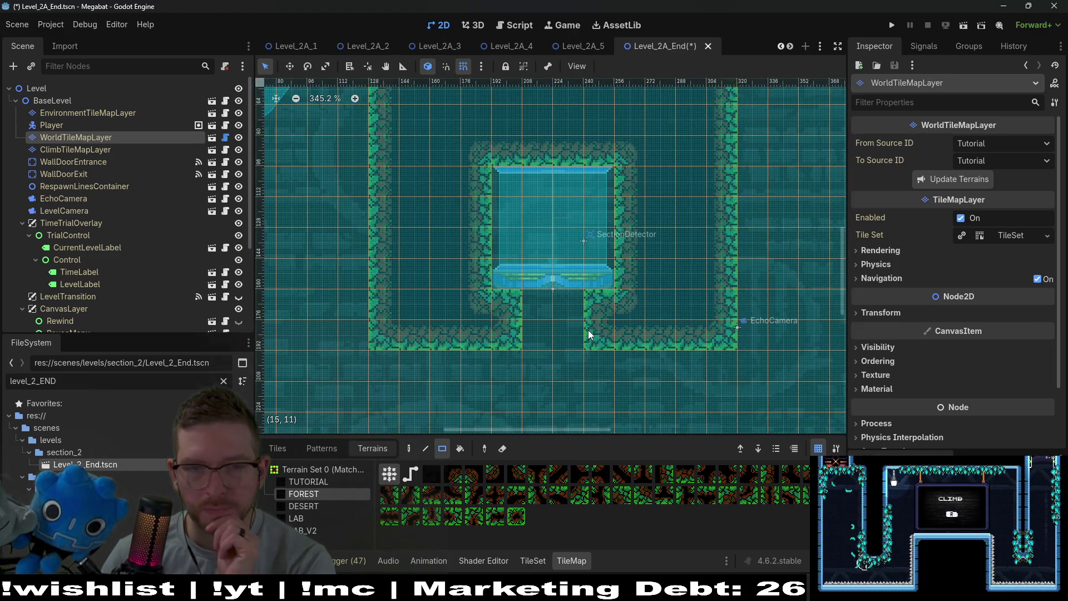
scroll(587, 329, down, 2)
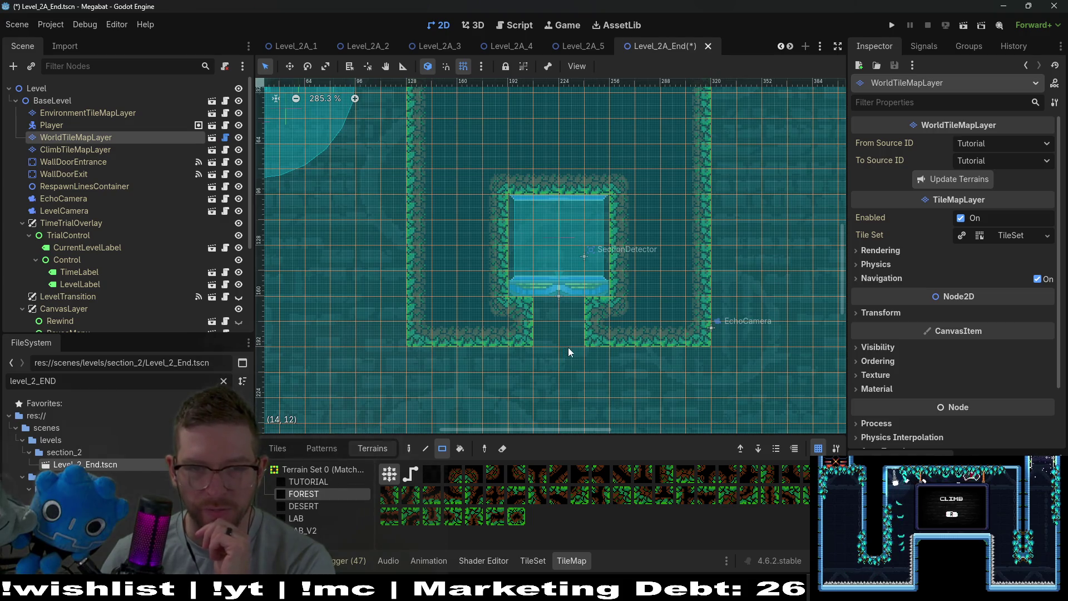
scroll(156, 262, down, 4)
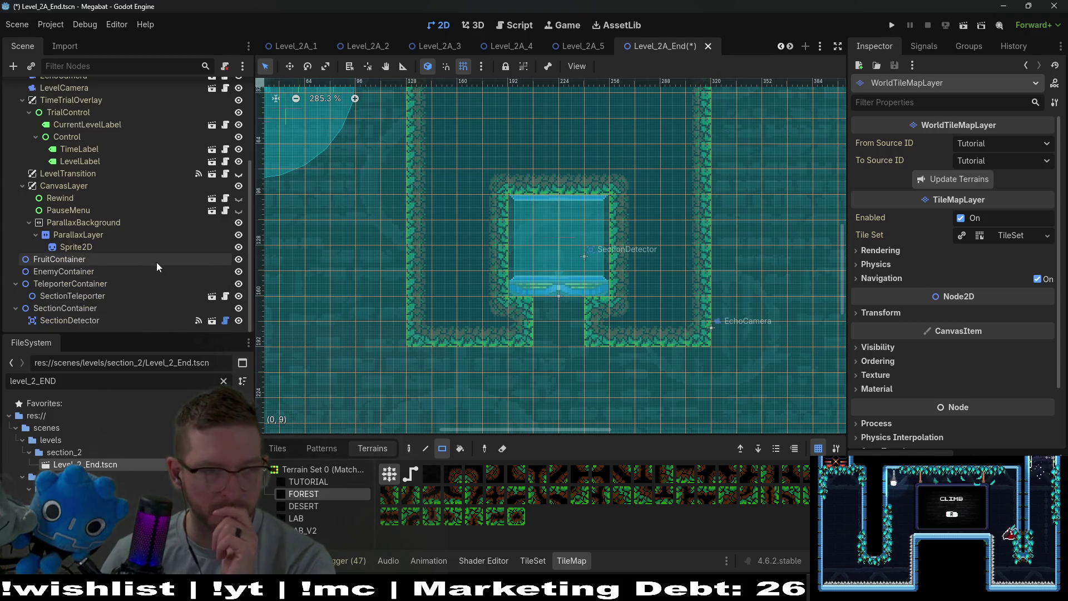
- Duplicate the container node and rename the copy TileMapContainer
right_click(98, 285)
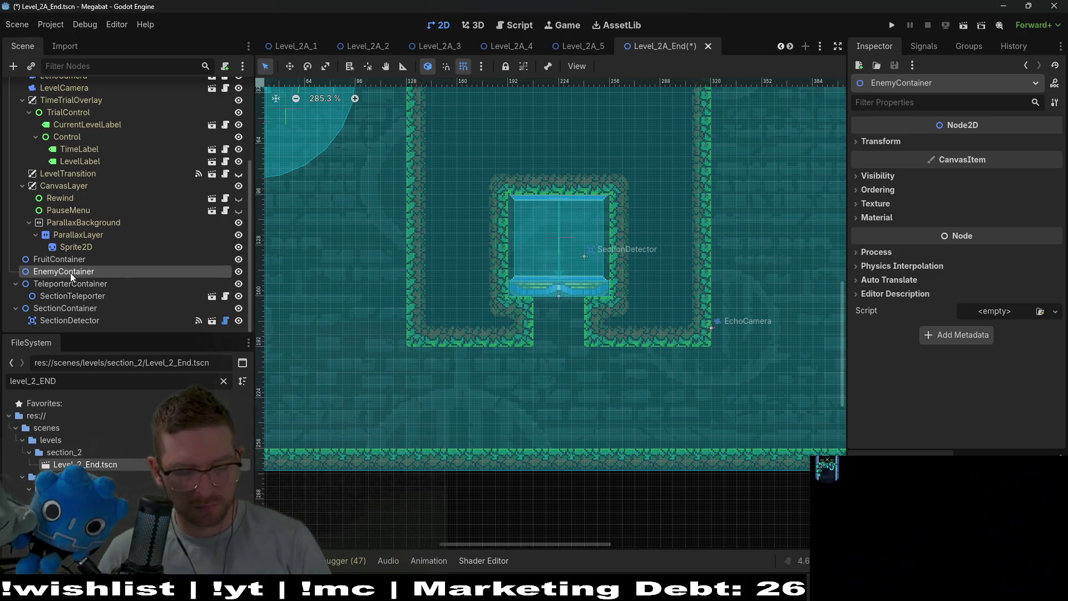
key(ctrl+d)
text(TileMapC)
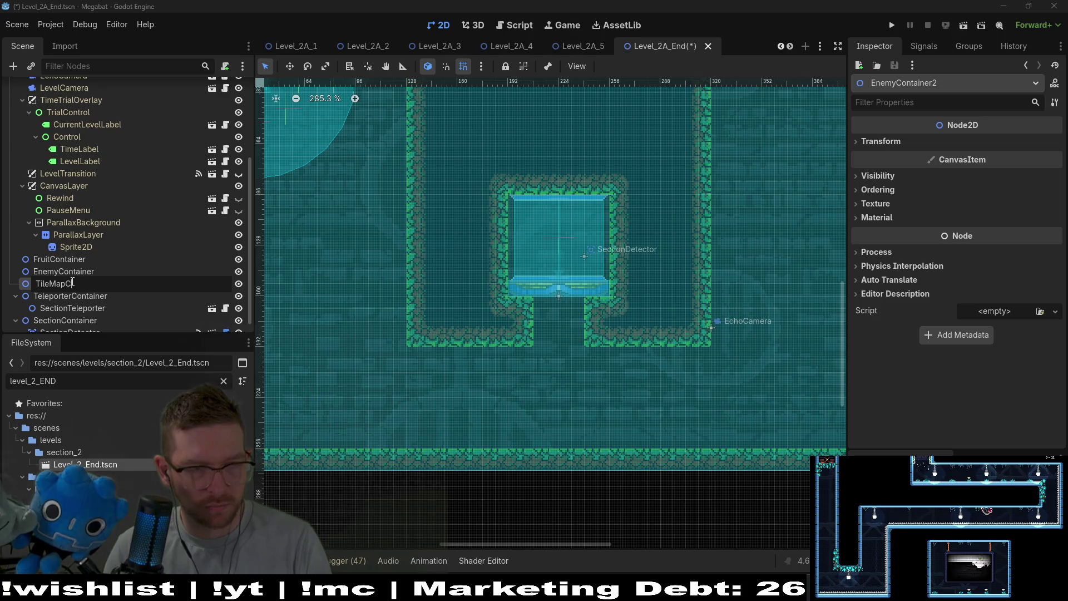
text(ontainer)
key(Return)
- Instance OneWayTileMapLayer.tscn as a child of TileMapContainer
key(ctrl+shift+a)
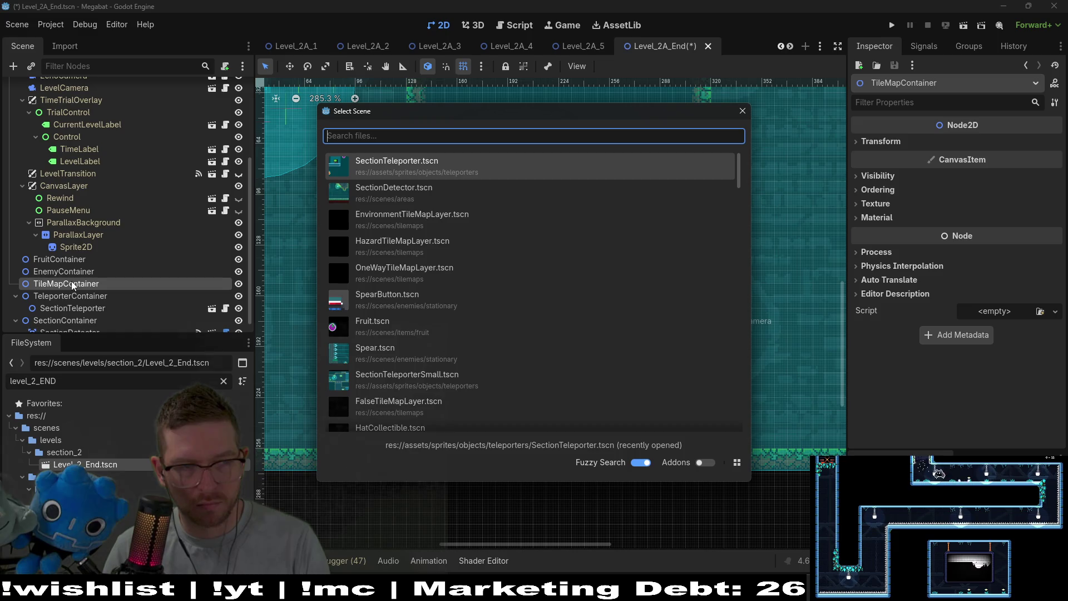
text(pau)
key(BackSpace)
key(BackSpace)
key(BackSpace)
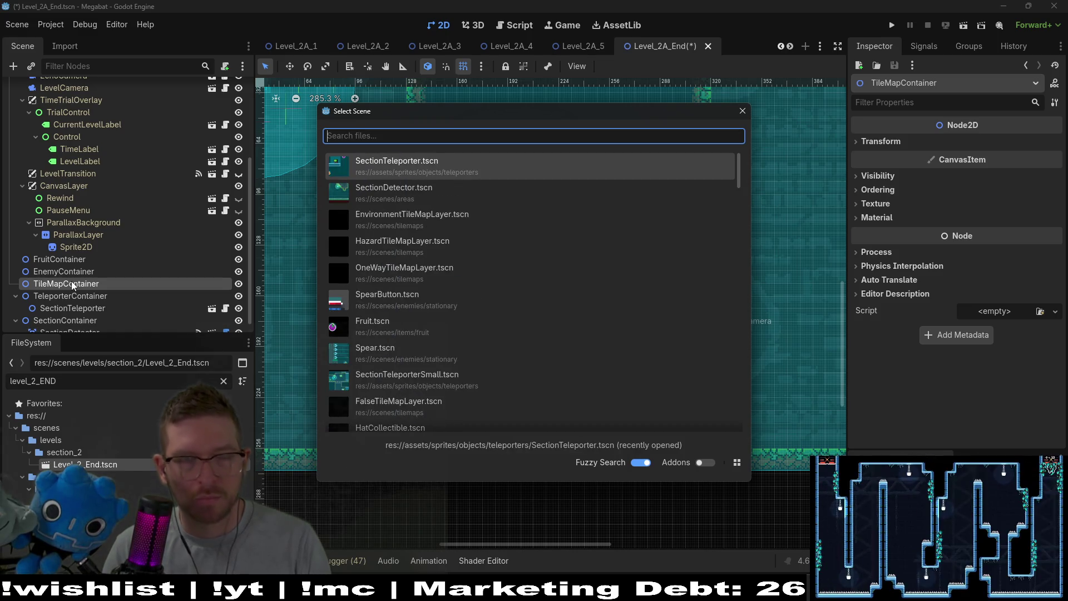
text(o)
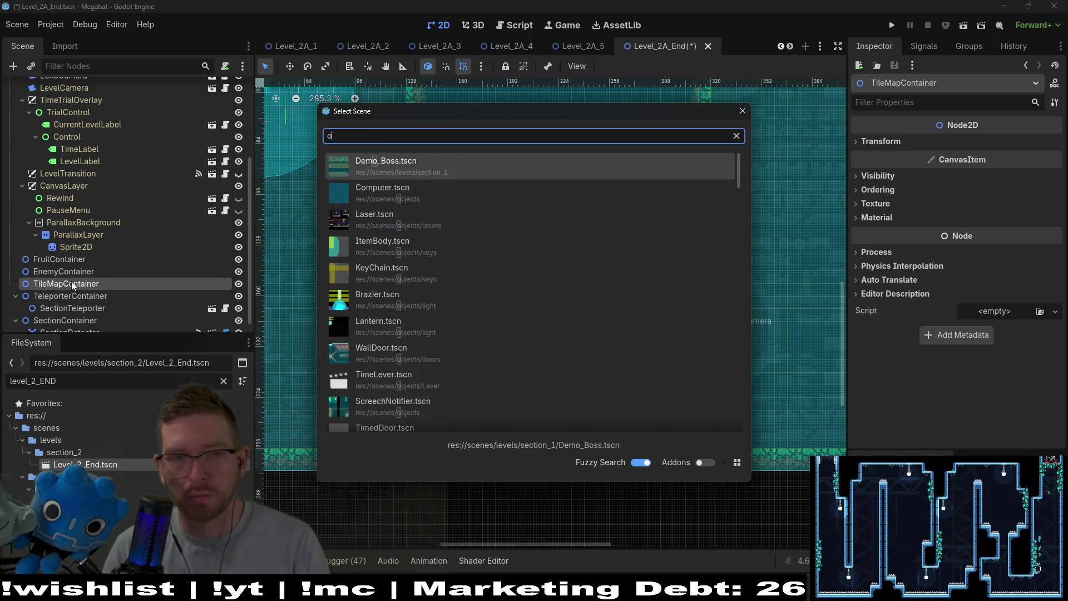
text(neway)
key(Return)
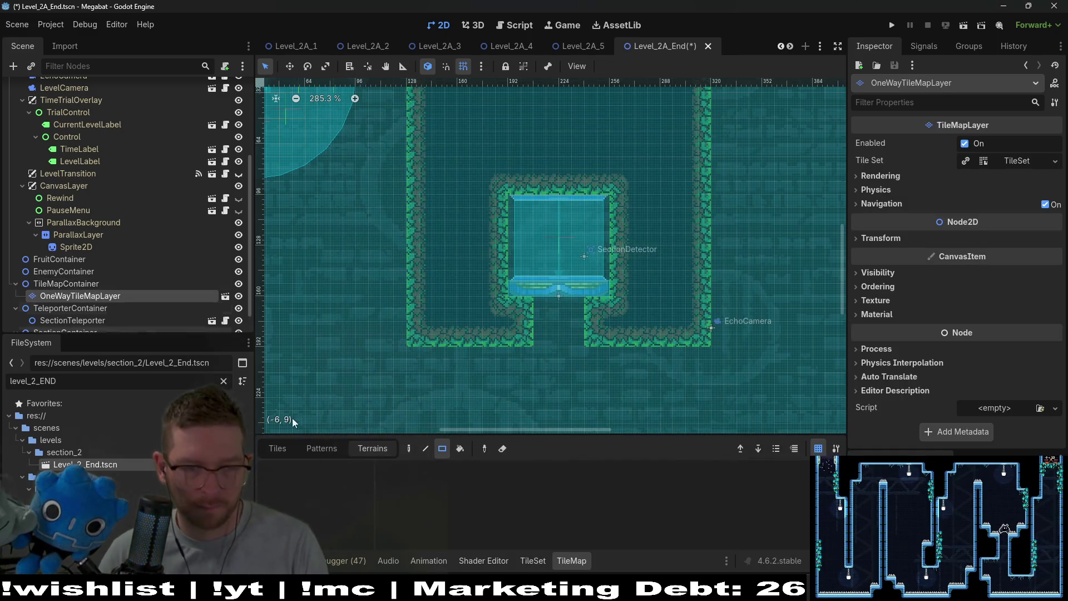
- Select OneWayTileMapLayer and pick a wood tile from the Wood tile source
click(82, 283)
click(86, 294)
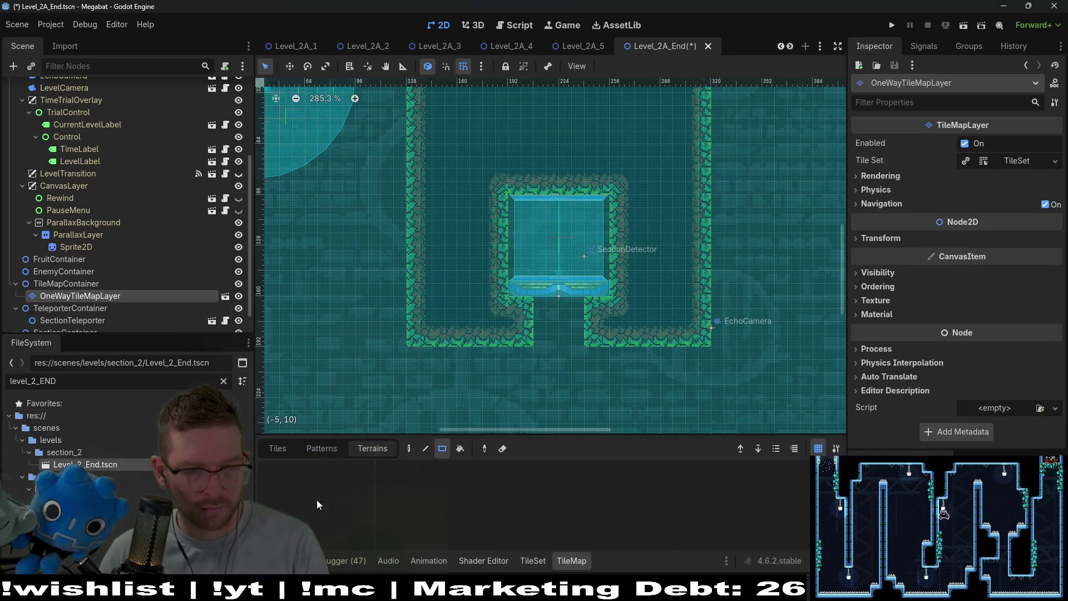
click(278, 448)
scroll(320, 491, down, 1)
click(319, 506)
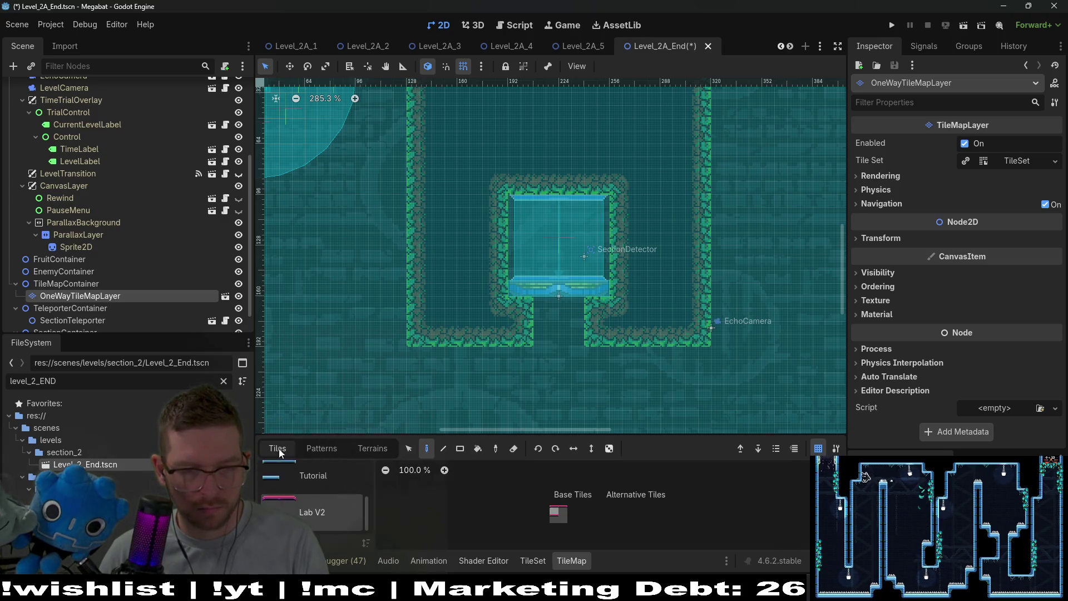
scroll(319, 496, down, 1)
click(317, 495)
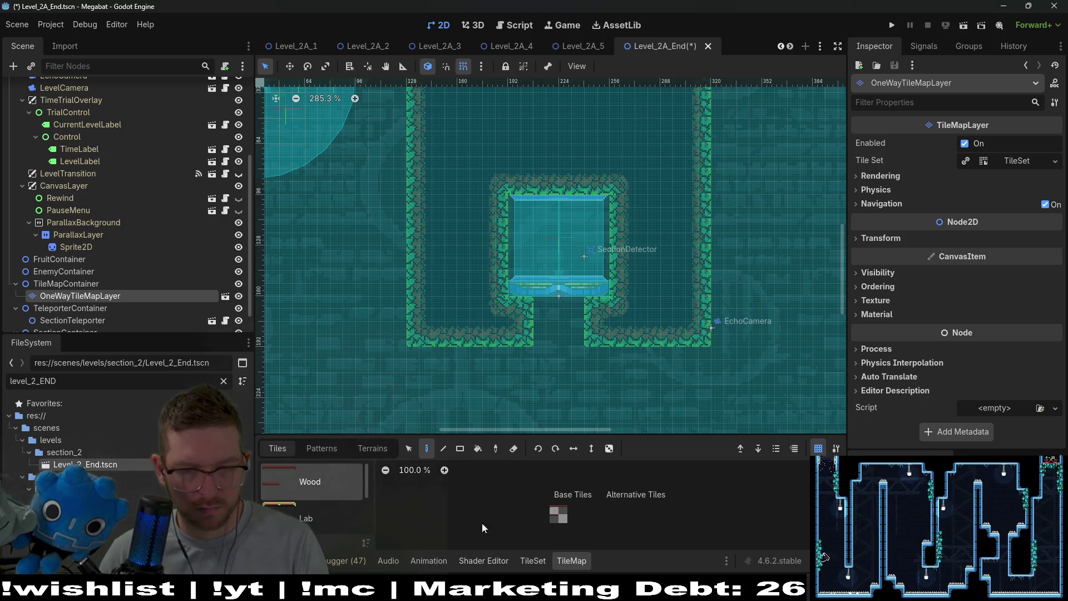
click(563, 509)
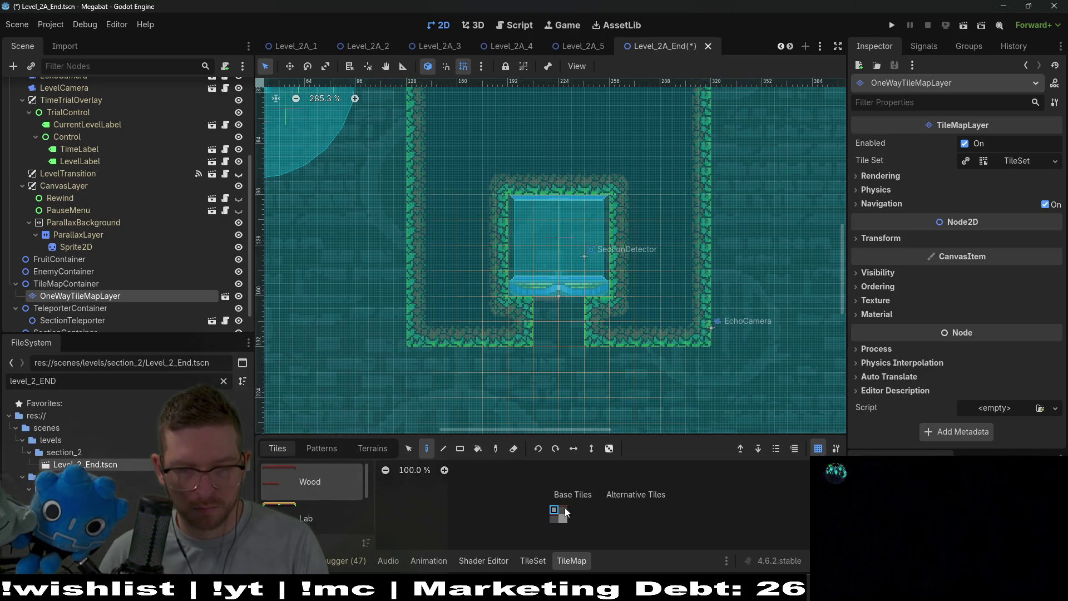
- On WorldTileMapLayer, erase the FOREST wall tiles below the teleporter
scroll(576, 311, up, 5)
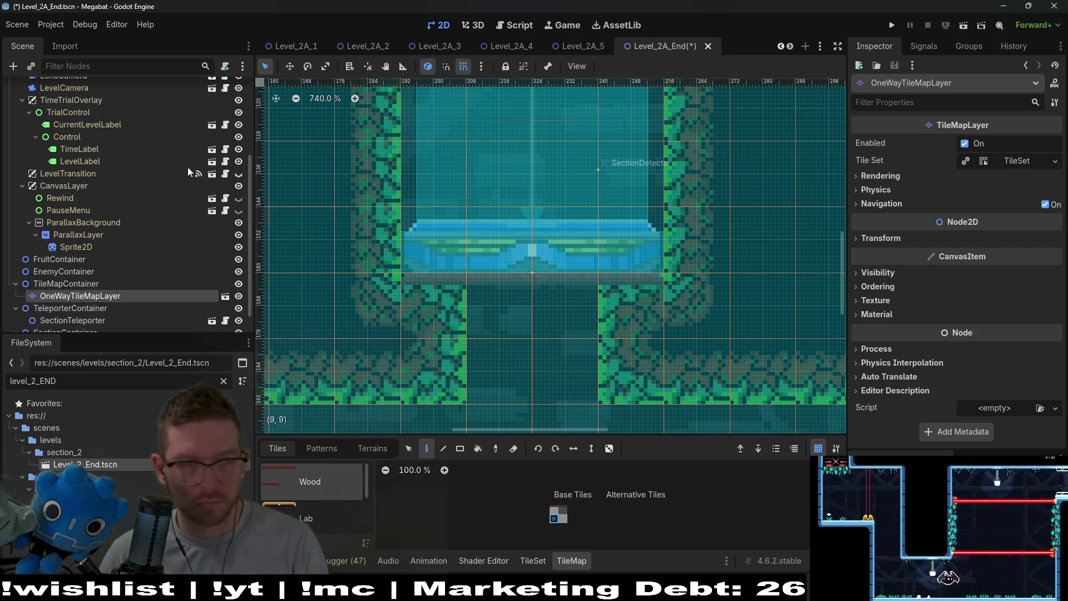
scroll(124, 149, up, 5)
click(77, 137)
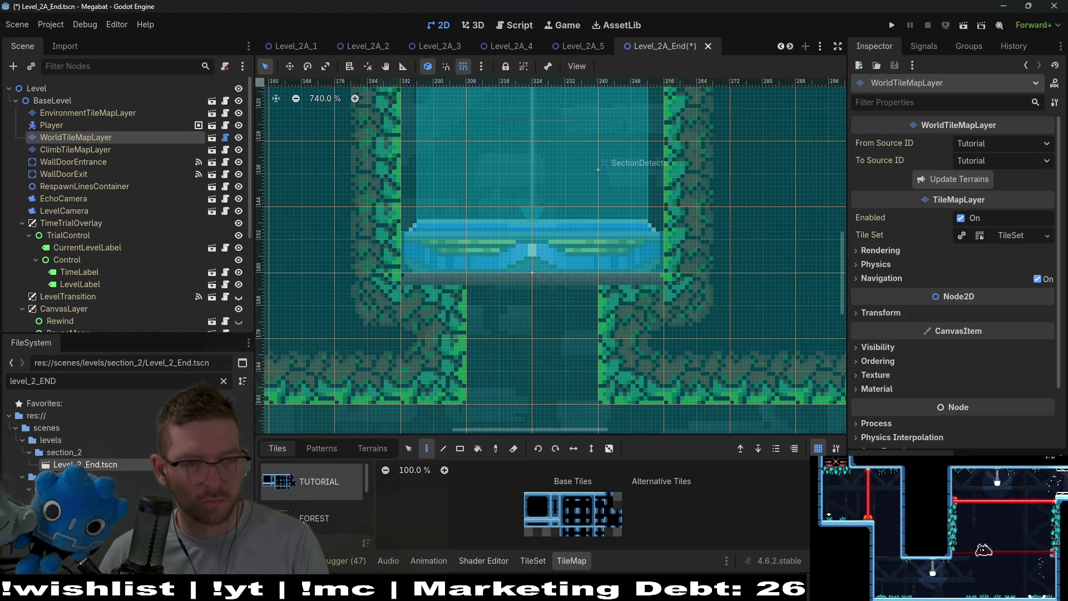
click(373, 449)
click(311, 494)
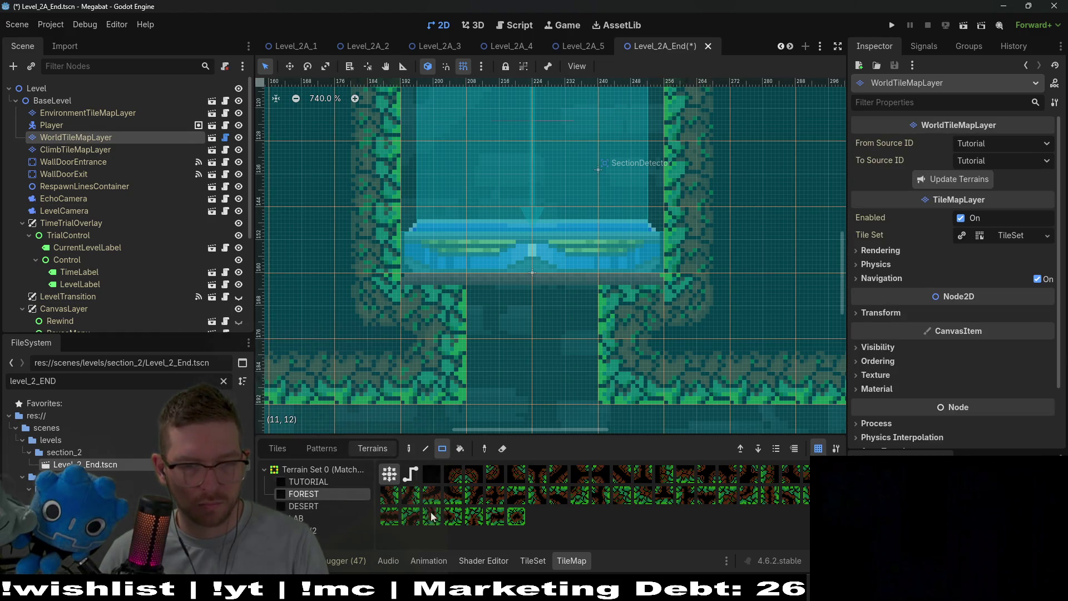
right_click(433, 323)
right_click(615, 325)
- Save the Level_2A_End scene
scroll(633, 379, down, 5)
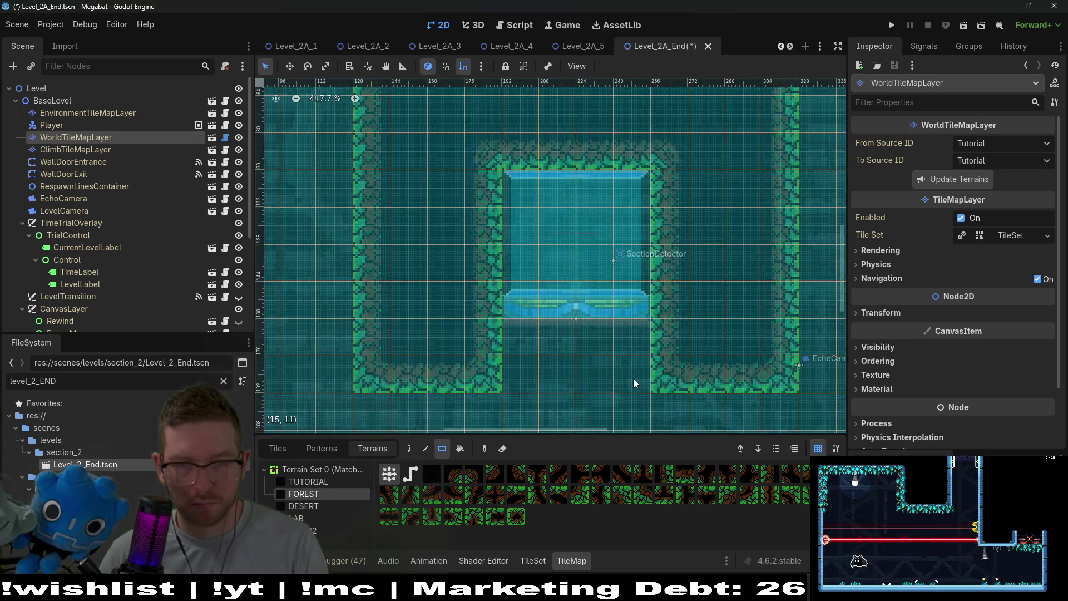
scroll(599, 262, up, 2)
key(ctrl+s)
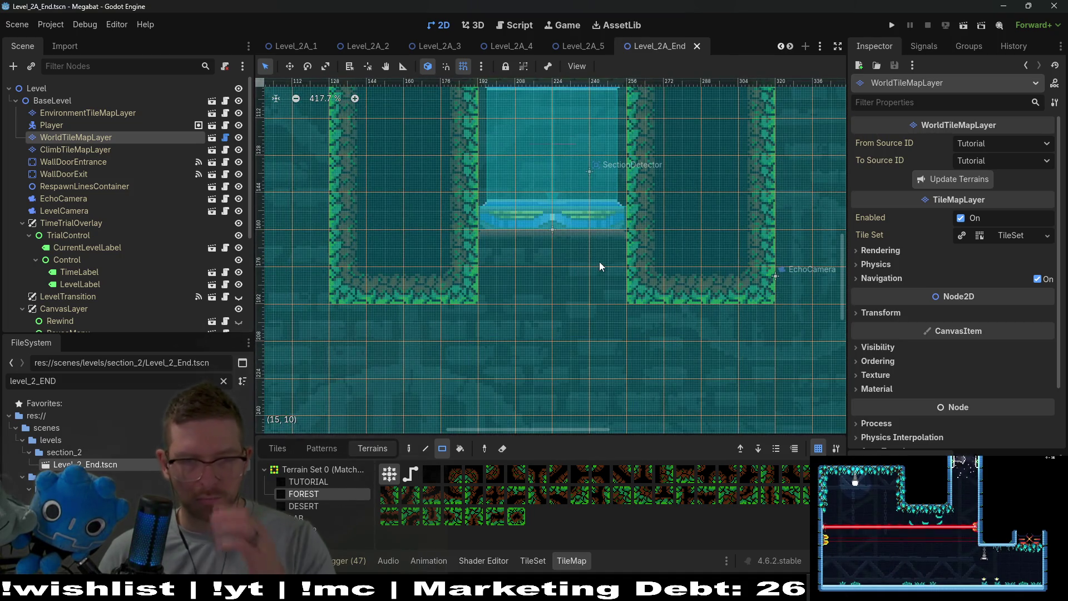
- Add two forest wall blocks near the top-left entrance, forming an upper-left ledge
scroll(597, 262, down, 4)
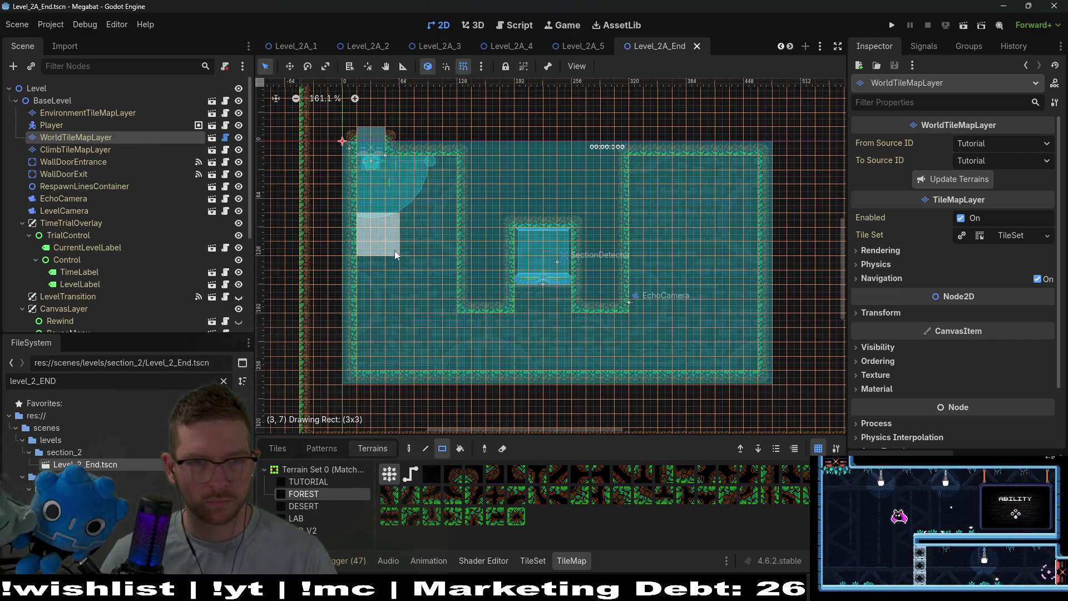
drag(395, 250, 400, 255)
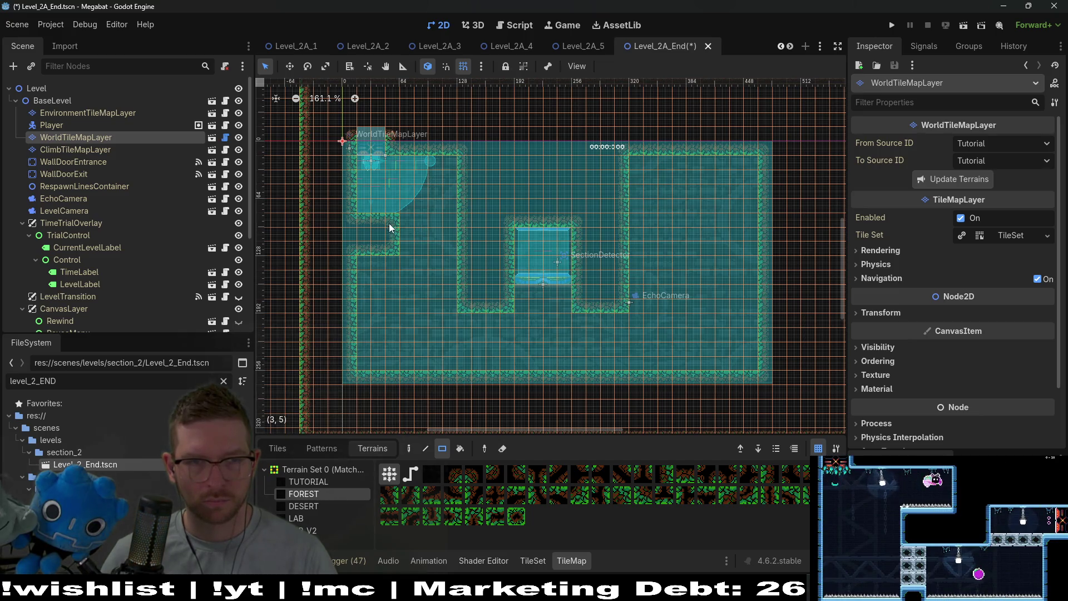
mouse_move(403, 189)
mouse_down()
mouse_move(447, 209)
mouse_move(454, 231)
mouse_move(417, 178)
mouse_move(463, 175)
mouse_move(468, 195)
mouse_move(482, 177)
mouse_up()
scroll(439, 174, up, 5)
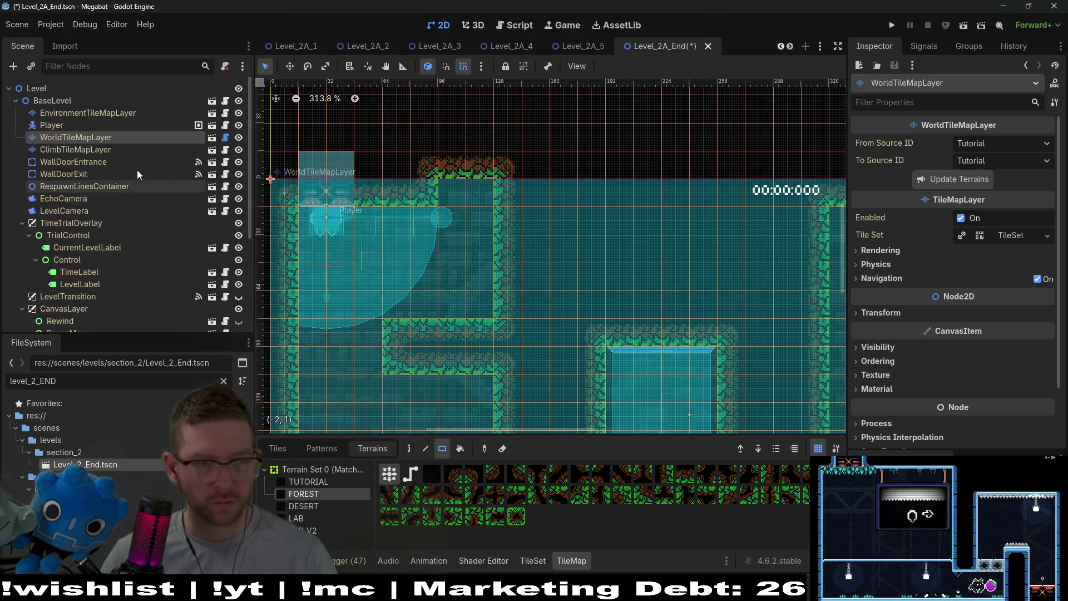
- Move the Player and WallDoorEntrance together right, against the wall under the new opening
click(72, 162)
ctrl+click(69, 124)
key(w)
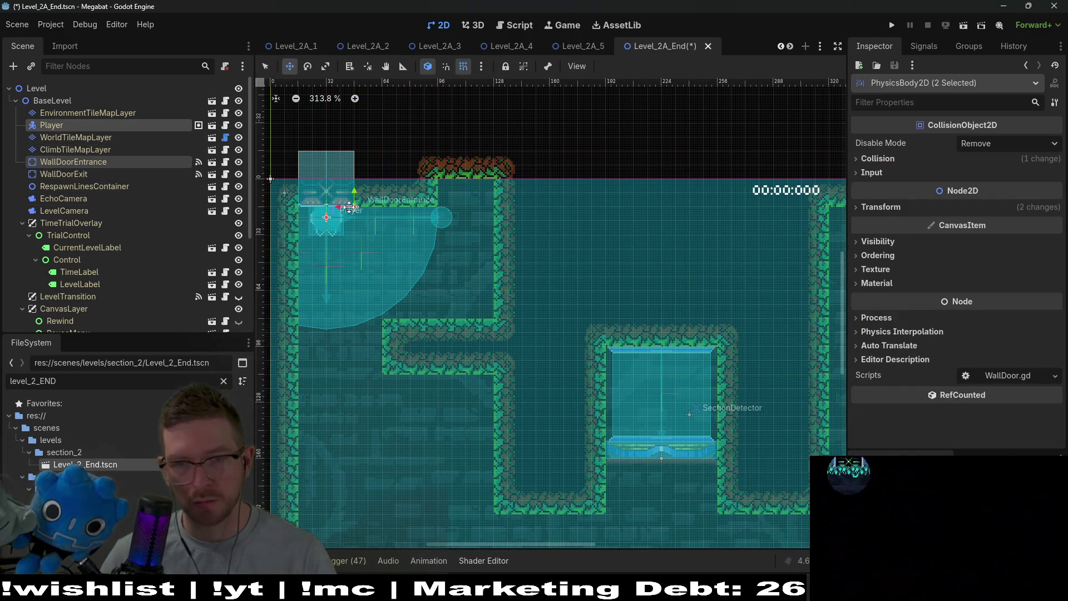
drag(345, 205, 470, 209)
scroll(470, 209, up, 5)
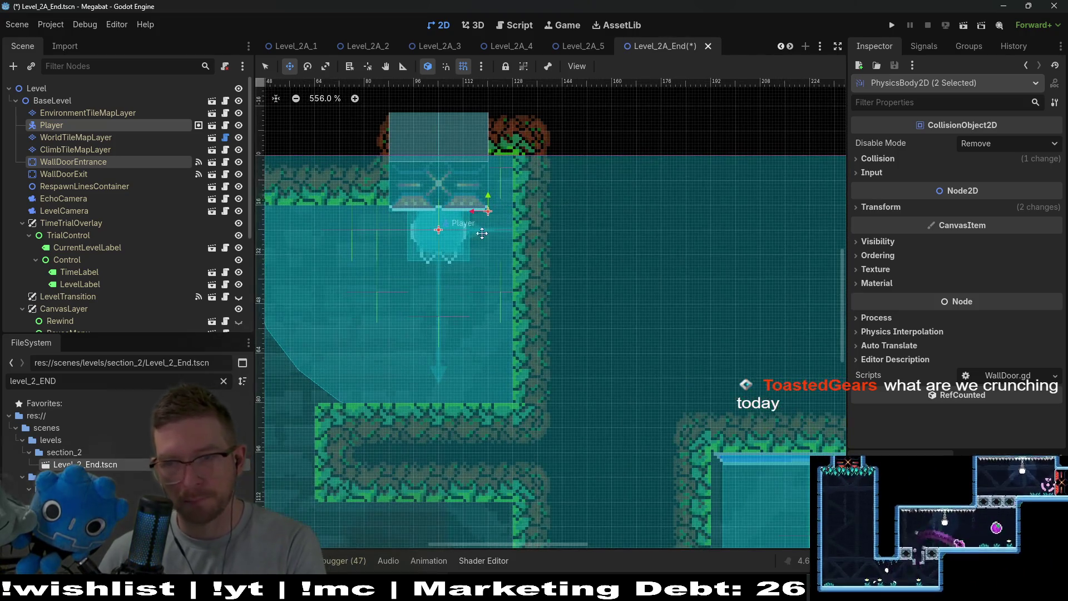
scroll(475, 254, up, 6)
mouse_move(466, 245)
mouse_down()
mouse_move(484, 210)
mouse_move(500, 222)
mouse_move(488, 221)
mouse_up()
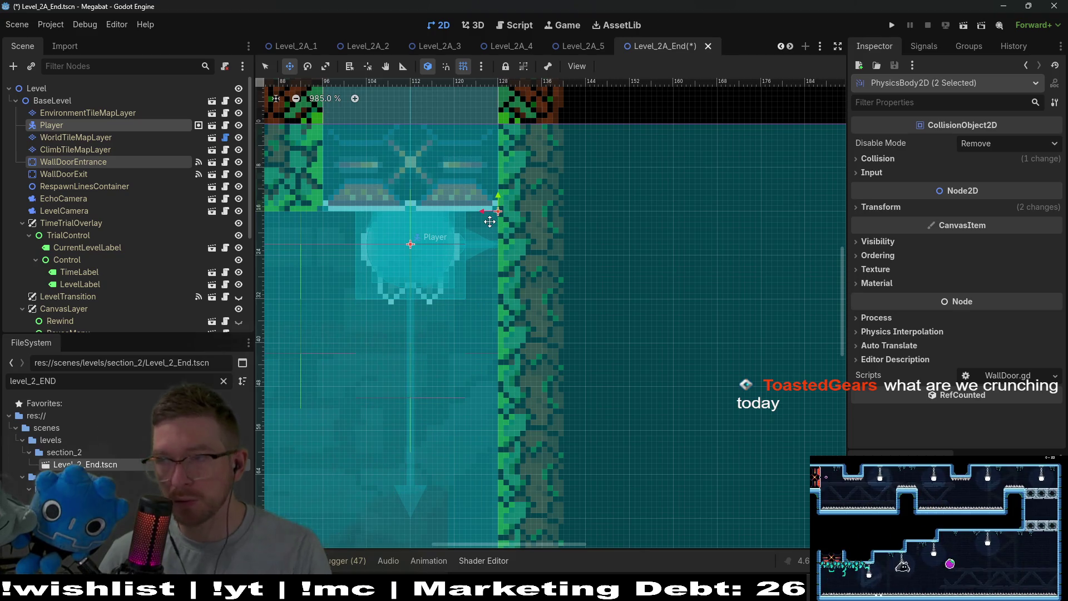
- Switch to the Level_2A_1 scene
scroll(488, 221, down, 12)
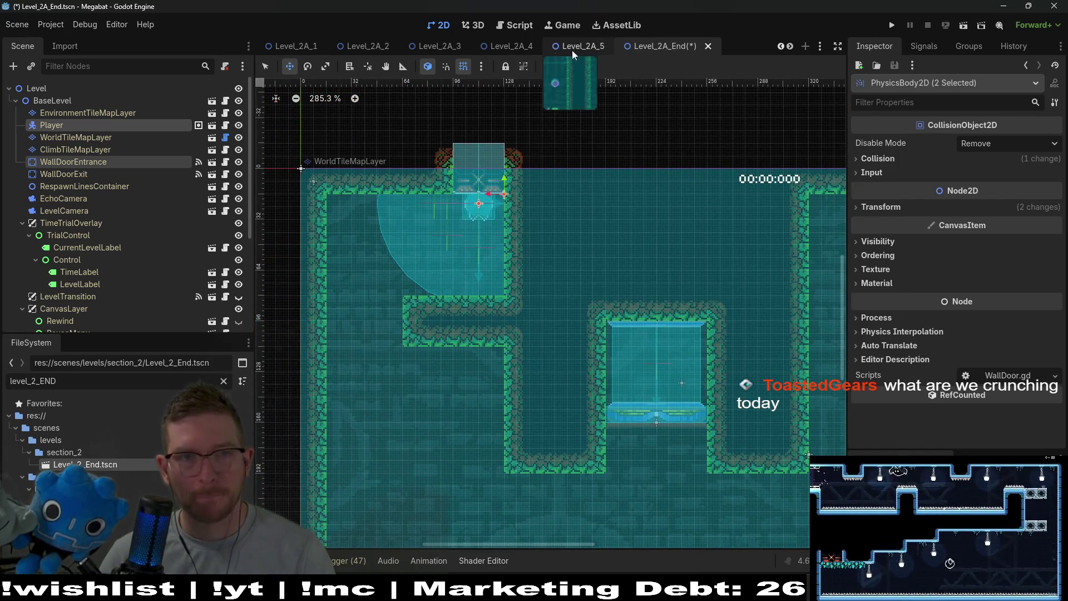
click(350, 46)
click(296, 46)
- Look over the Level_2_0 scene for reference
scroll(318, 43, up, 3)
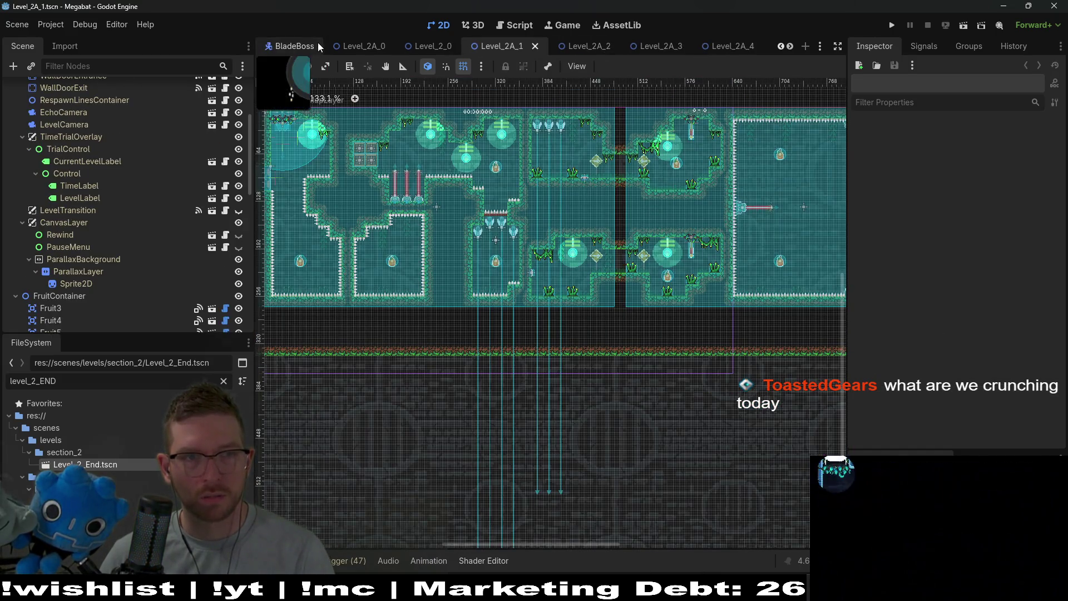
click(428, 46)
scroll(612, 301, down, 10)
scroll(612, 301, right, 10)
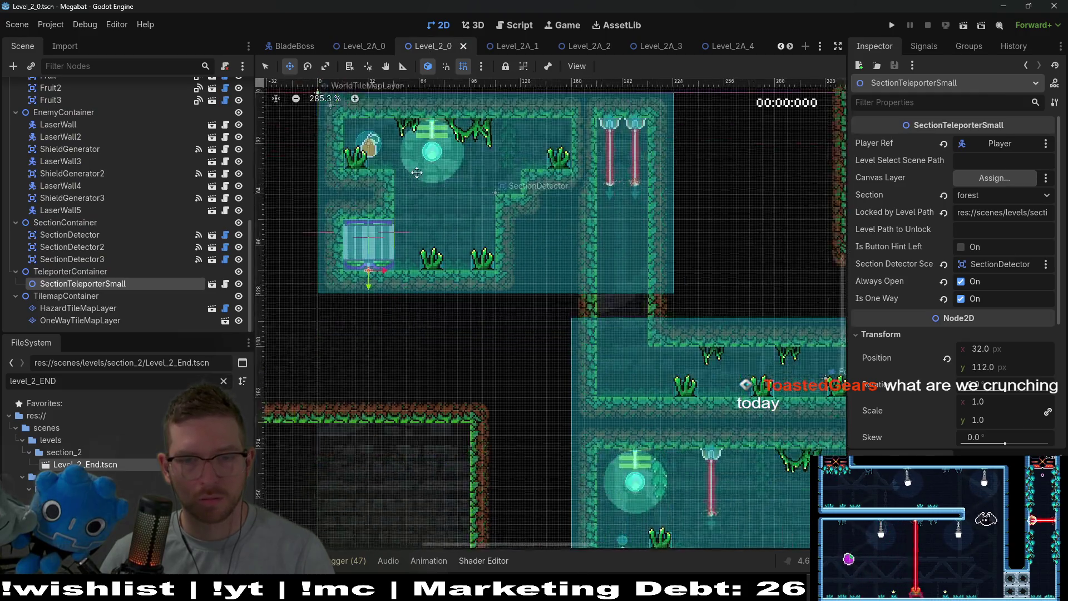
scroll(499, 161, down, 2)
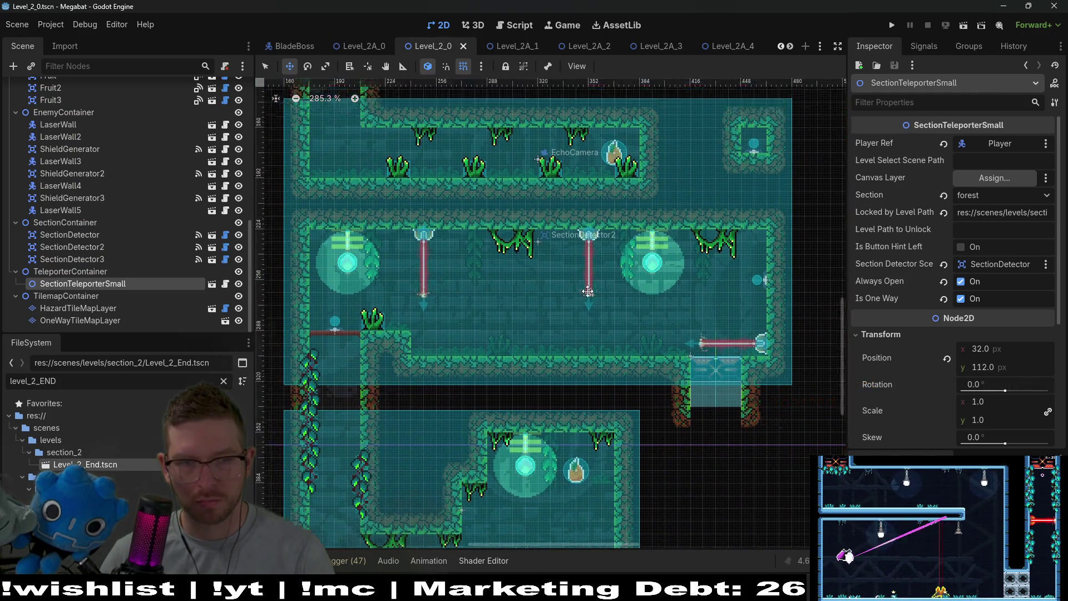
scroll(499, 160, up, 5)
- Inspect Level_2A_0, return to Level_2A_End, and check the task board
click(358, 46)
scroll(512, 222, down, 3)
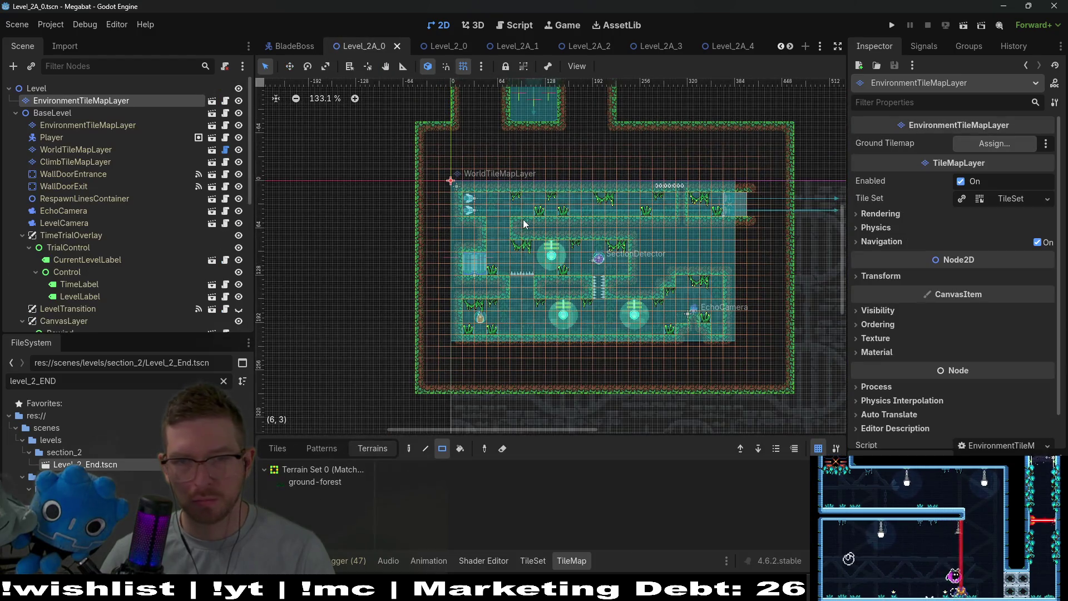
scroll(637, 49, down, 4)
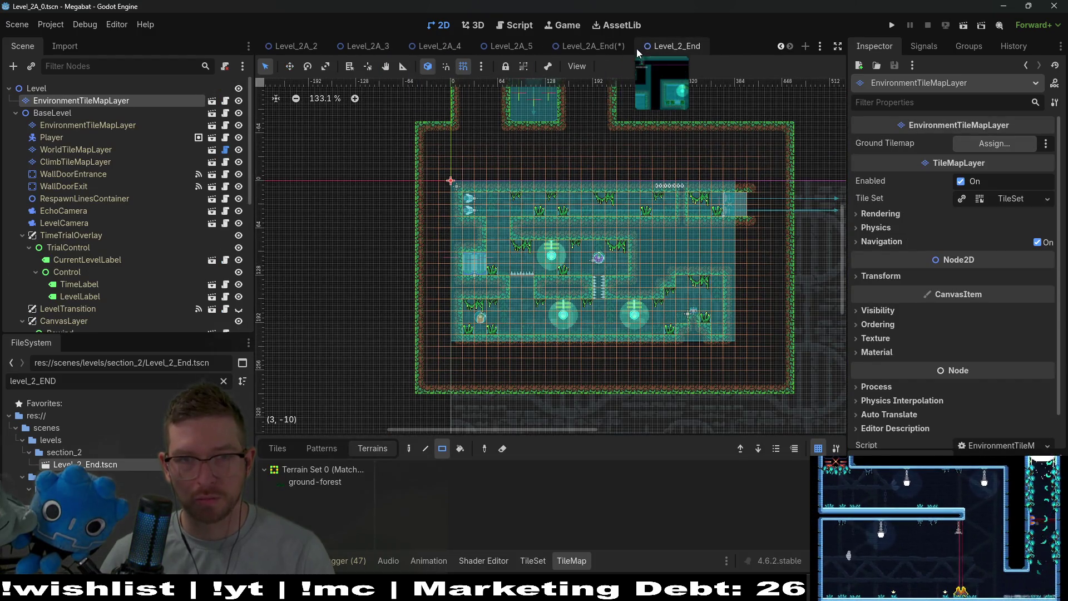
click(594, 48)
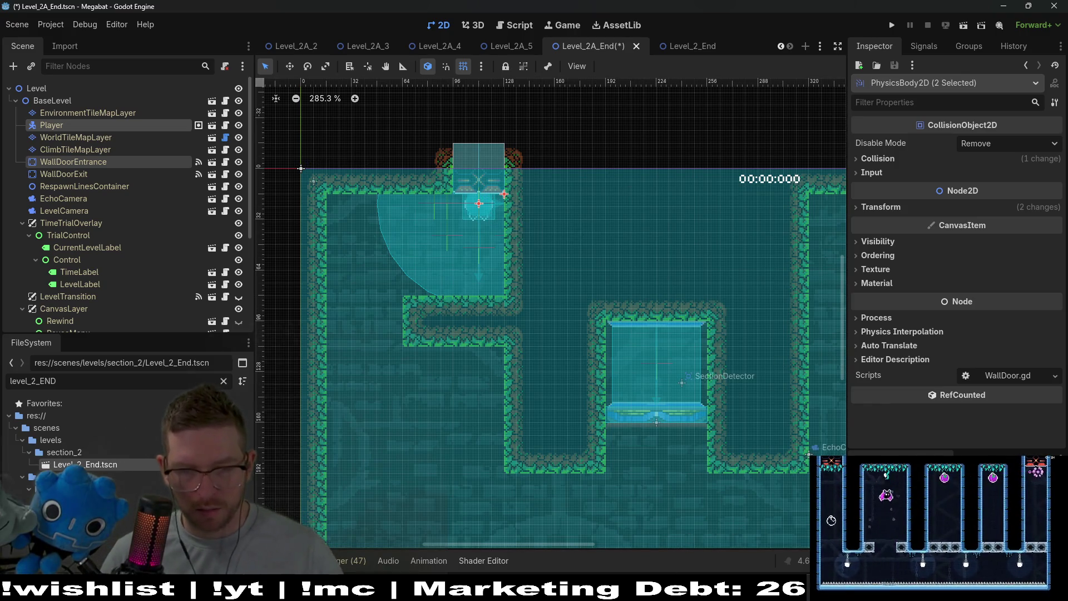
key(alt+Tab)
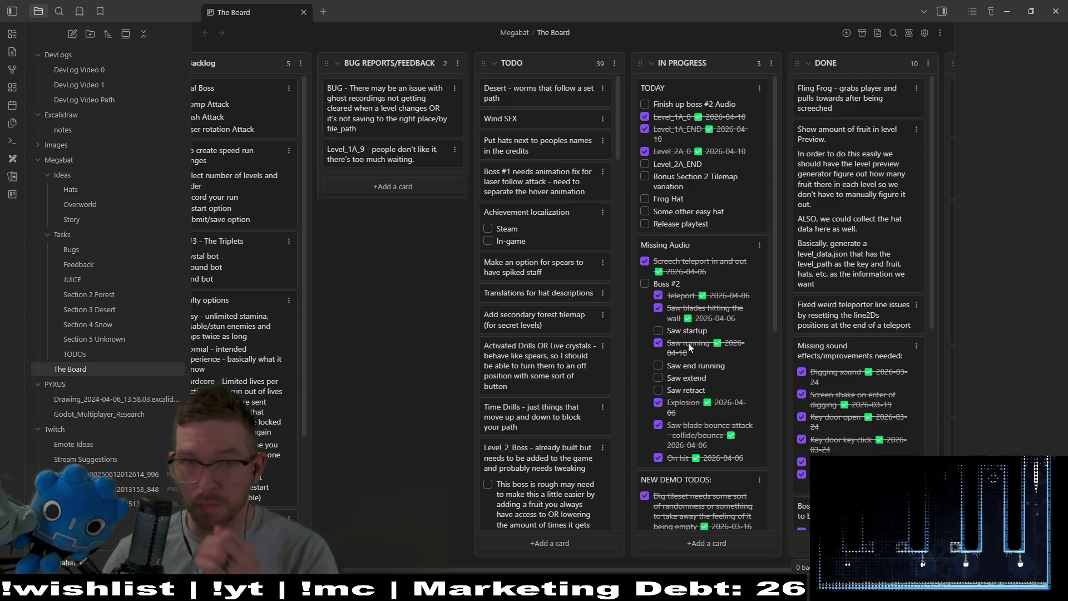
- On WorldTileMapLayer, drag a two-row FOREST terrain rectangle out from the left wall
key(alt+Tab)
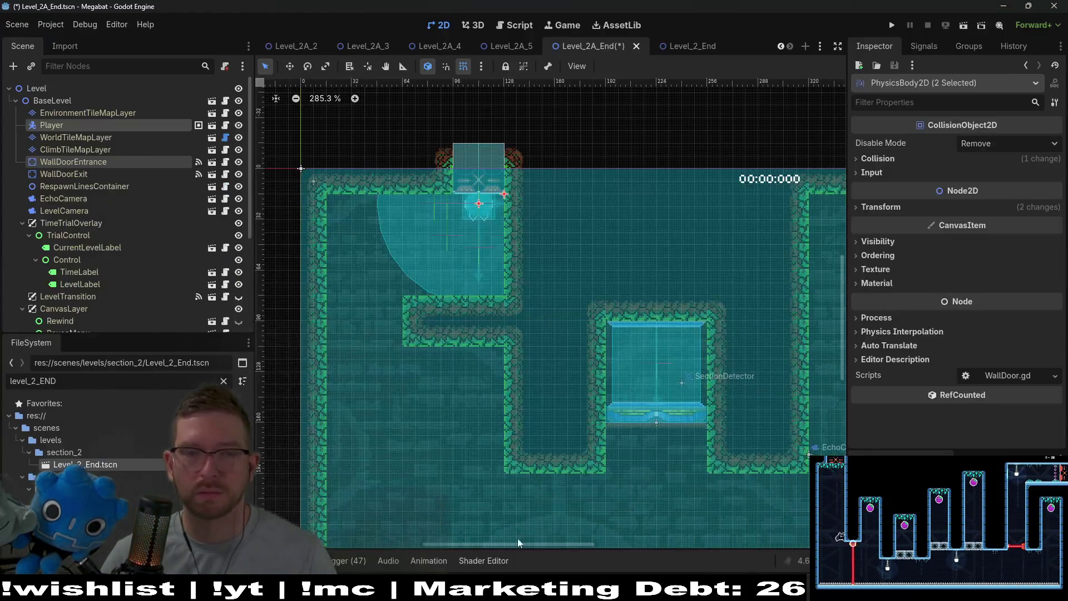
click(75, 138)
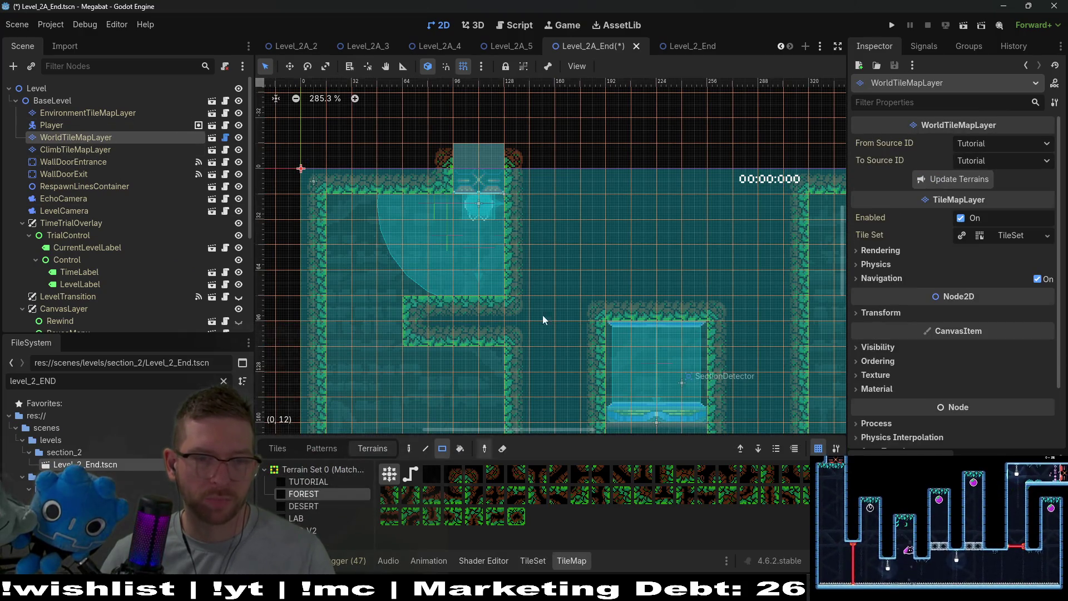
scroll(472, 351, down, 3)
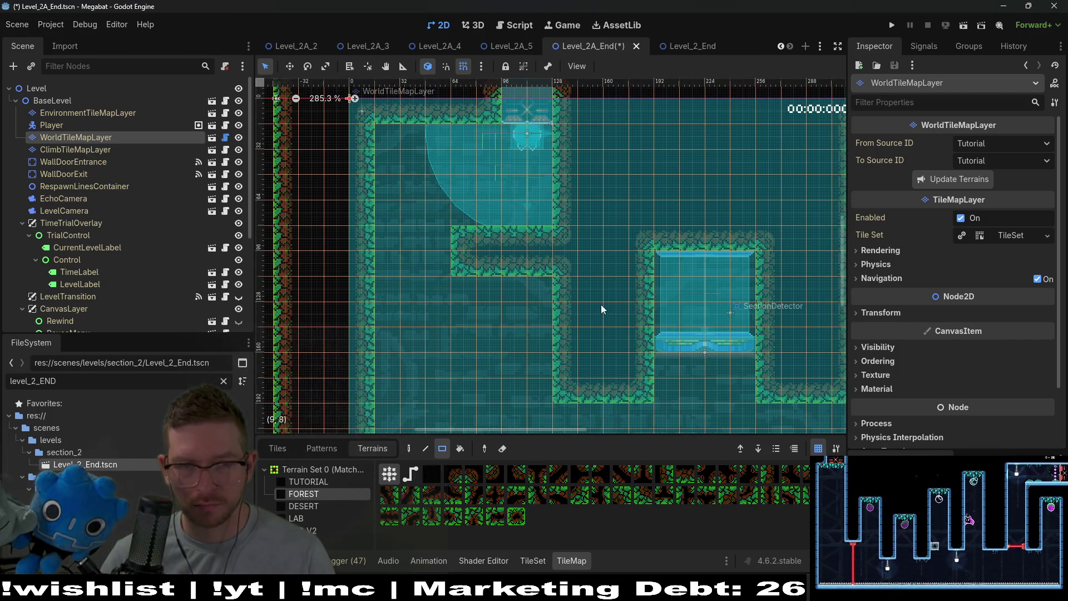
scroll(601, 305, down, 3)
drag(362, 305, 429, 332)
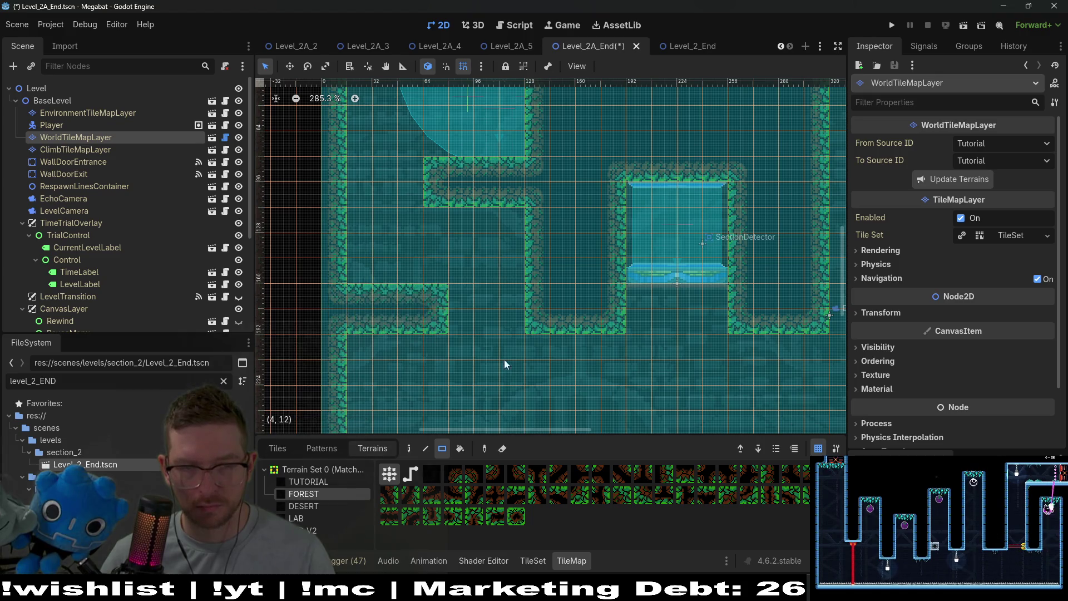
scroll(504, 359, down, 4)
scroll(578, 259, down, 3)
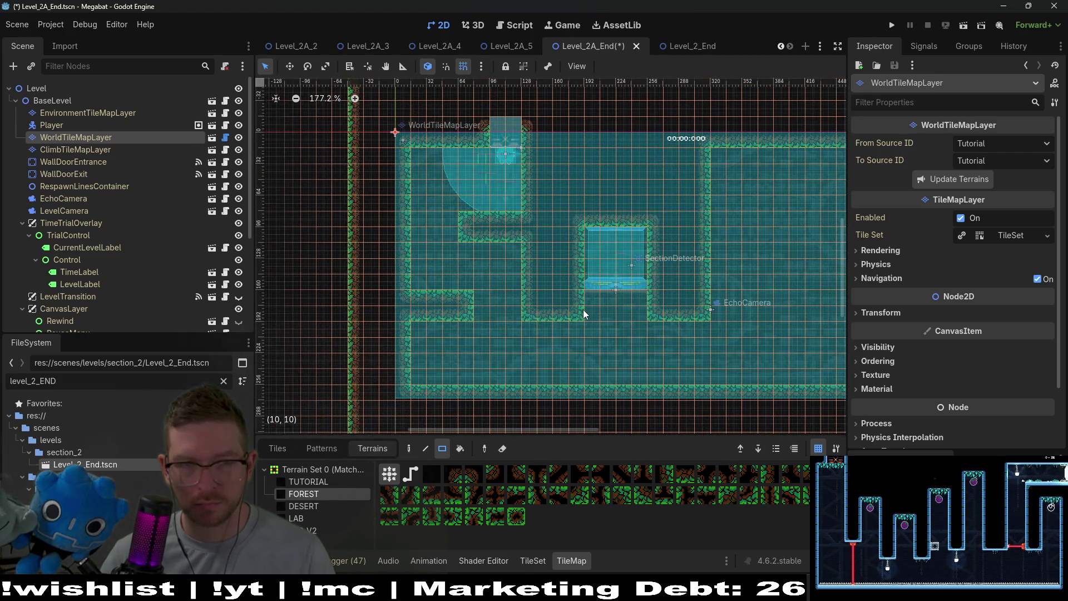
scroll(586, 310, right, 2)
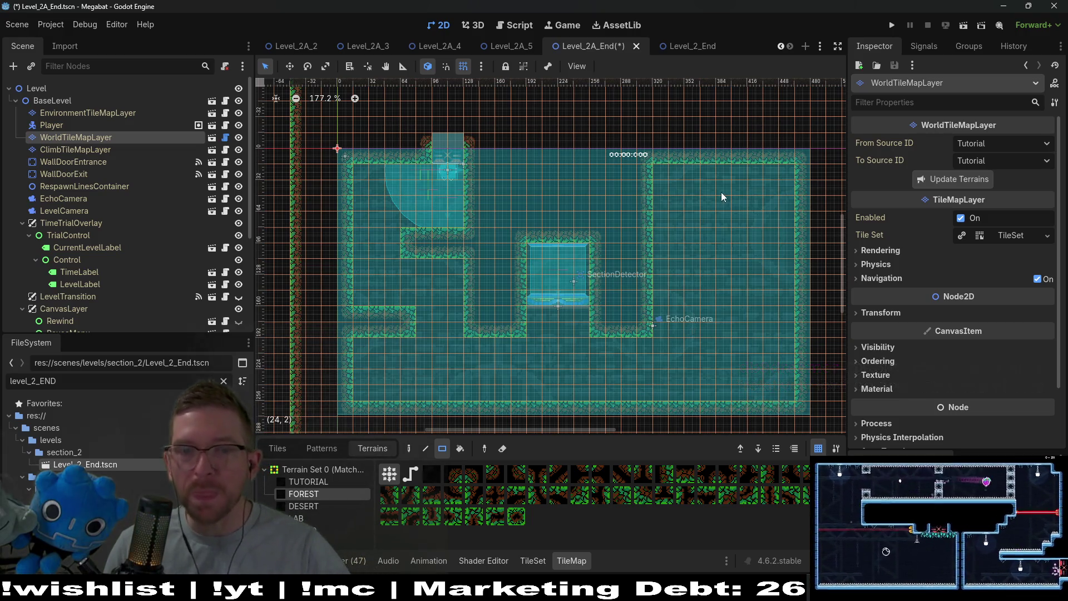
- Push the right forest wall column further outward with repeated rectangle drags
drag(666, 325, 677, 169)
drag(762, 248, 697, 238)
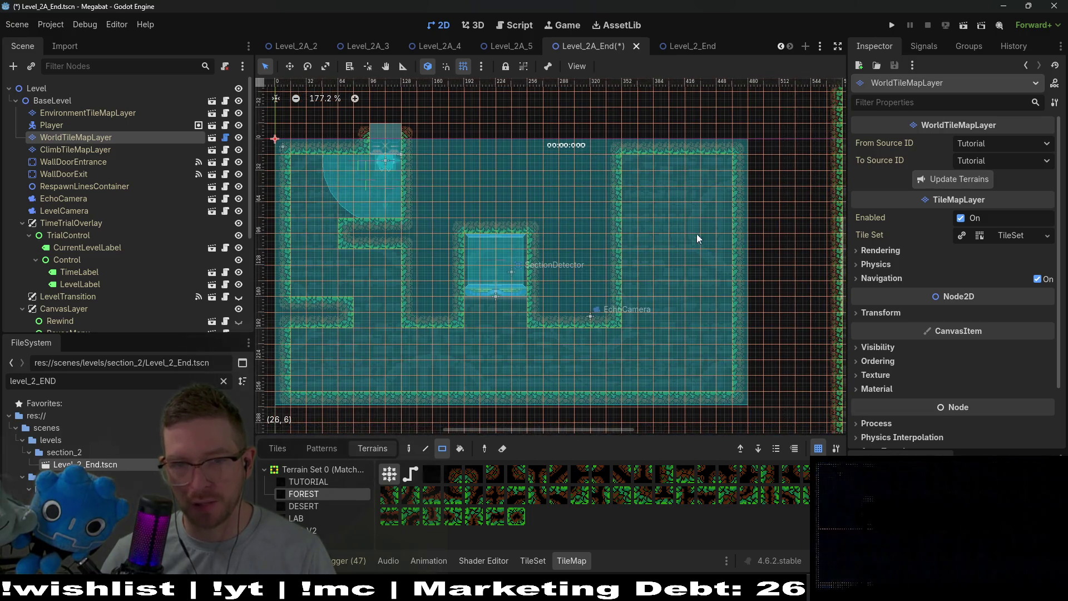
mouse_move(647, 324)
mouse_down()
mouse_move(635, 305)
mouse_move(636, 167)
mouse_up()
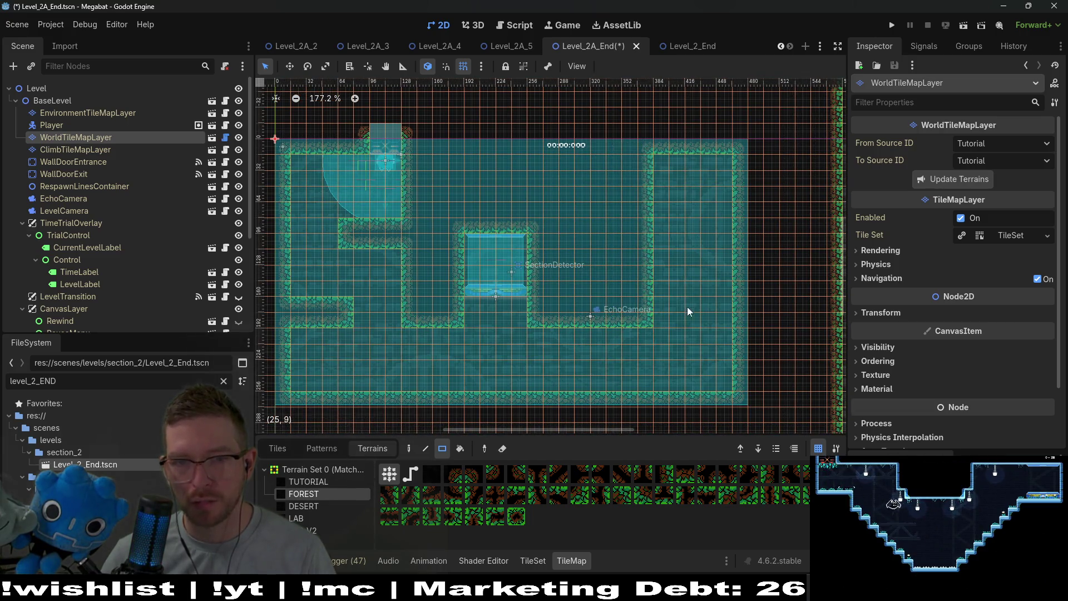
drag(672, 328, 657, 156)
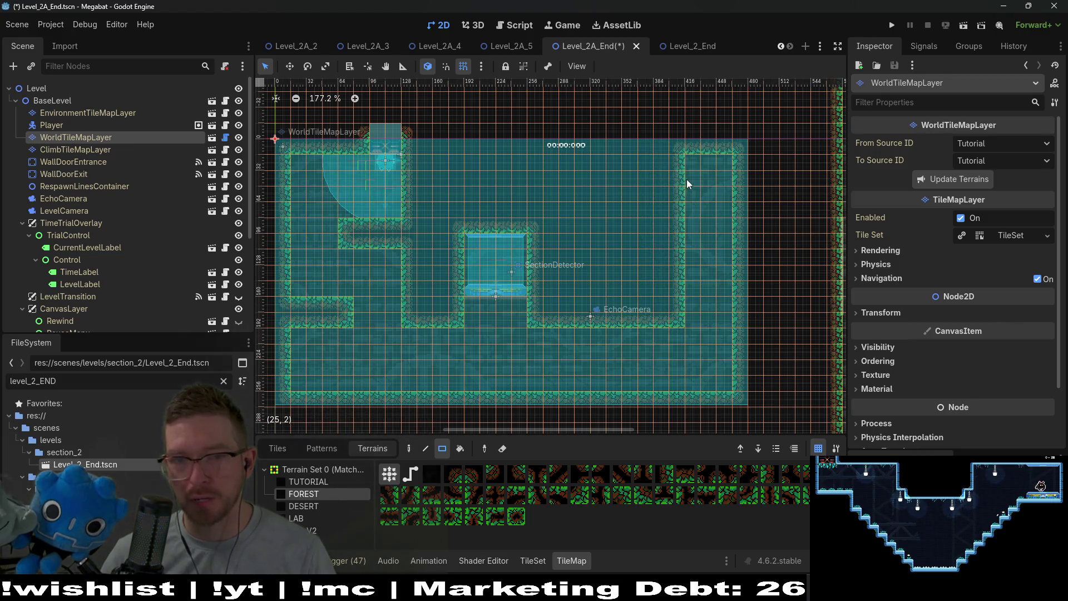
scroll(682, 180, up, 3)
scroll(682, 180, up, 2)
- Paint a new enclosed wall section in the upper right and notch its top ledge back
drag(679, 209, 585, 159)
scroll(641, 242, down, 2)
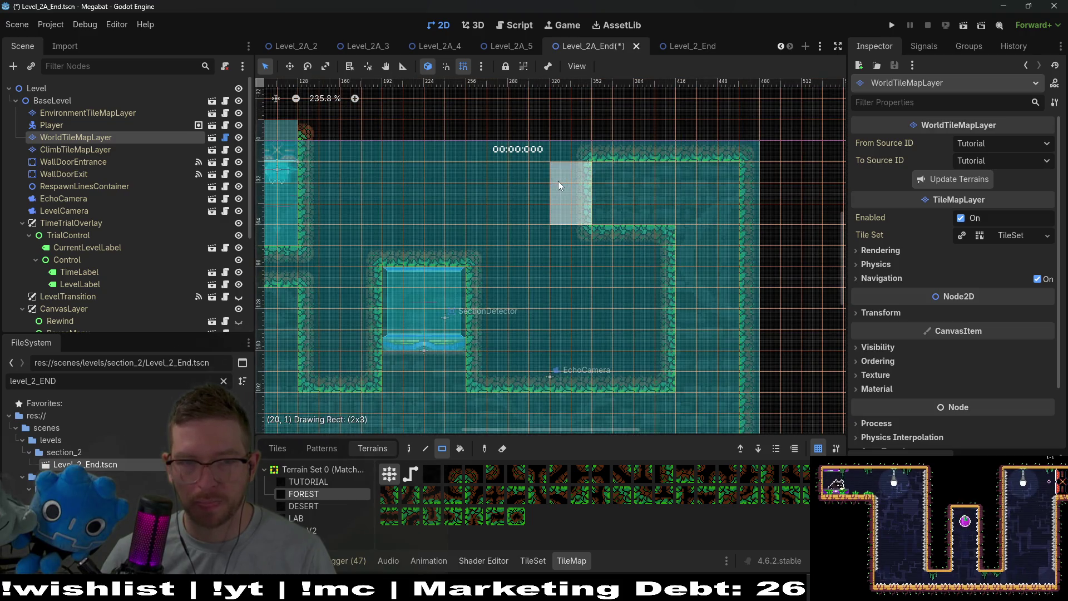
drag(542, 182, 542, 181)
scroll(569, 186, down, 2)
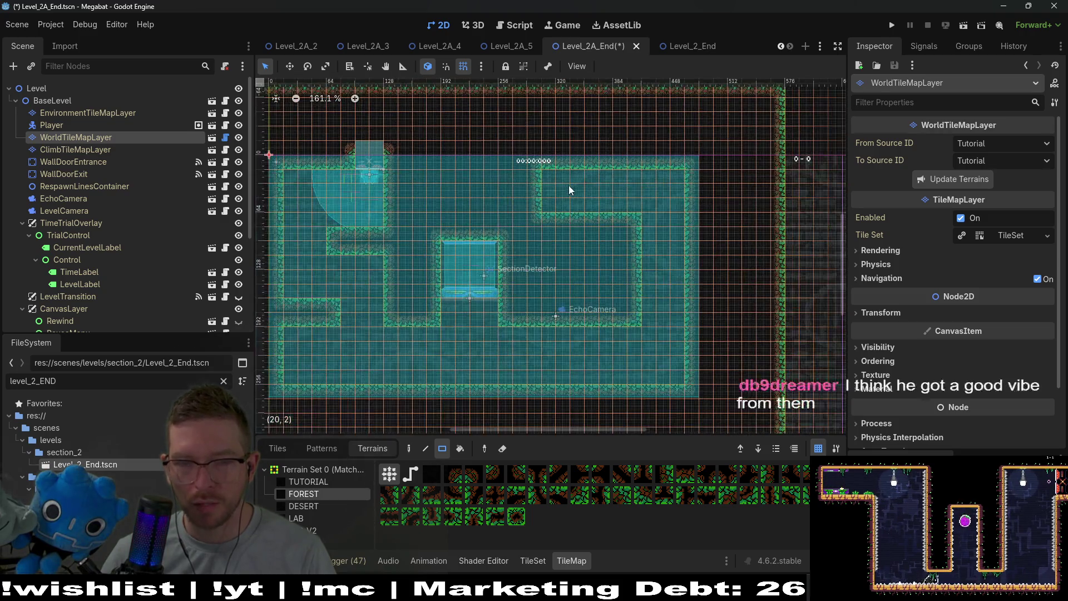
click(633, 219)
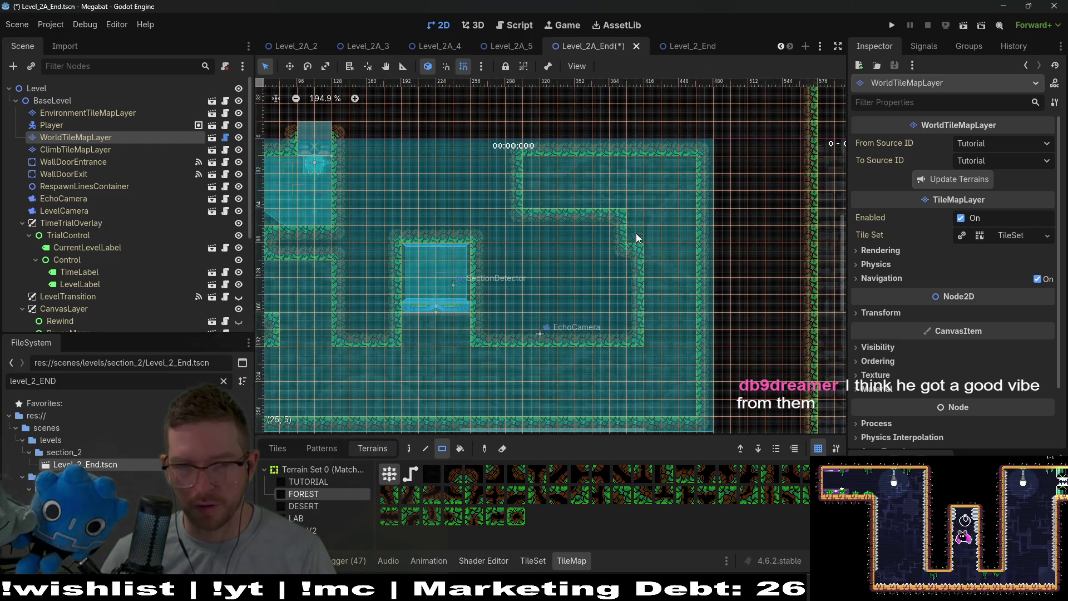
click(624, 221)
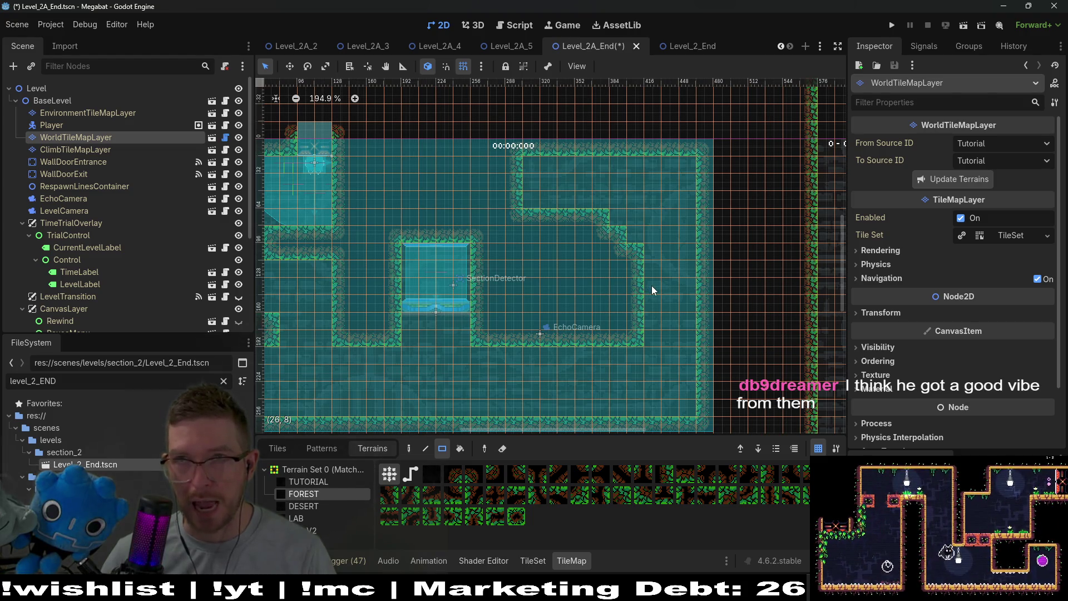
- Add a three-tile column to the right wall, extend the floor edge and shift the step right
scroll(645, 298, down, 2)
scroll(636, 328, up, 3)
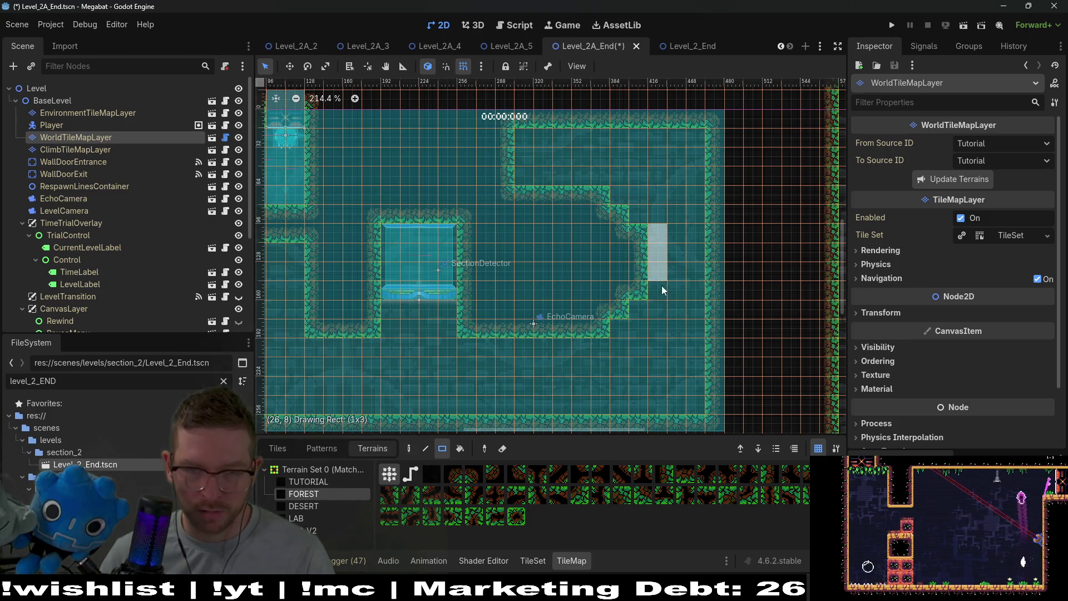
drag(662, 285, 661, 287)
click(617, 324)
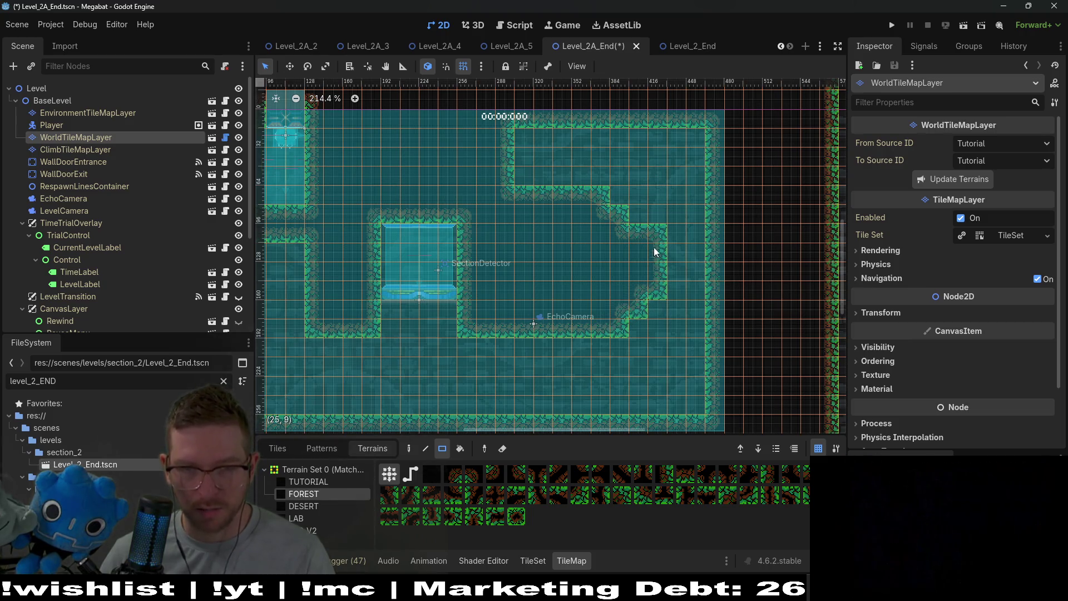
click(642, 220)
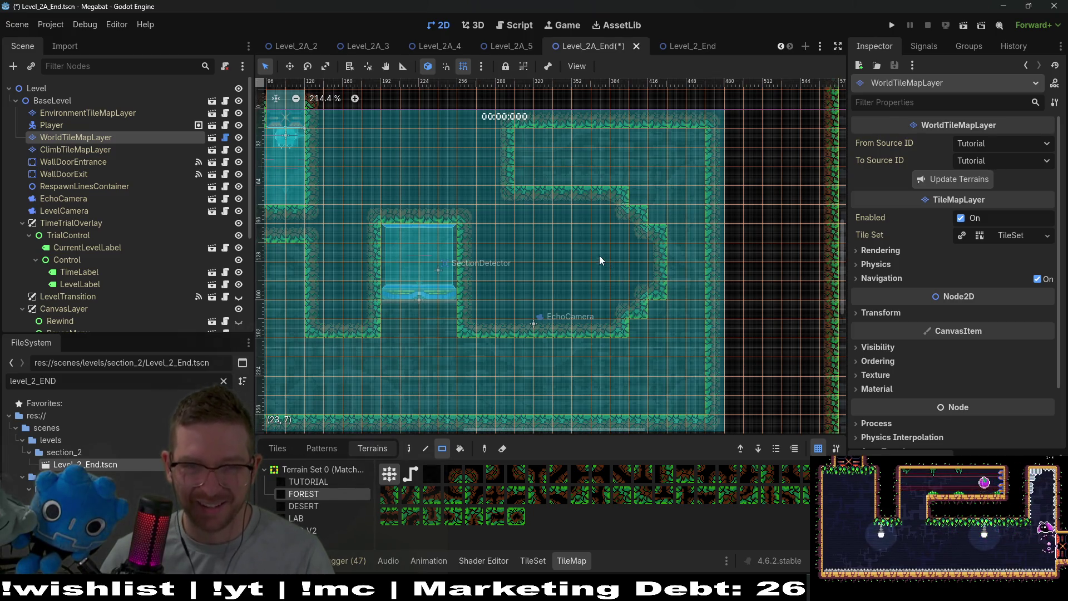
- Paint a rectangle of FOREST terrain in the room's right section
drag(600, 259, 653, 270)
scroll(707, 270, up, 4)
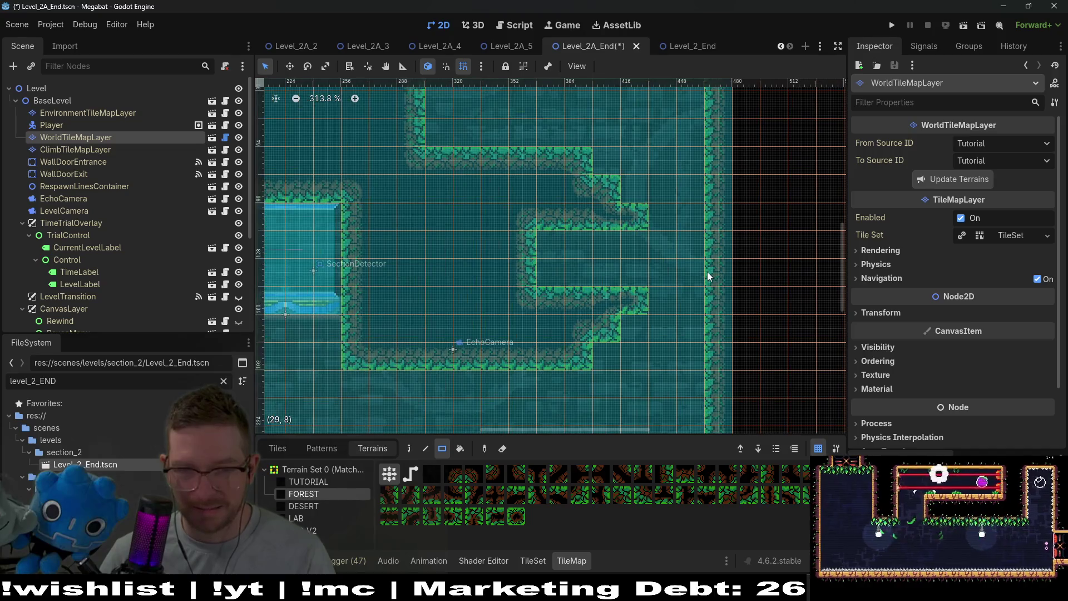
scroll(707, 275, down, 6)
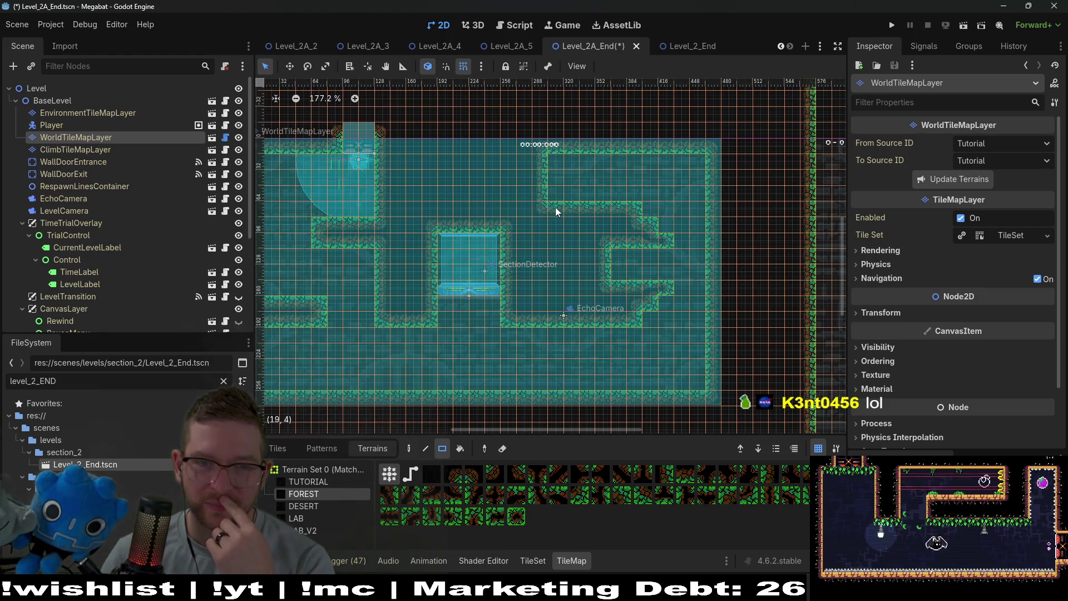
- Paint a wall section below the top wall, with its left column extended down to the floor
drag(556, 212, 576, 275)
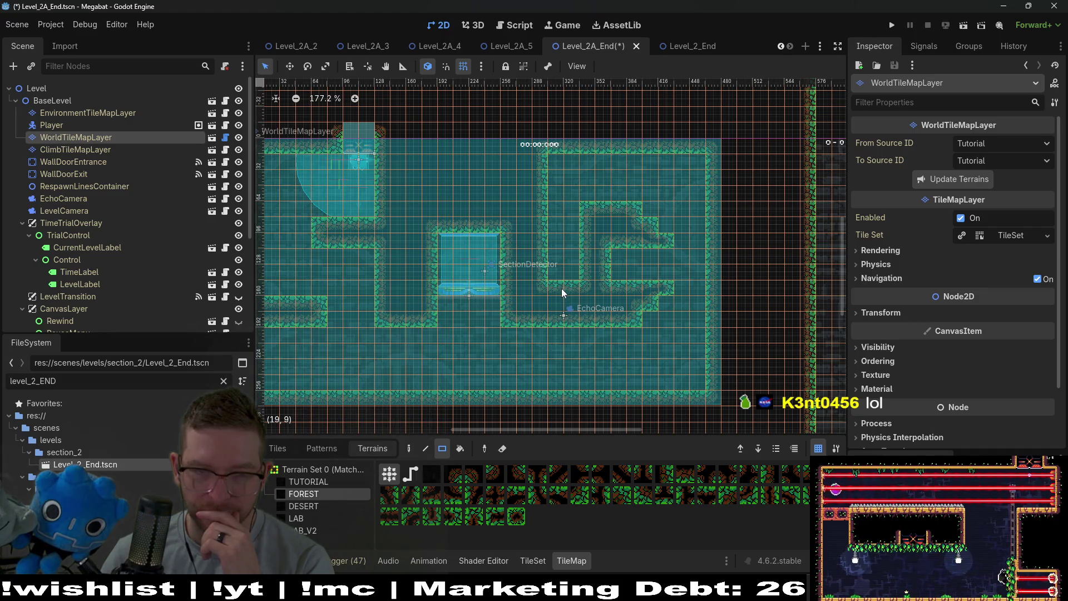
drag(560, 288, 574, 323)
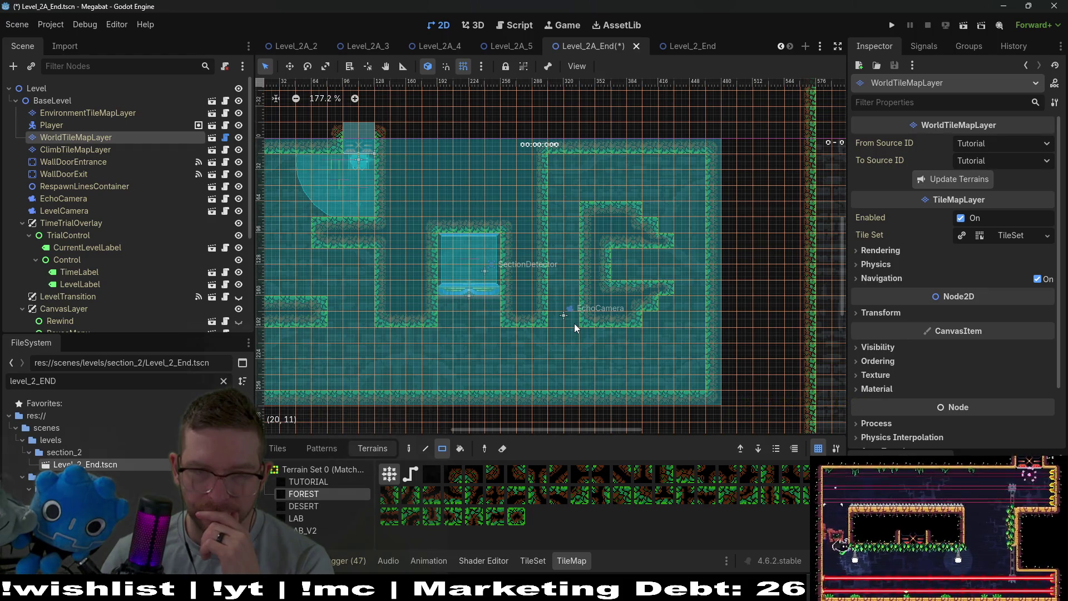
scroll(582, 233, up, 3)
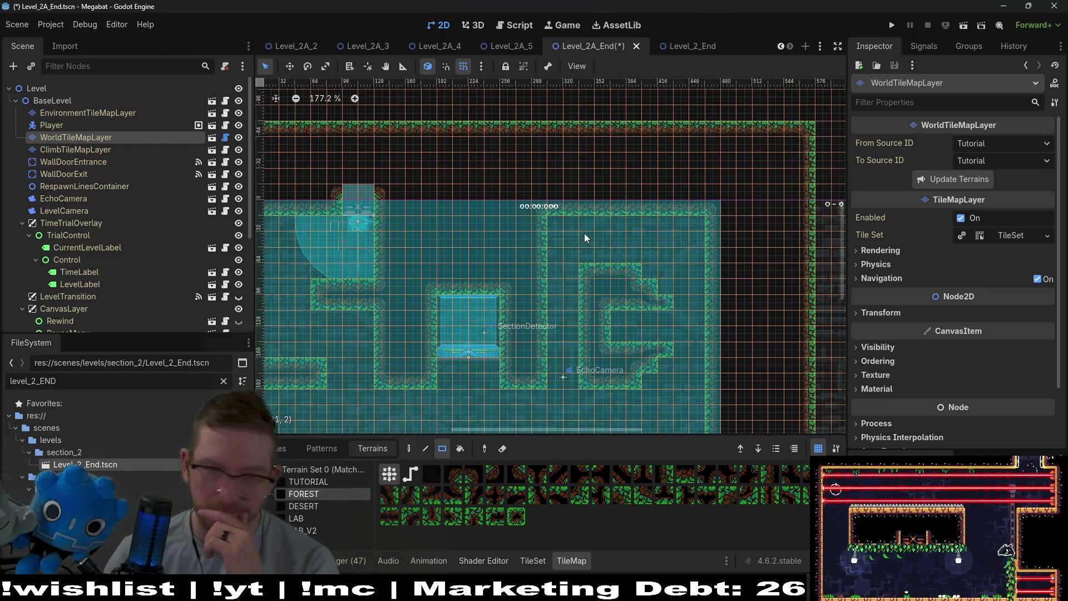
scroll(608, 230, down, 2)
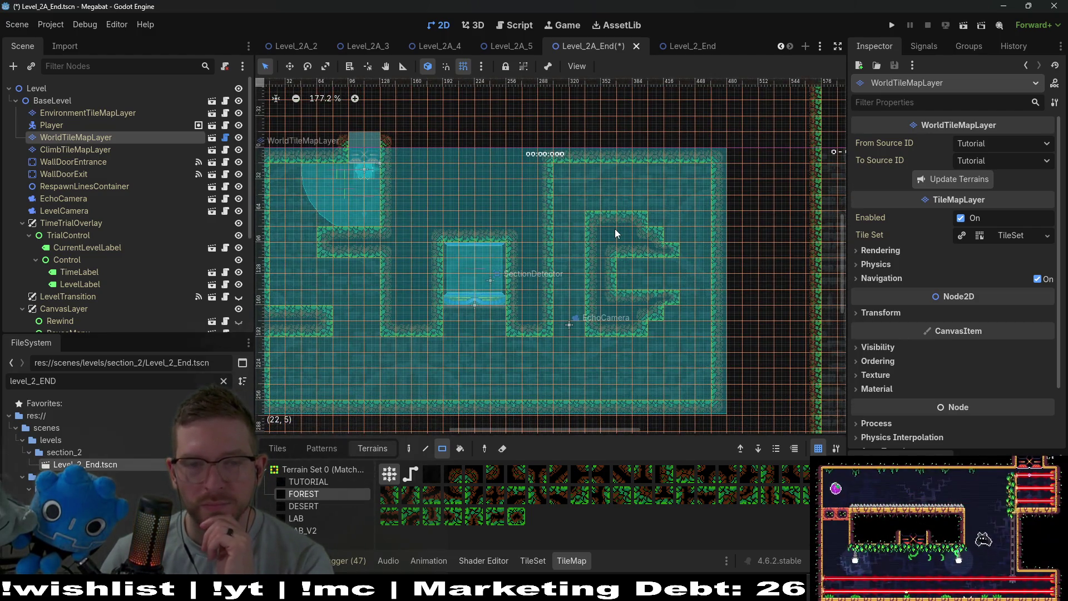
scroll(182, 247, down, 5)
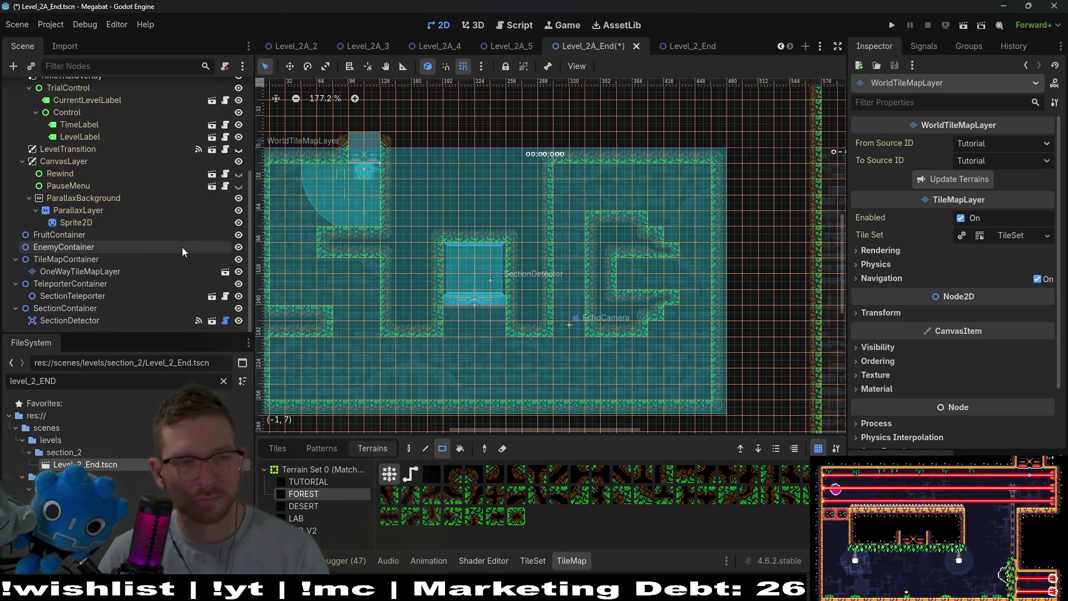
- Instance Fruit.tscn as a child of FruitContainer
click(62, 236)
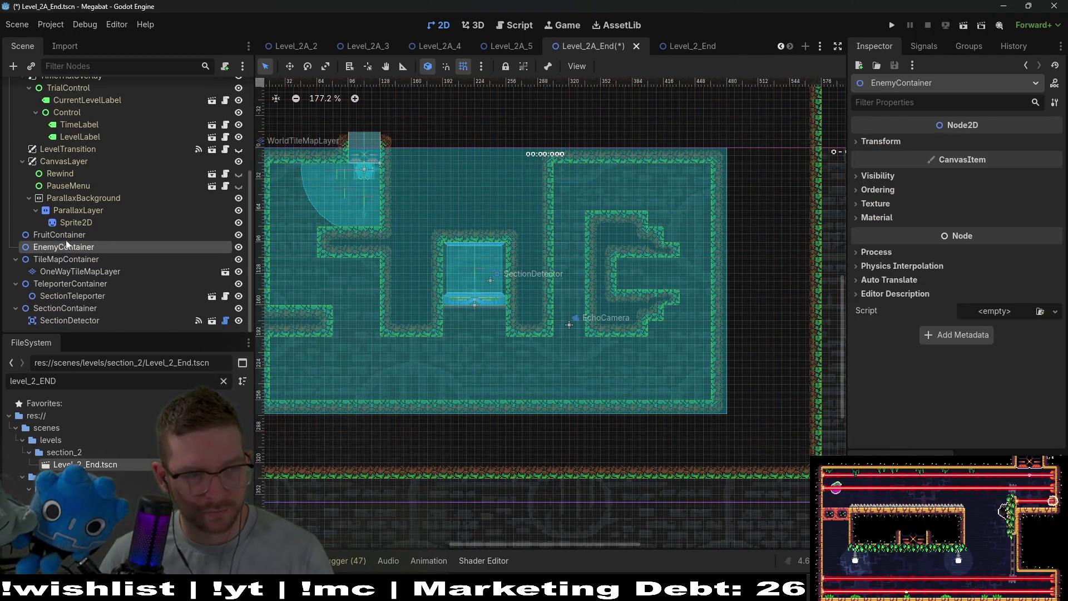
right_click(68, 240)
click(126, 262)
text(fruit)
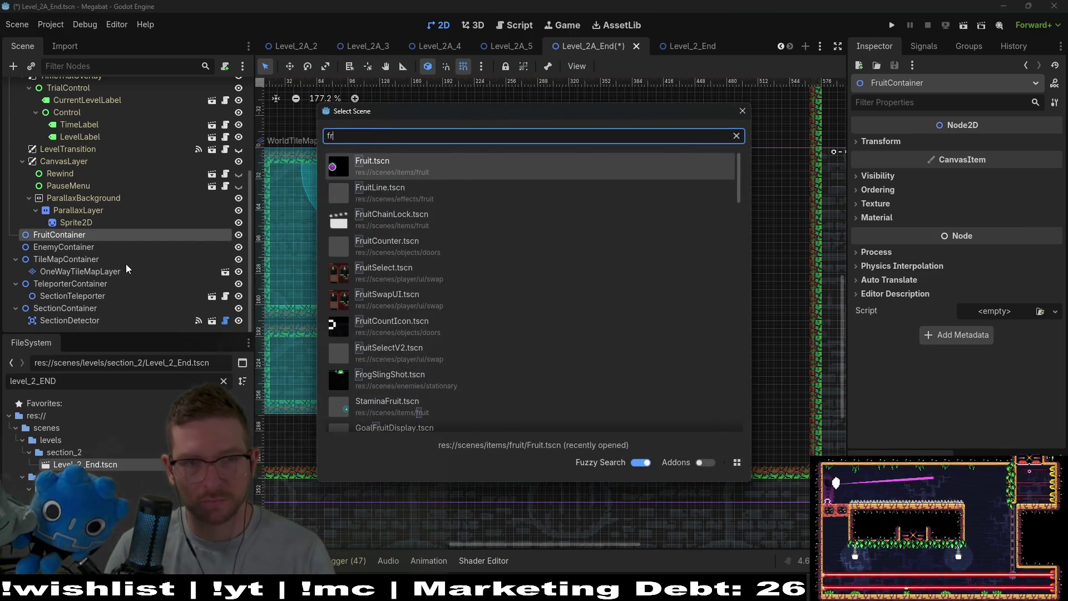
key(Return)
- Move the new Fruit into the room's lower-right corner beside the right wall
key(w)
drag(434, 217, 475, 238)
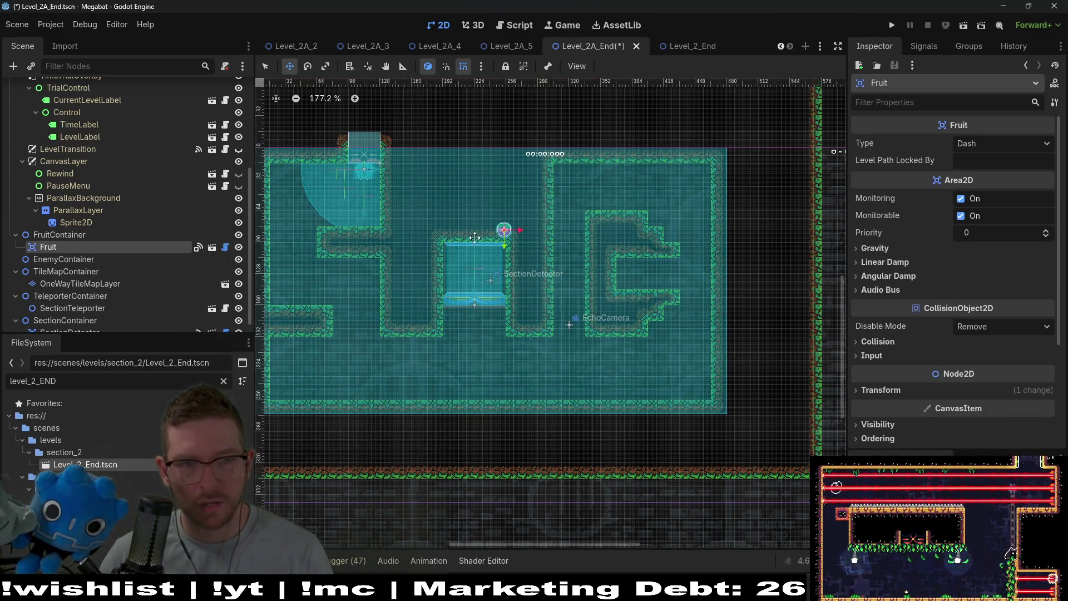
scroll(690, 283, up, 4)
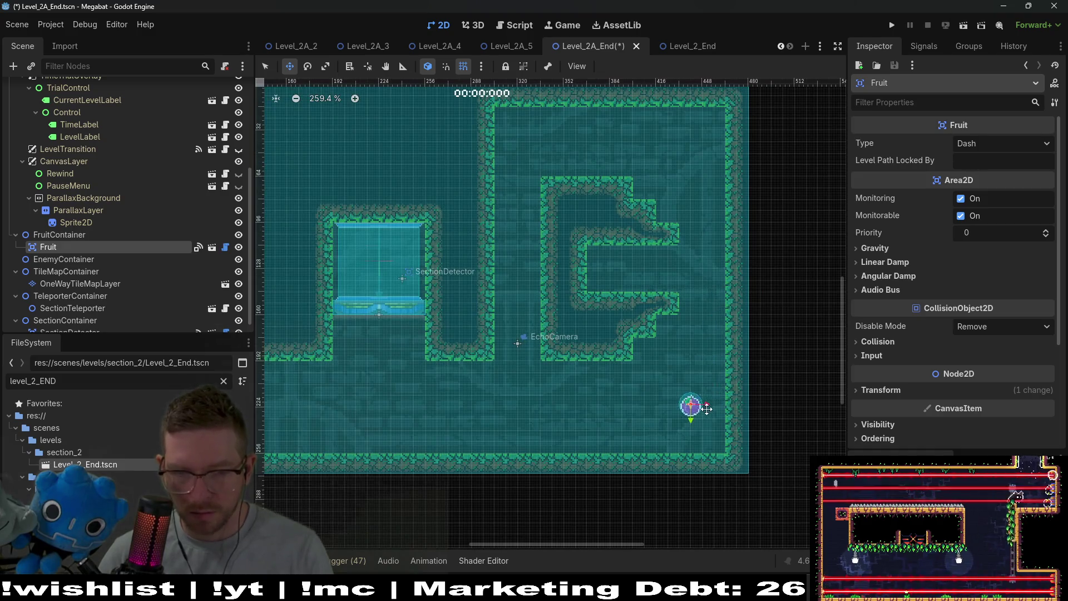
scroll(706, 409, up, 4)
drag(705, 409, 736, 406)
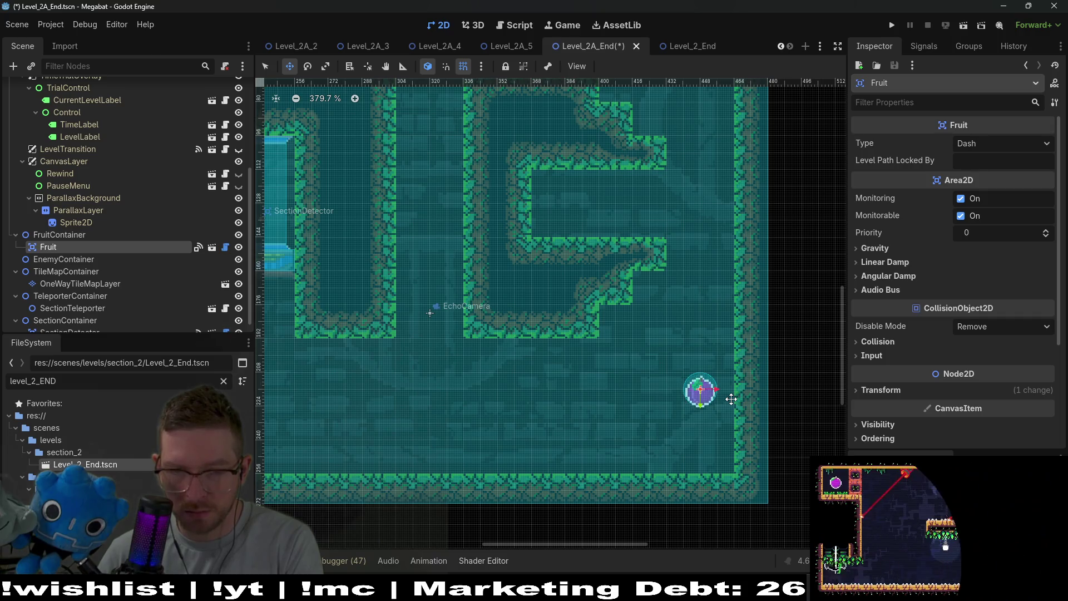
- Duplicate the Fruit as Fruit2 and place it higher along the right wall
key(ctrl+d)
drag(713, 401, 708, 217)
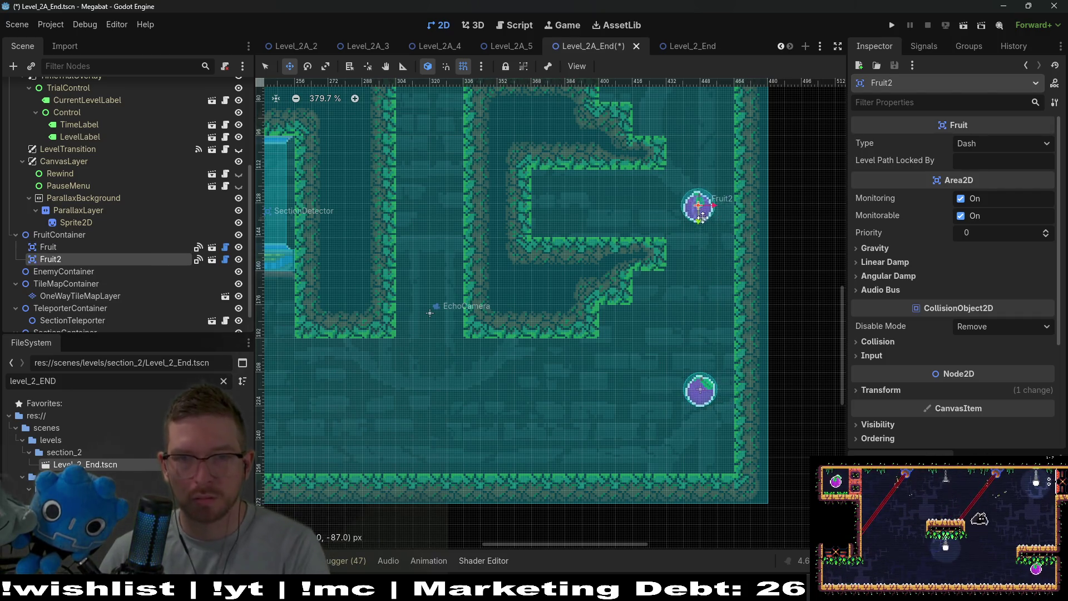
scroll(690, 291, up, 3)
scroll(690, 291, up, 2)
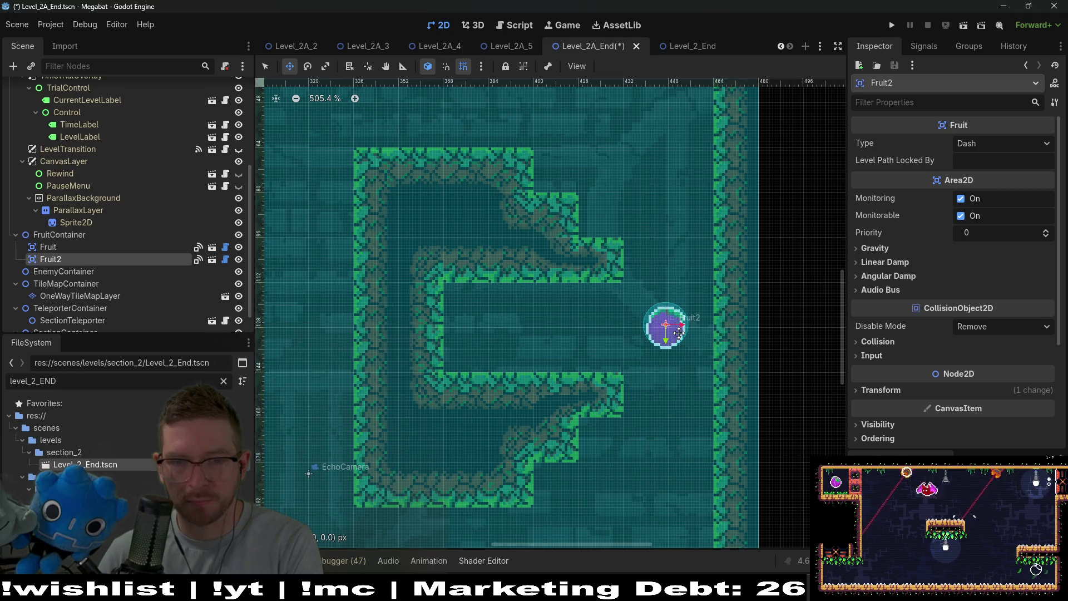
scroll(679, 333, down, 5)
drag(680, 333, 677, 175)
scroll(684, 176, up, 4)
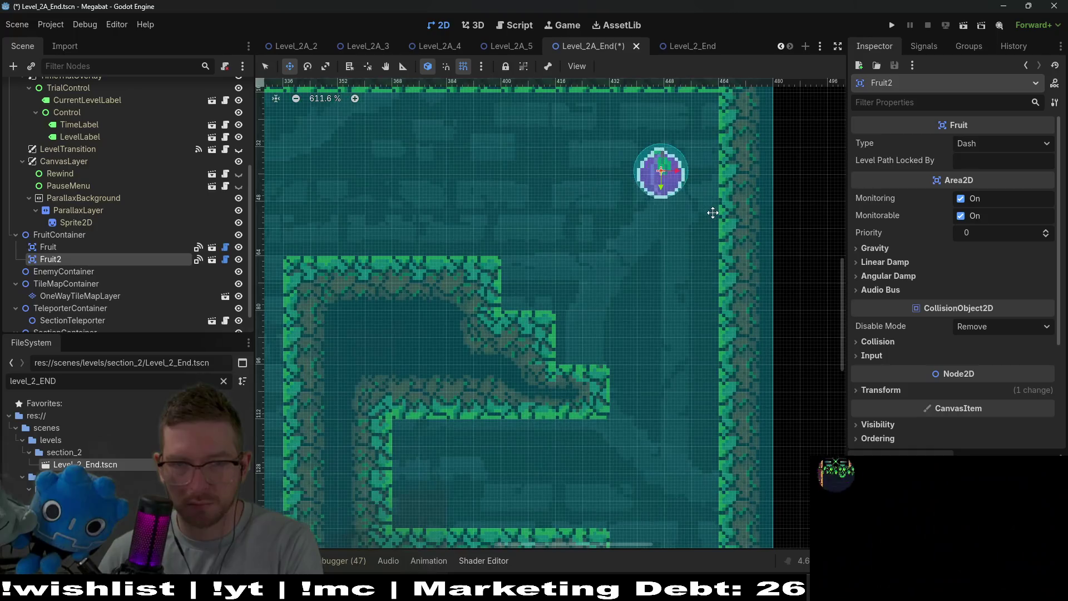
scroll(713, 213, up, 2)
scroll(698, 388, down, 3)
key(ctrl+z)
scroll(708, 386, down, 8)
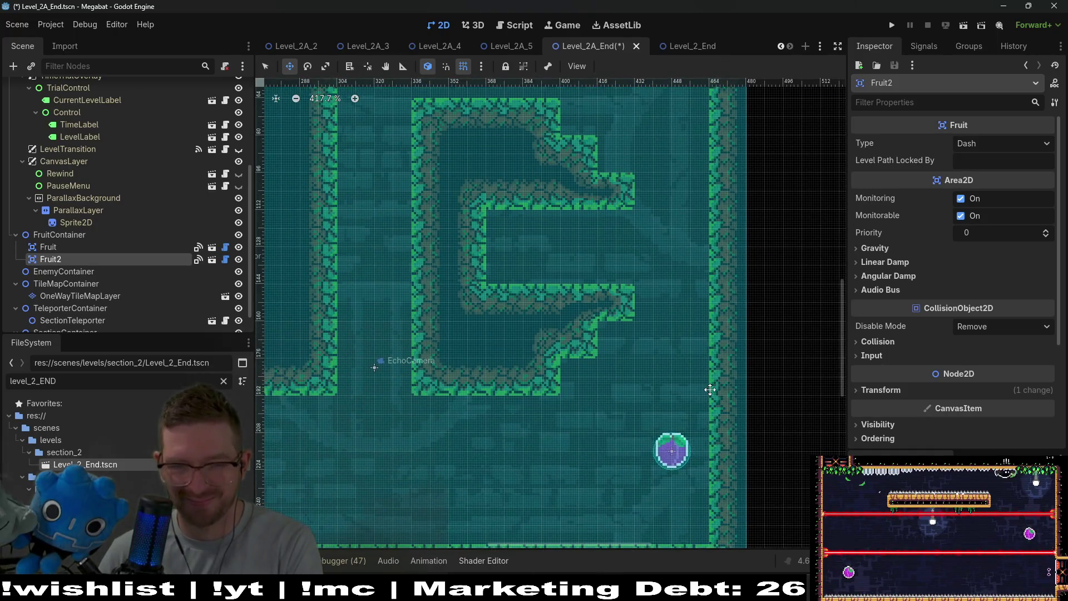
scroll(682, 278, down, 6)
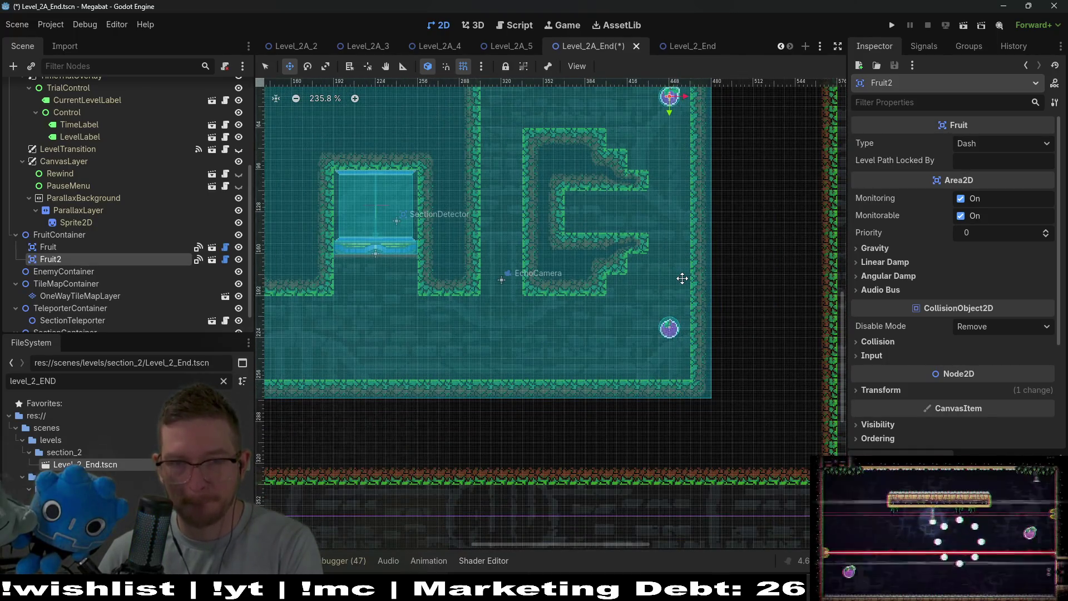
drag(690, 153, 690, 163)
scroll(680, 223, up, 8)
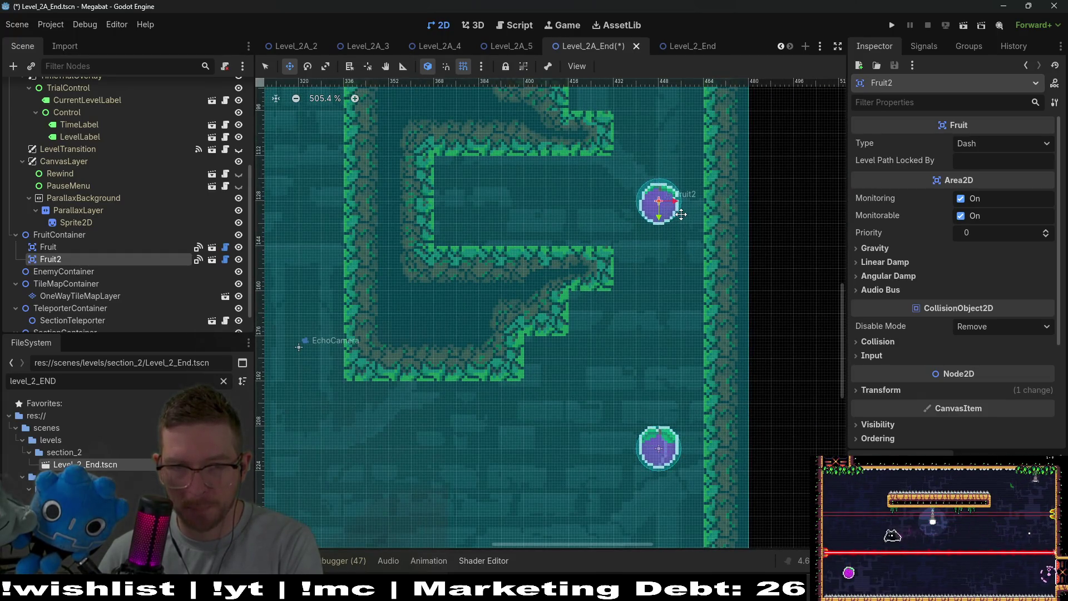
scroll(658, 281, down, 8)
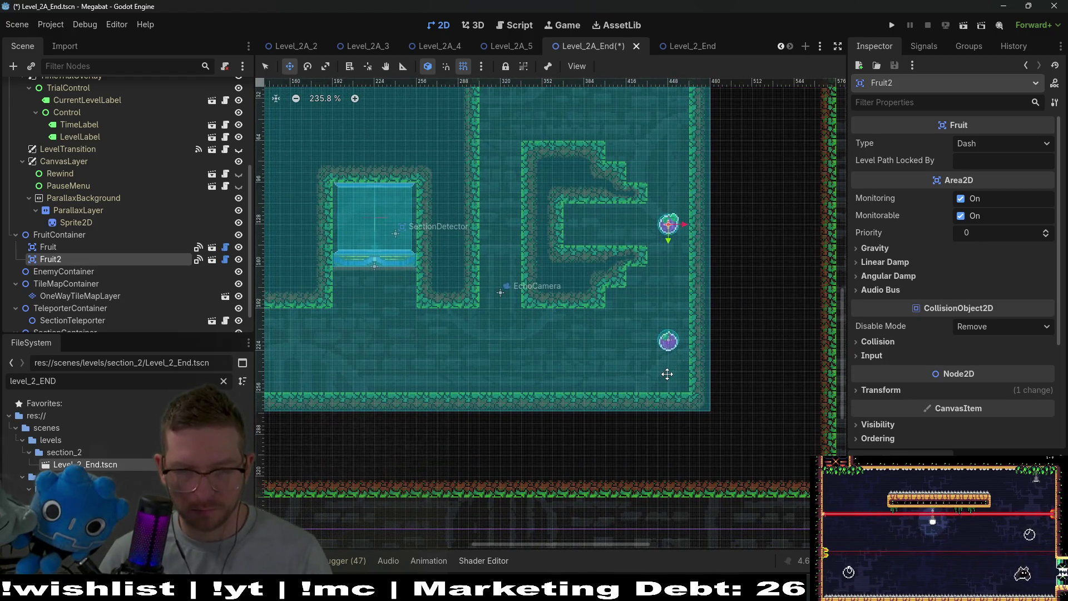
scroll(661, 309, up, 3)
- Duplicate Fruit2 as Fruit3 and position it in the section's top-right corner
key(ctrl+d)
drag(662, 350, 654, 234)
scroll(653, 233, up, 4)
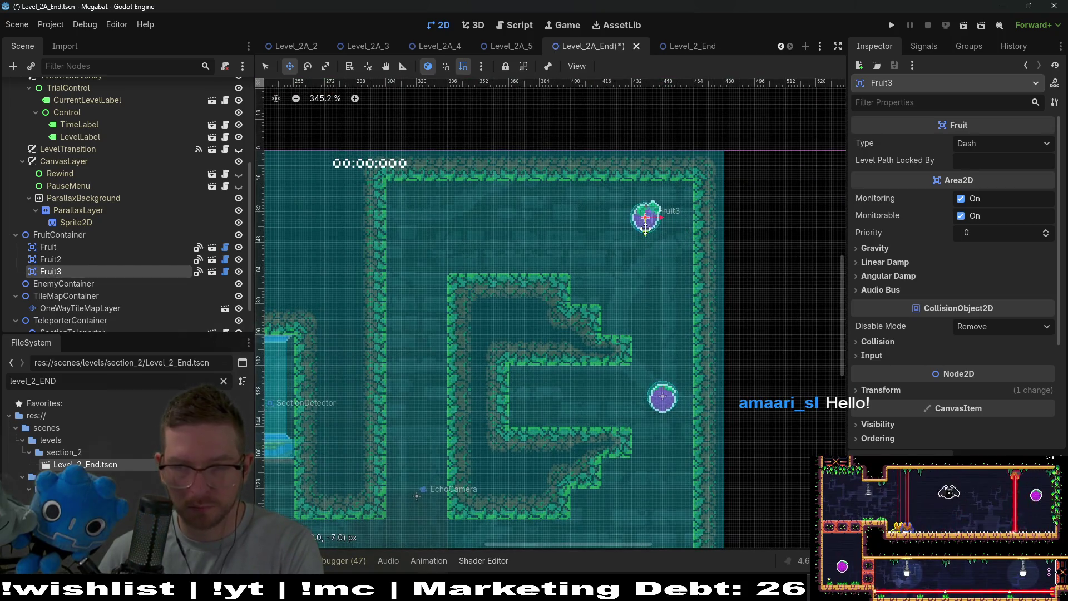
scroll(640, 256, up, 2)
scroll(633, 272, up, 6)
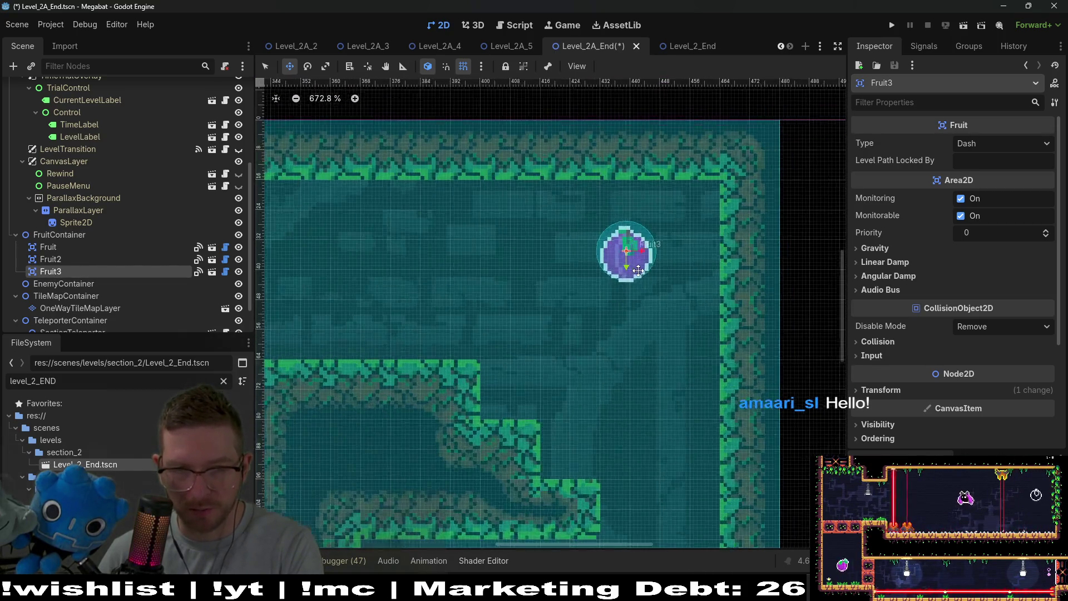
drag(617, 248, 616, 246)
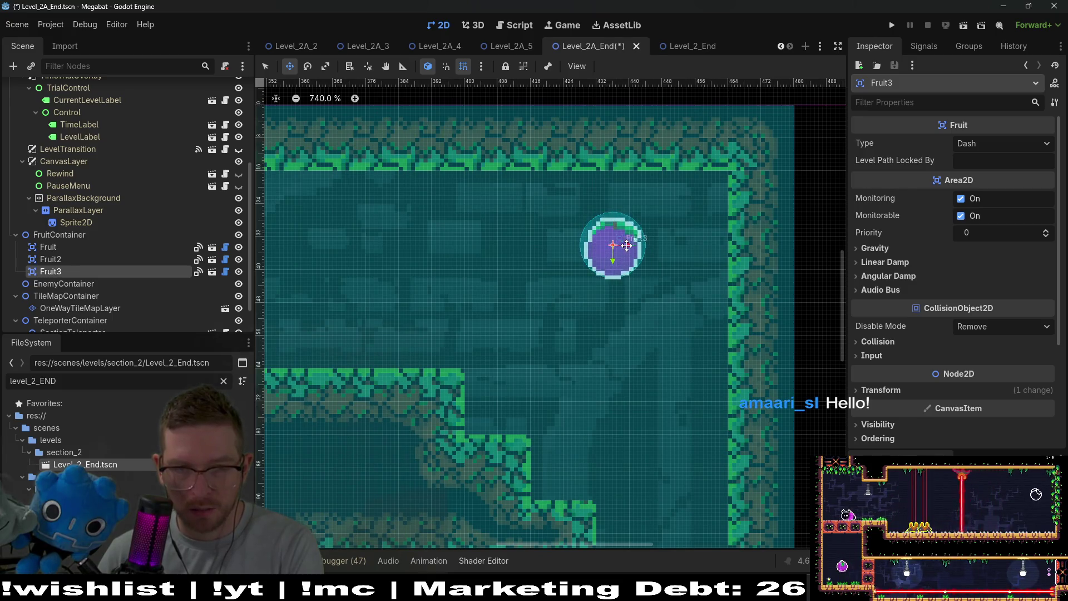
scroll(617, 246, down, 9)
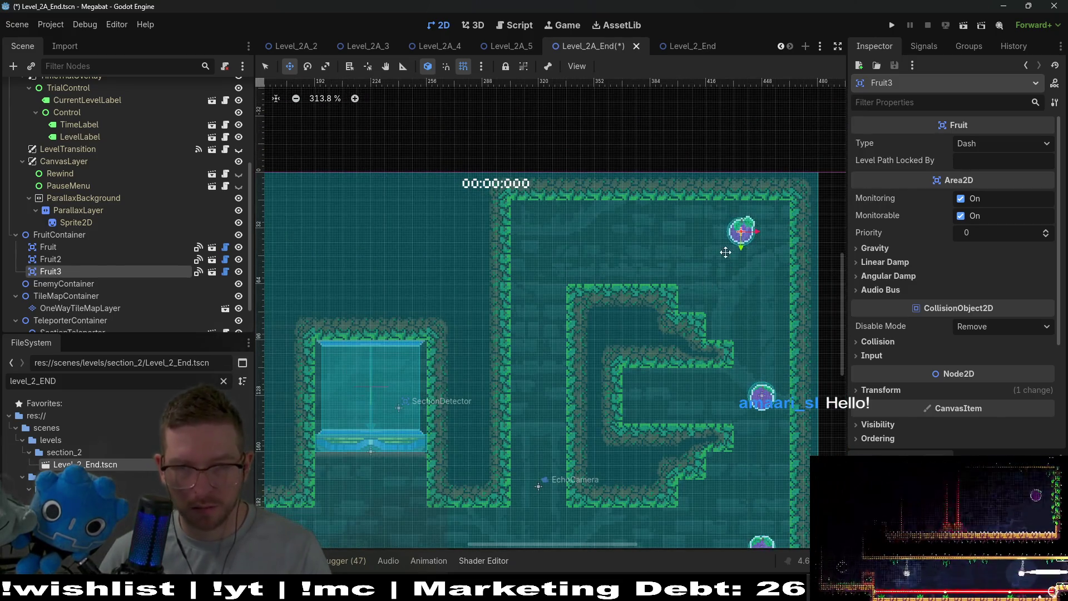
drag(765, 250, 767, 263)
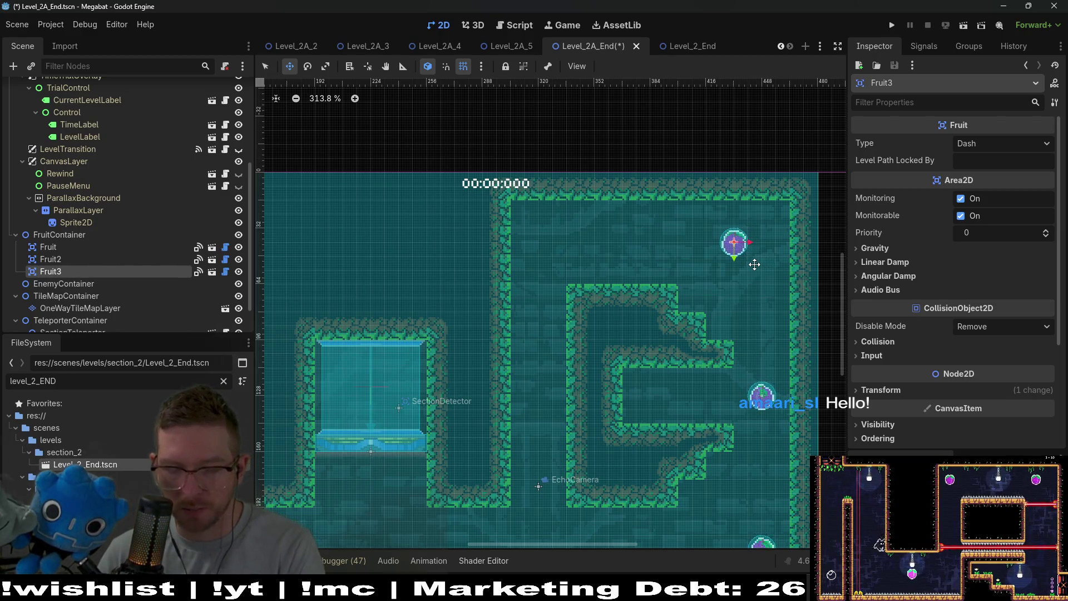
- Duplicate Fruit3 as Fruit4 and move it to the chamber's top-left corner
key(ctrl+d)
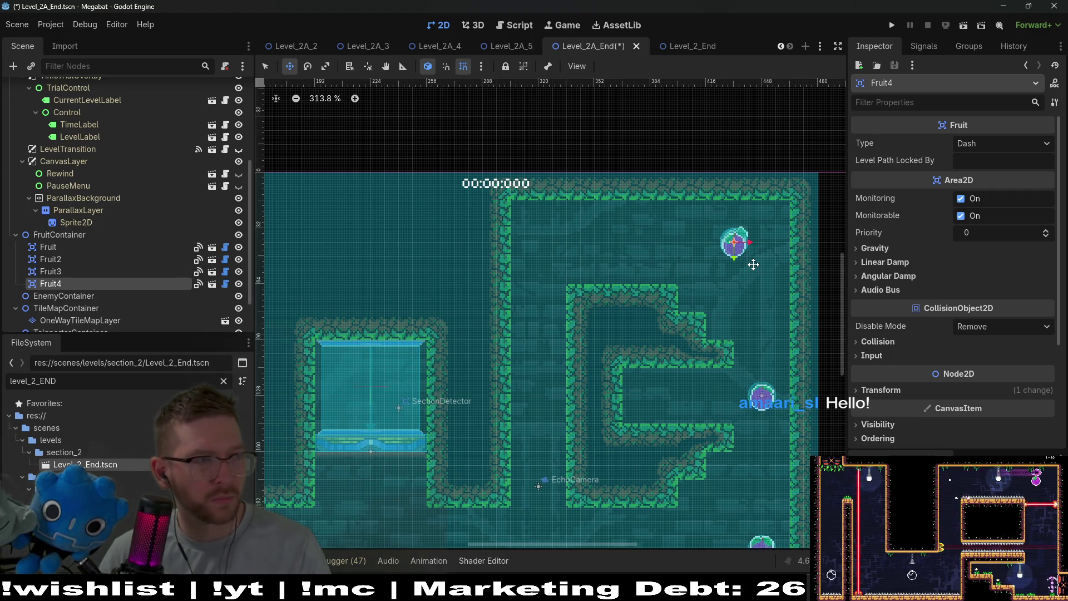
drag(734, 252, 538, 255)
scroll(596, 317, down, 3)
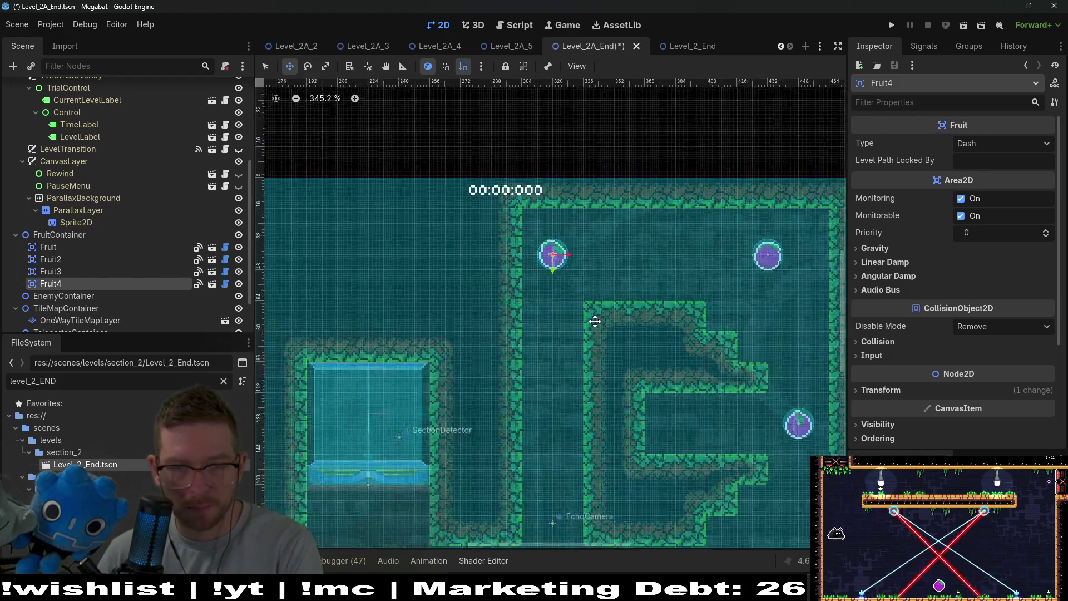
scroll(586, 395, down, 2)
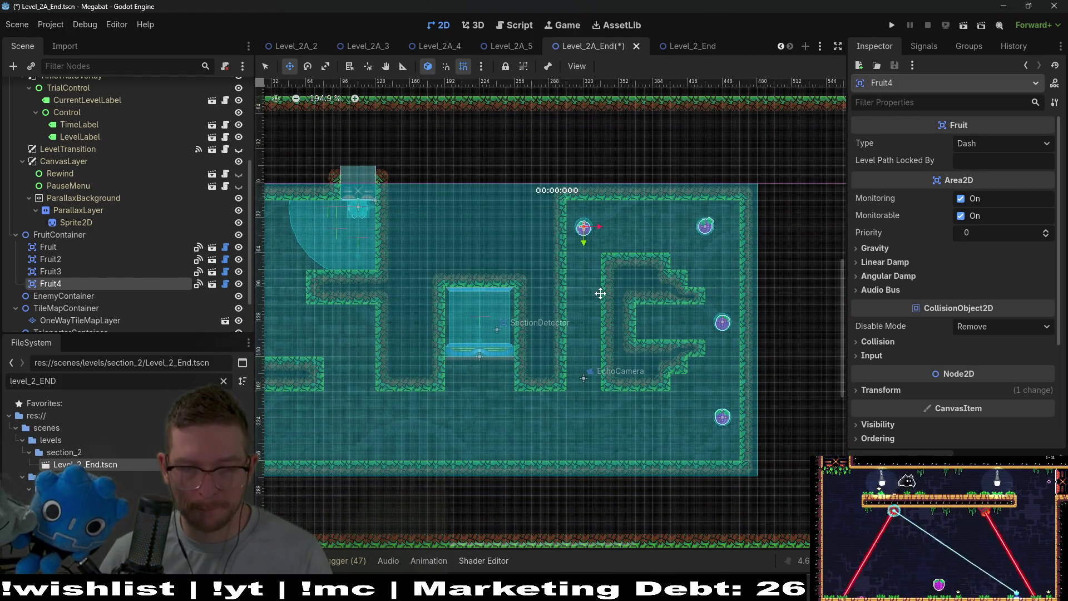
scroll(598, 381, up, 1)
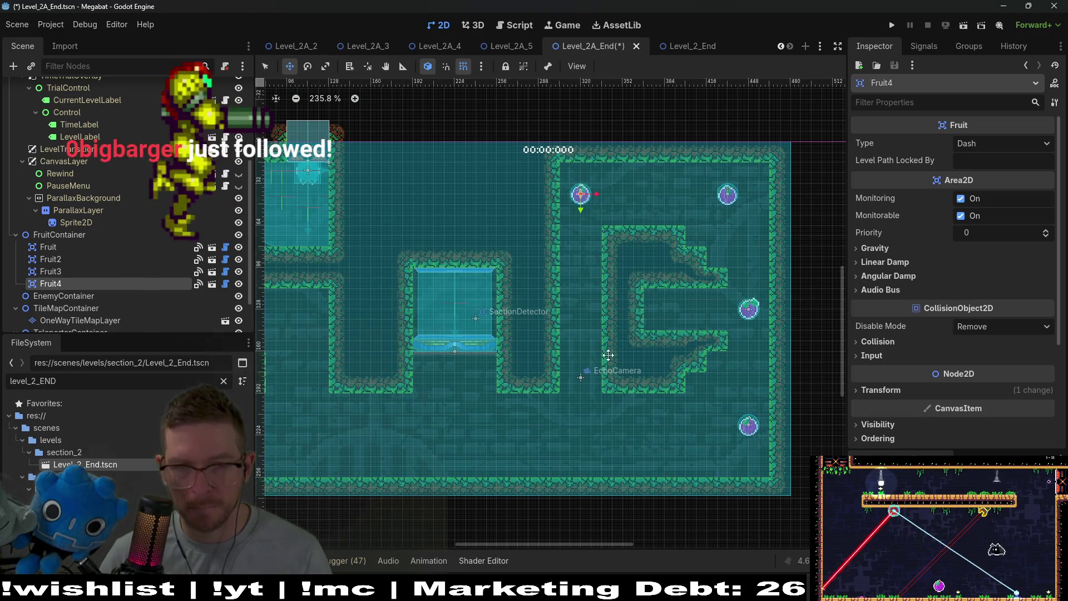
scroll(84, 259, down, 2)
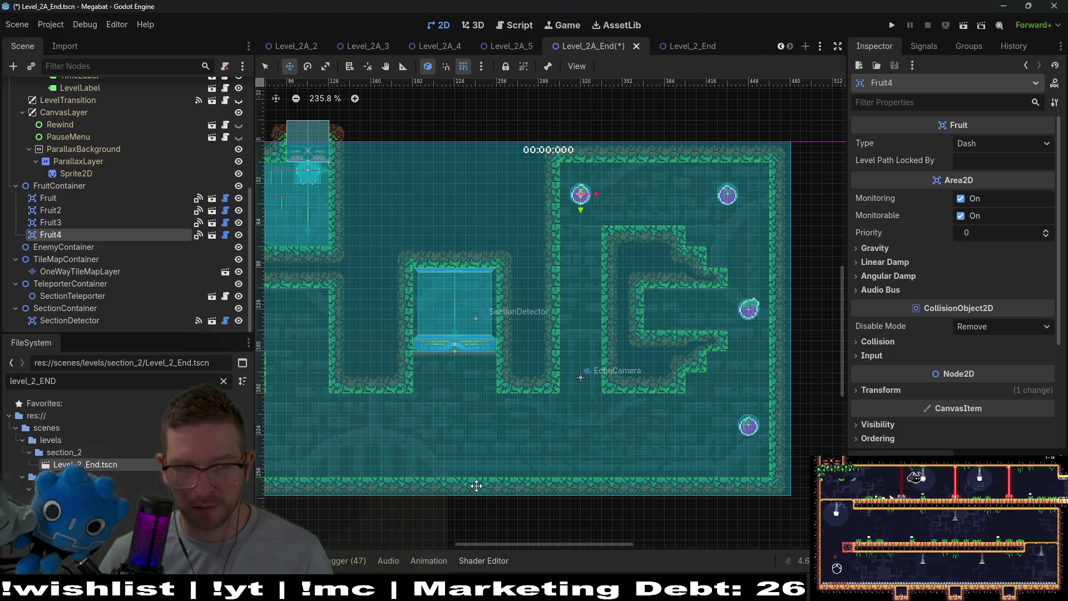
scroll(100, 206, up, 5)
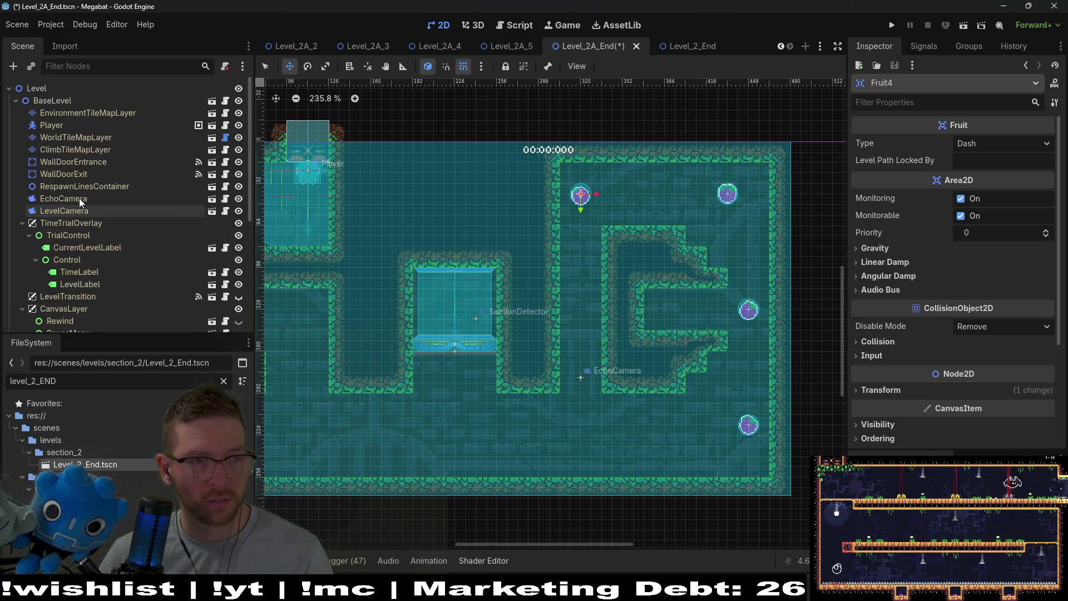
- Paint a small 2x1 block of FOREST terrain on WorldTileMapLayer
click(72, 137)
click(322, 495)
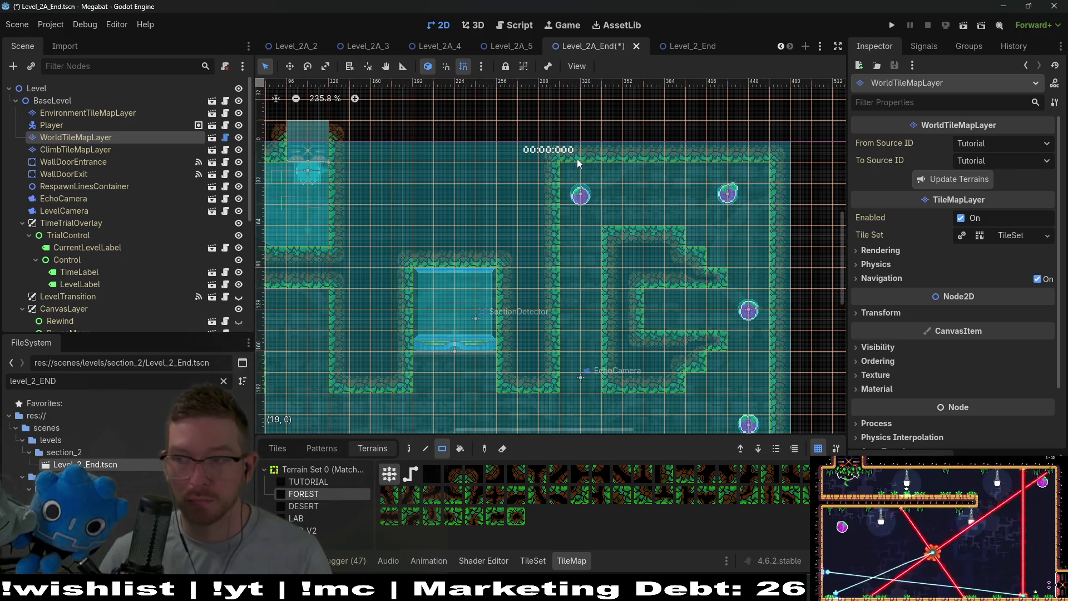
drag(576, 158, 586, 158)
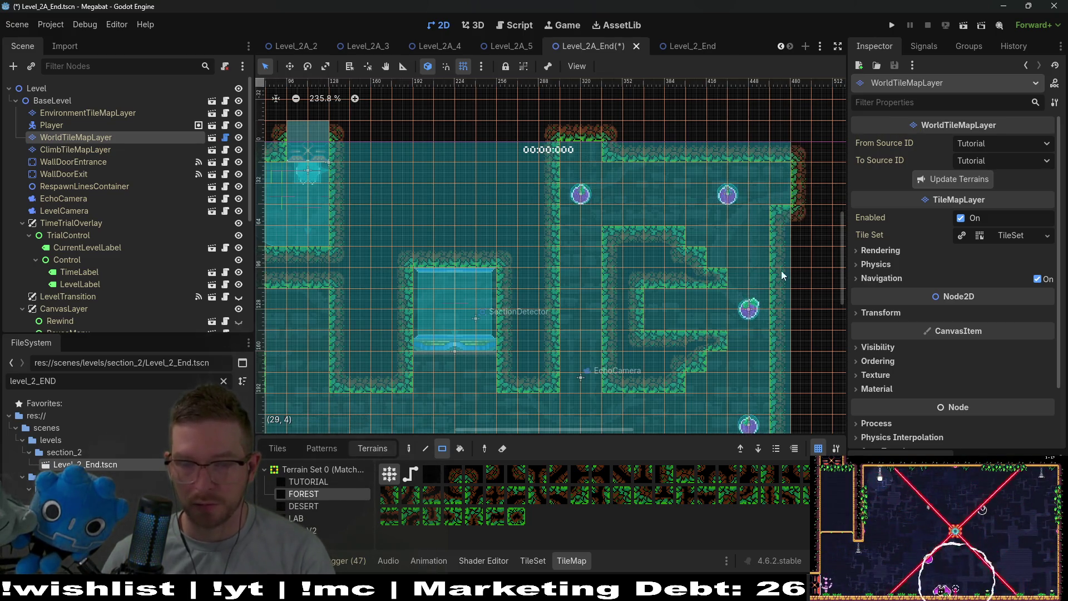
- Open up the bottom-right floor corner and erase and repaint tiles to reshape the inner wall pocket
scroll(747, 311, down, 3)
drag(731, 383, 757, 388)
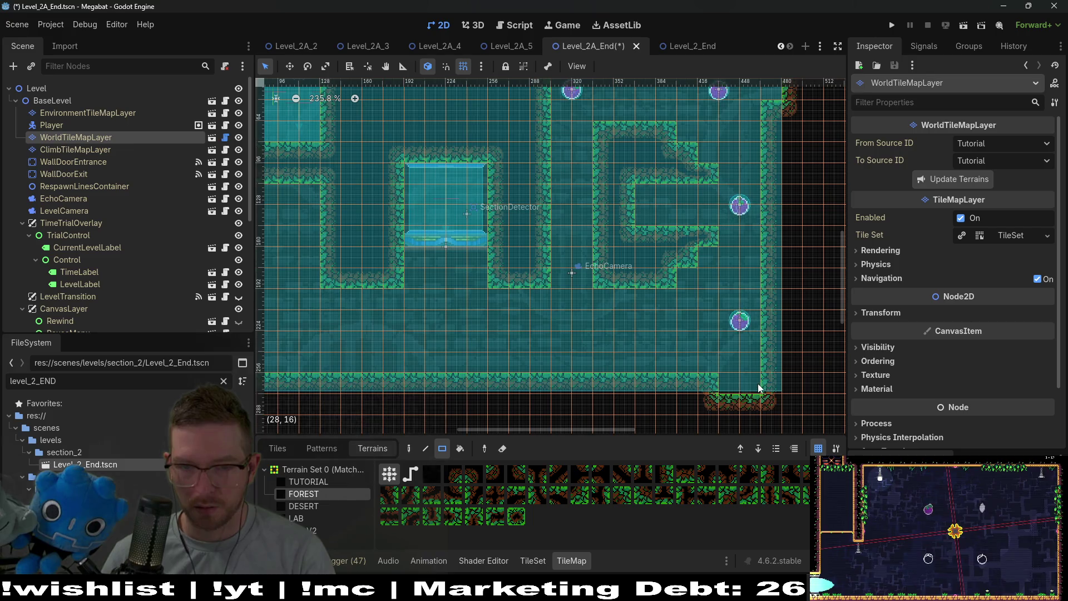
scroll(123, 267, down, 5)
scroll(701, 257, up, 3)
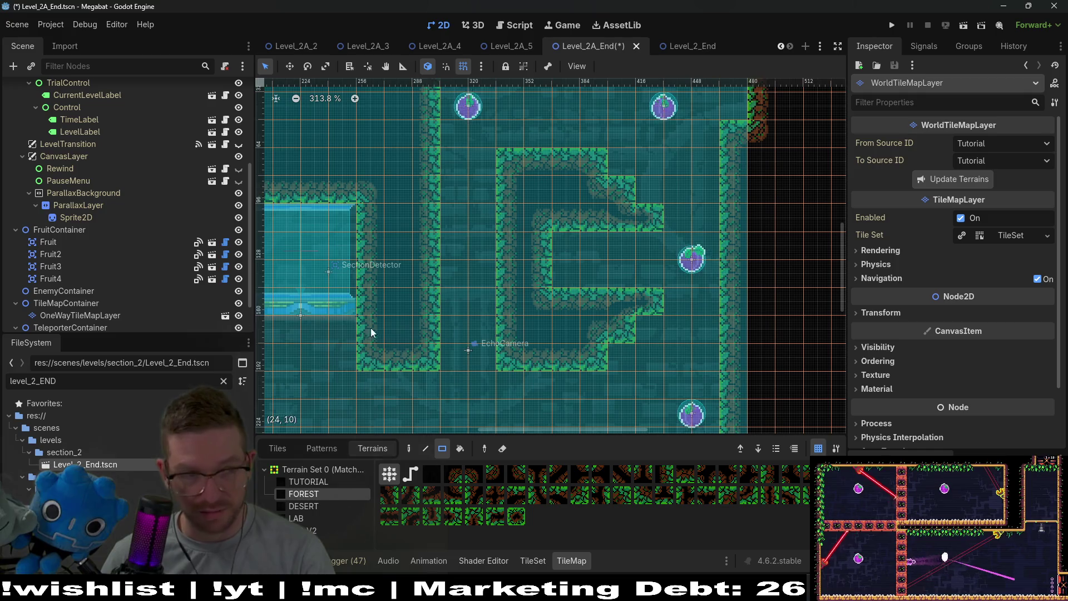
drag(578, 242, 589, 269)
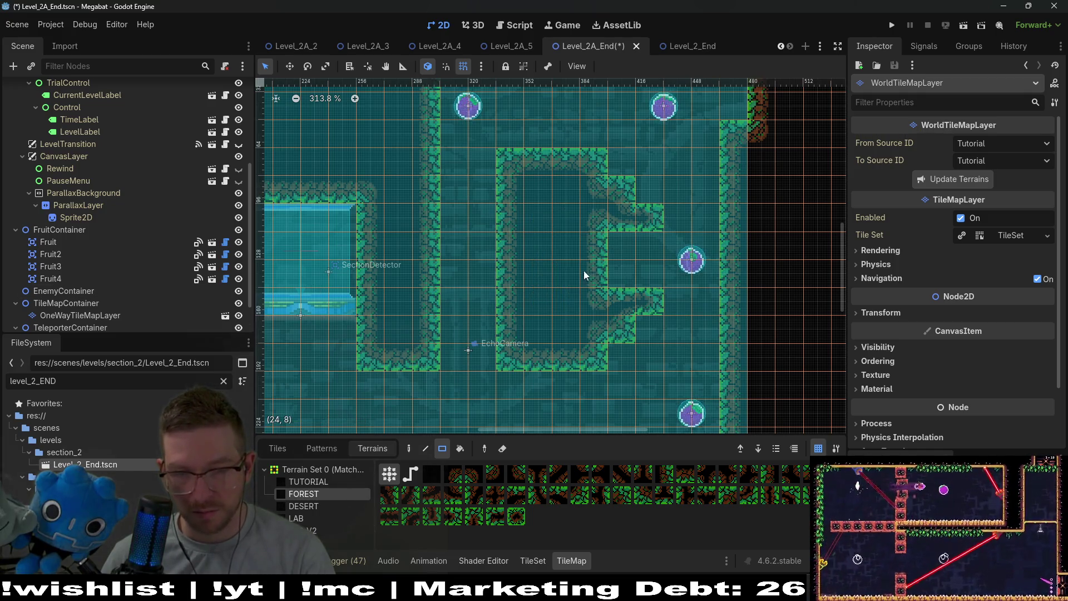
click(595, 255)
scroll(599, 255, down, 6)
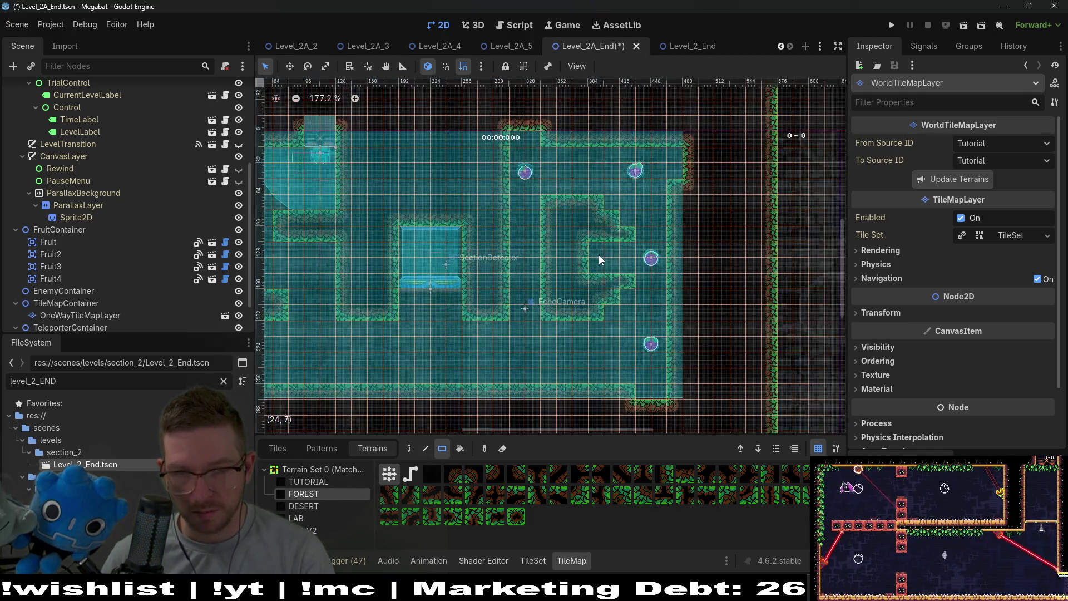
scroll(98, 285, down, 2)
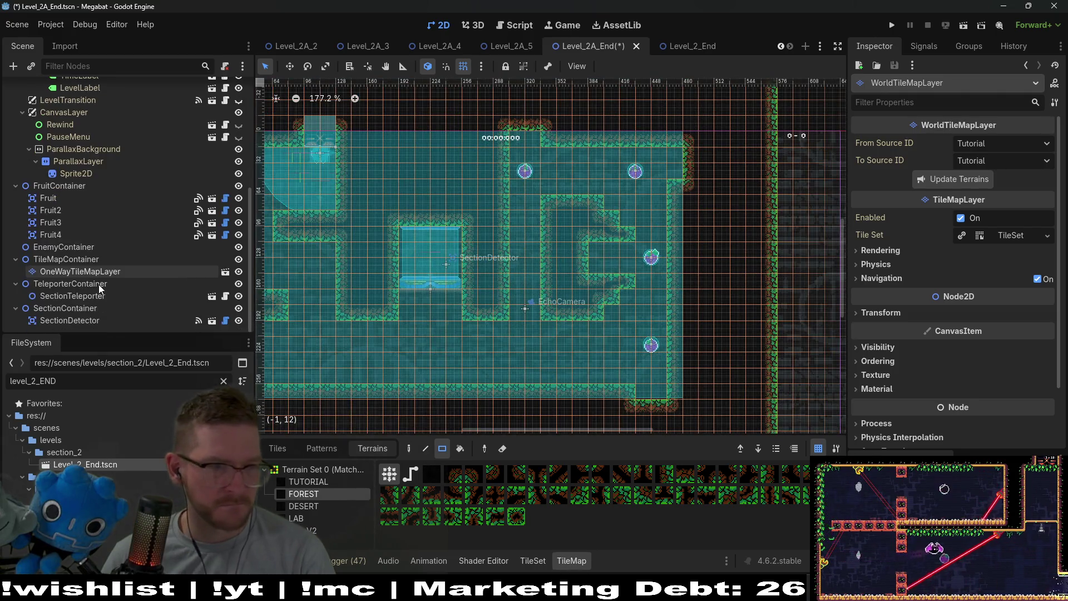
- Instance Spear.tscn as a child of EnemyContainer
click(82, 247)
right_click(81, 248)
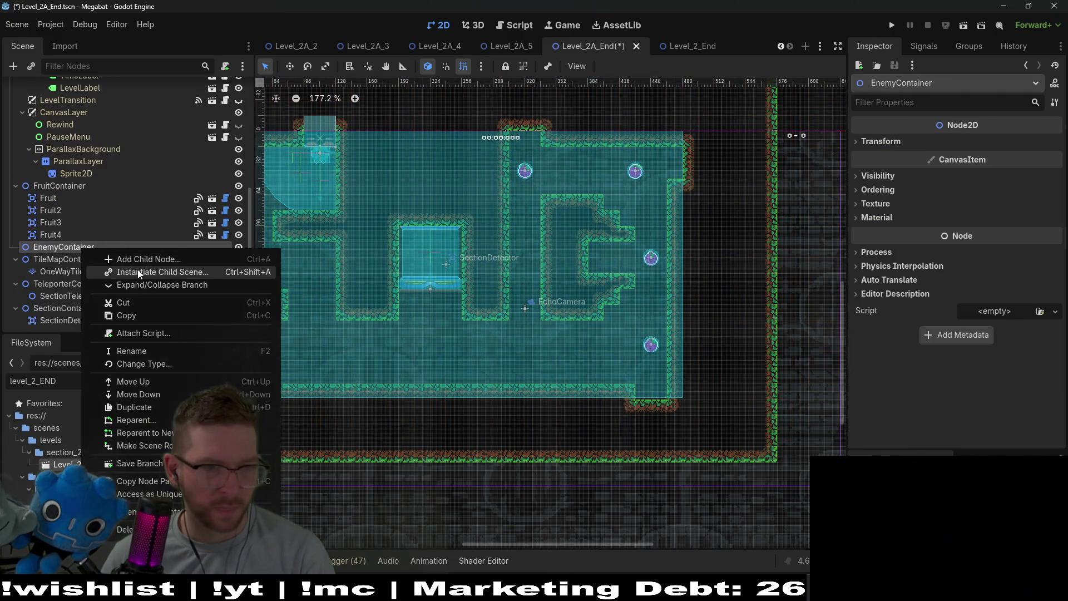
click(139, 272)
text(spear)
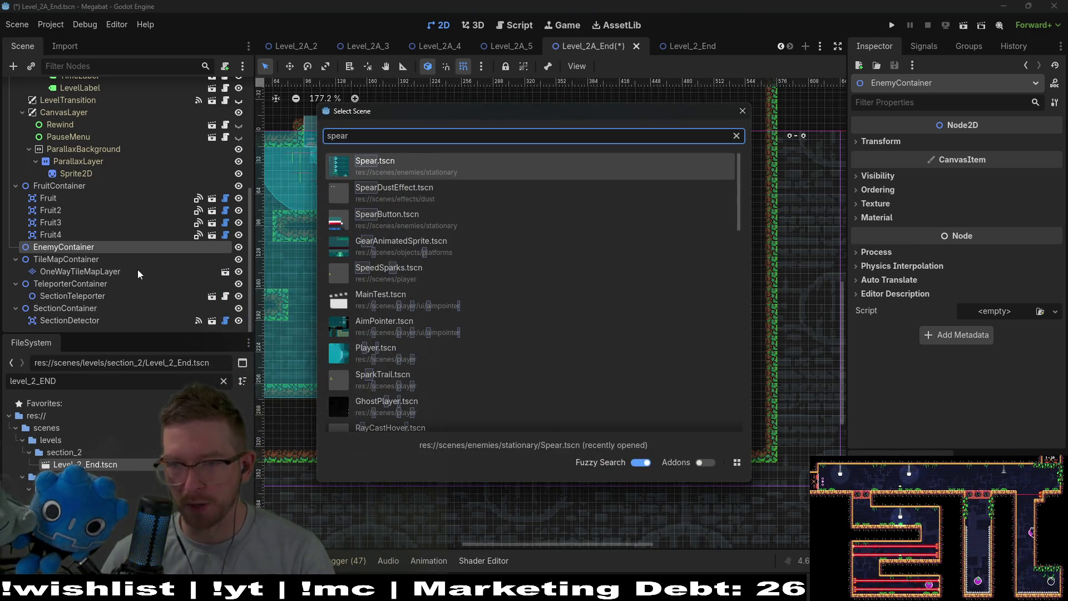
key(Return)
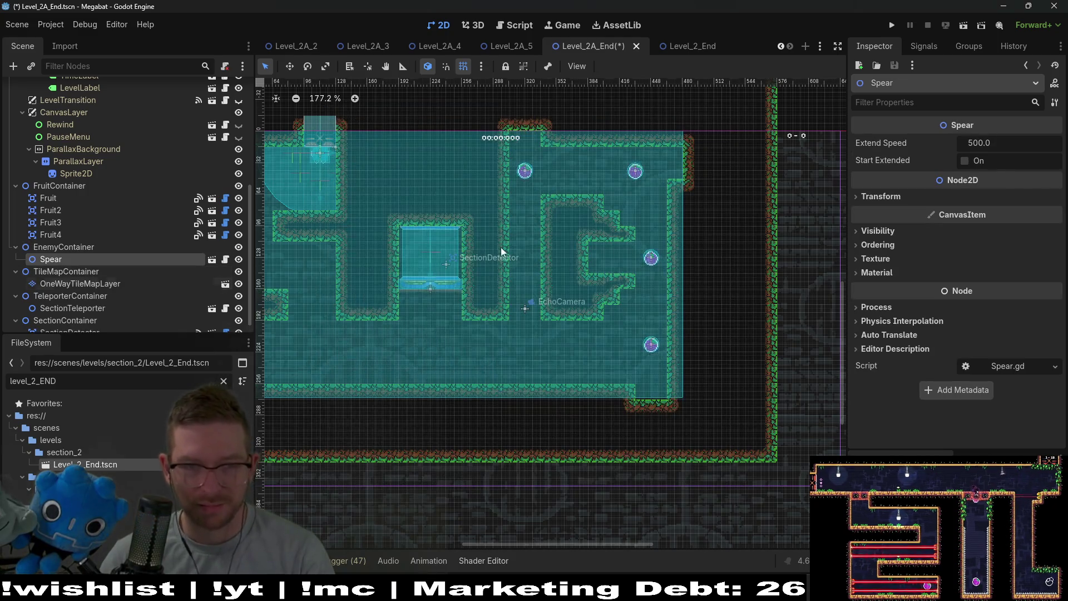
- Move the spear beside the right-hand fruit and set its rotation to 90°
key(w)
mouse_move(470, 218)
mouse_down()
mouse_move(683, 283)
mouse_move(757, 250)
mouse_up()
click(899, 198)
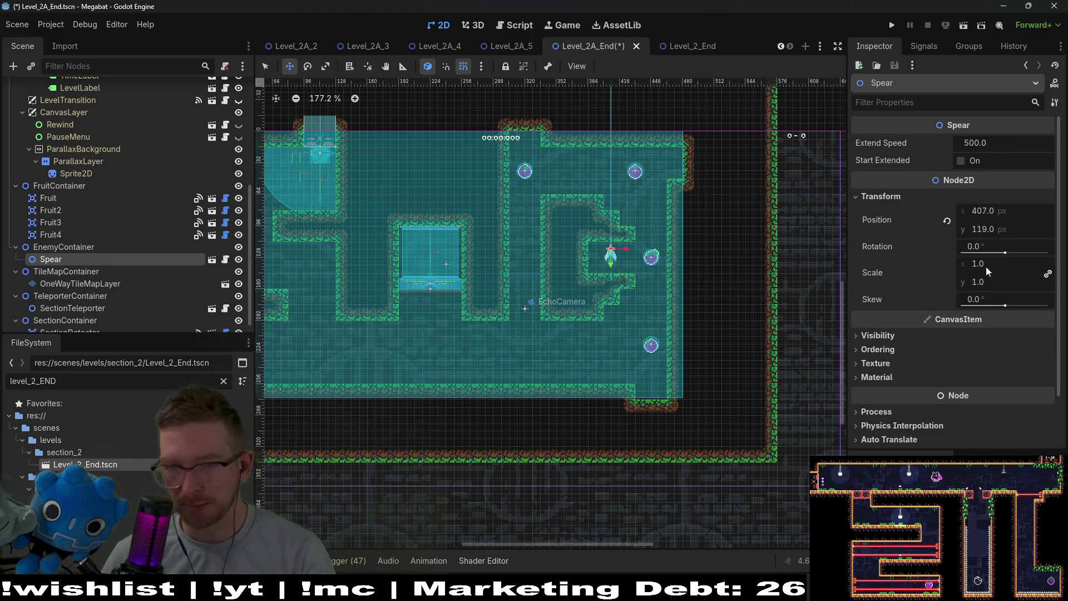
click(1000, 247)
text(90)
key(Return)
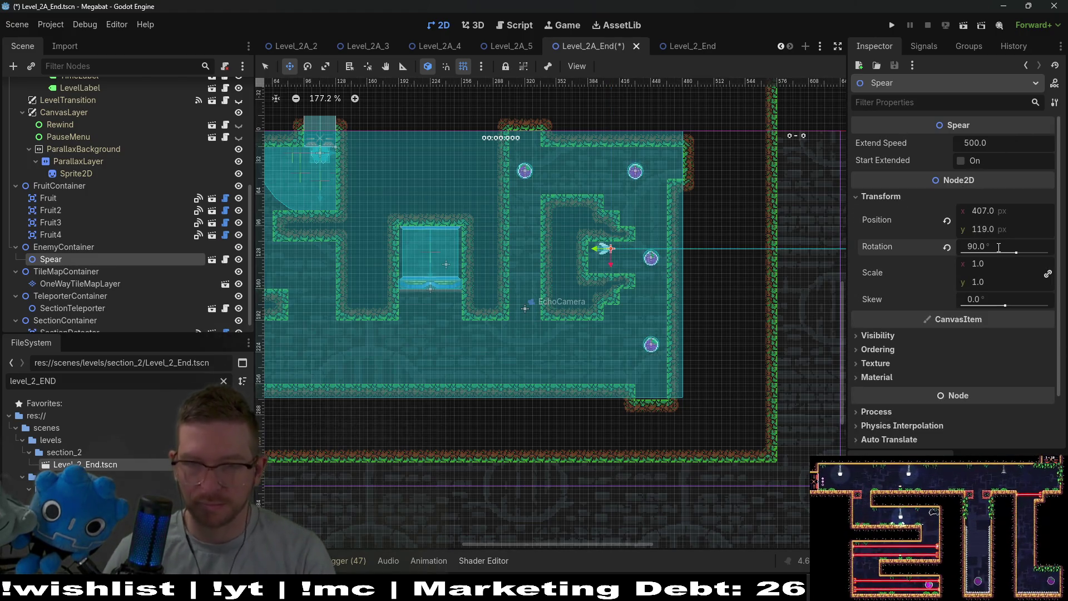
- Nudge the spear into the inner wall pocket at position 400, 120
scroll(623, 252, up, 5)
drag(645, 255, 637, 262)
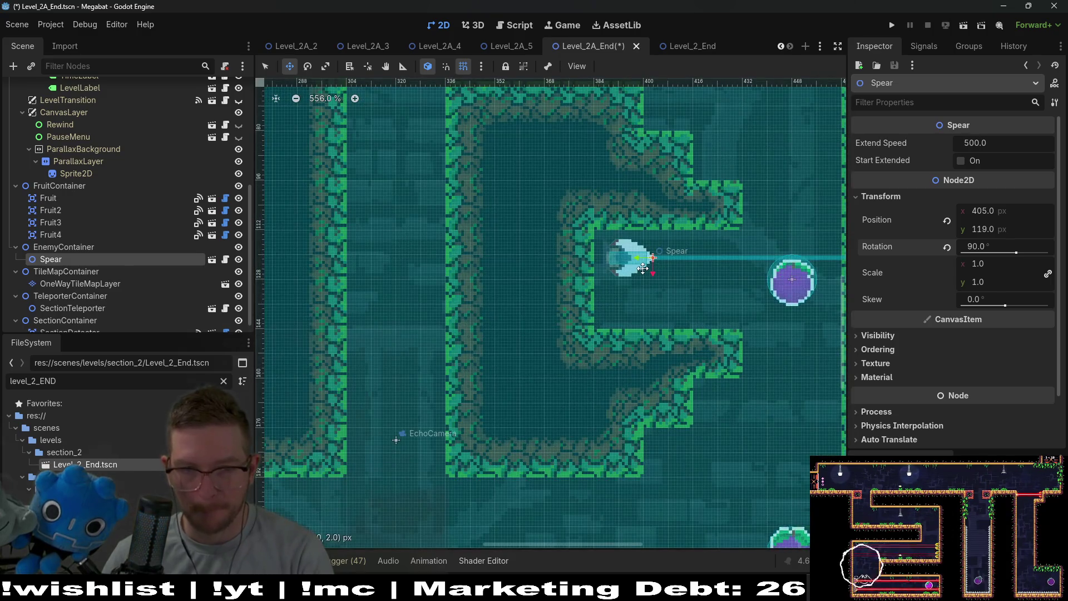
scroll(640, 265, up, 2)
scroll(647, 266, up, 1)
key(Left)
key(Left)
key(Left)
key(Up)
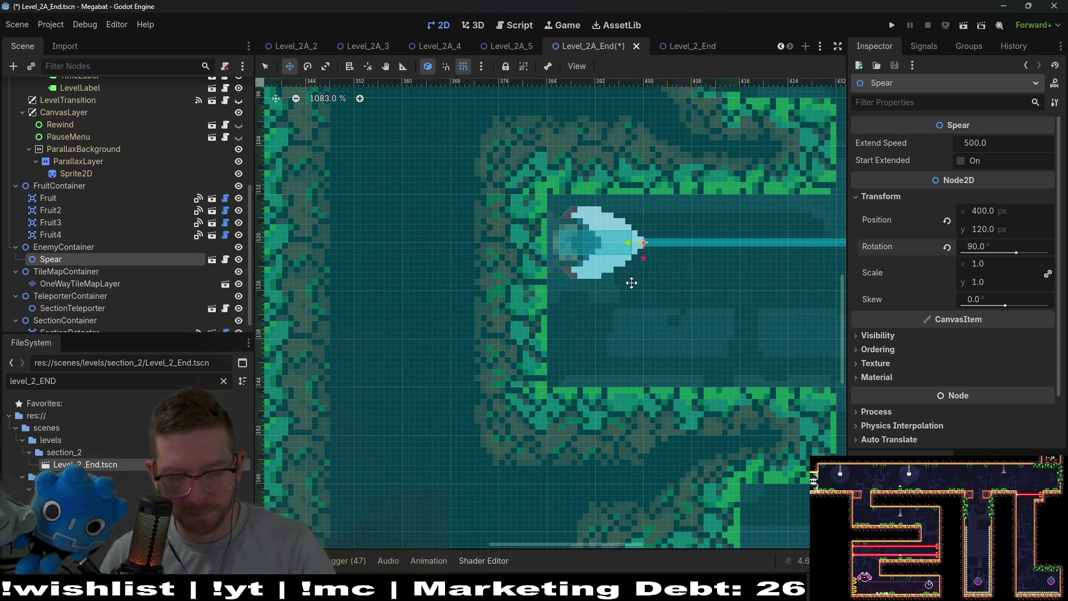
- Duplicate the spear, try the copy under the upper fruit, then delete it
key(ctrl+d)
key(Down)
key(Down)
key(Down)
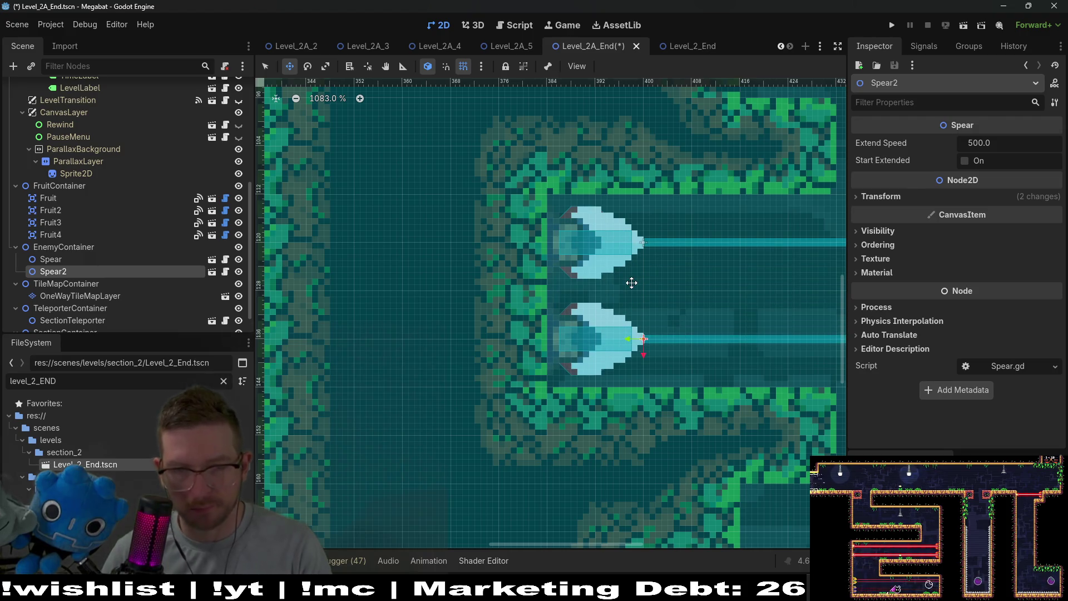
scroll(642, 282, down, 3)
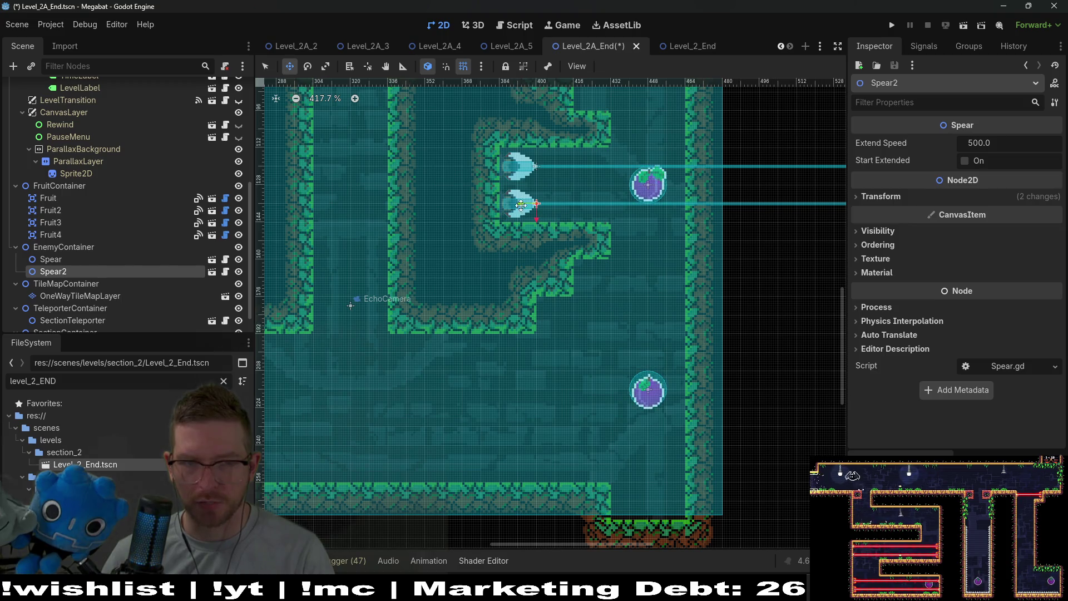
drag(521, 205, 627, 204)
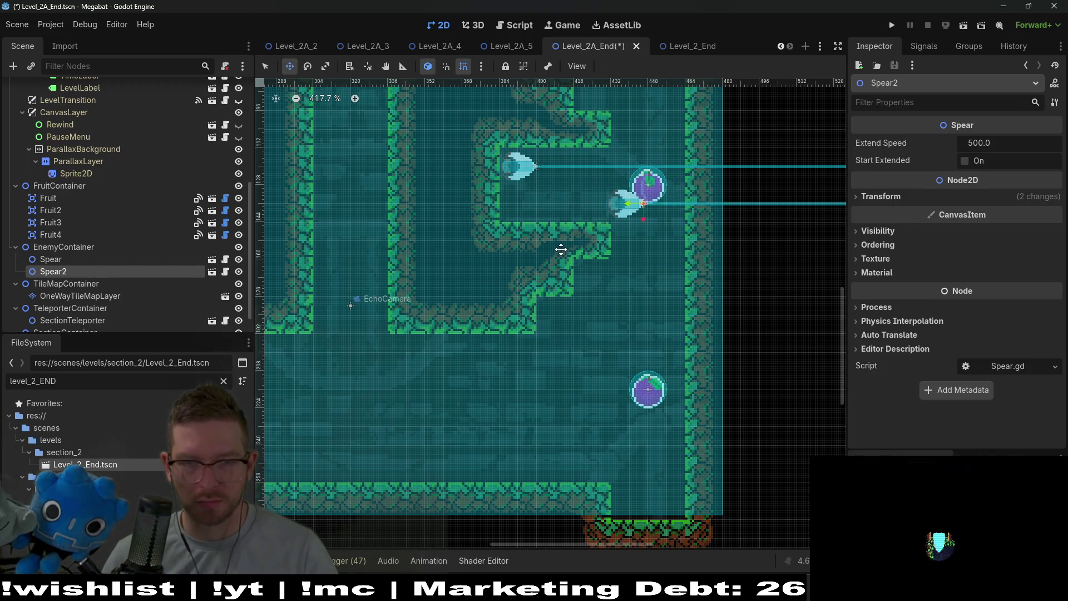
key(Delete)
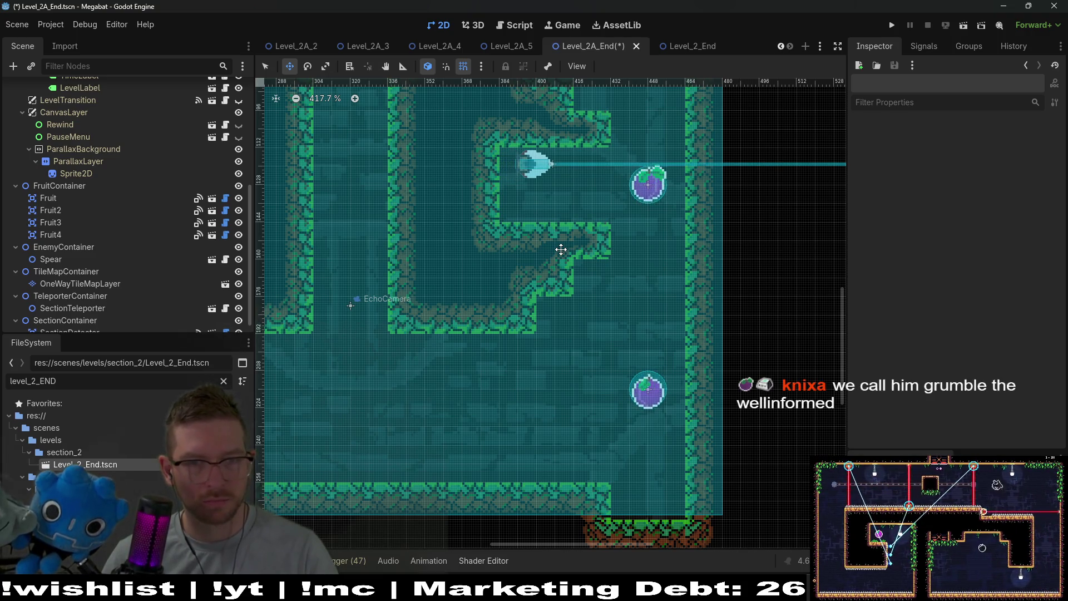
- Move the original Spear onto the floor below the fruit
click(50, 259)
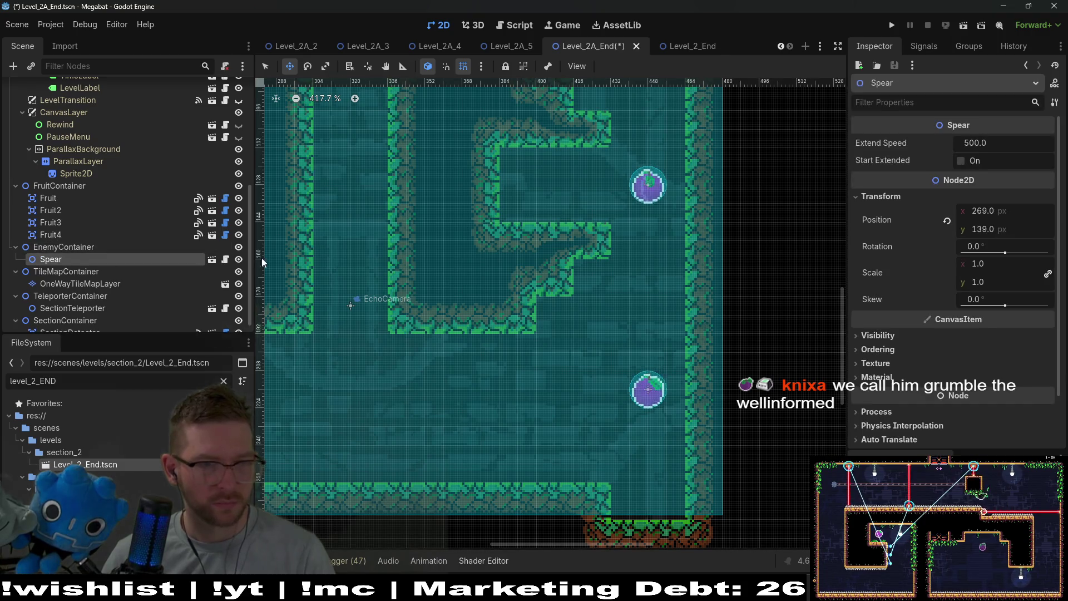
scroll(342, 266, down, 6)
scroll(556, 378, up, 12)
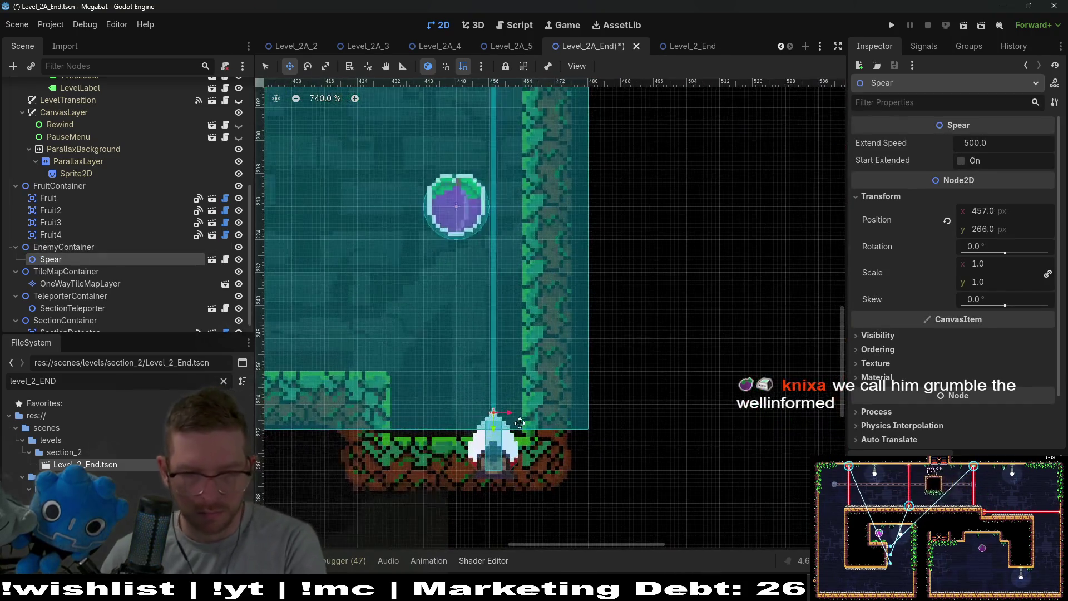
drag(553, 423, 490, 417)
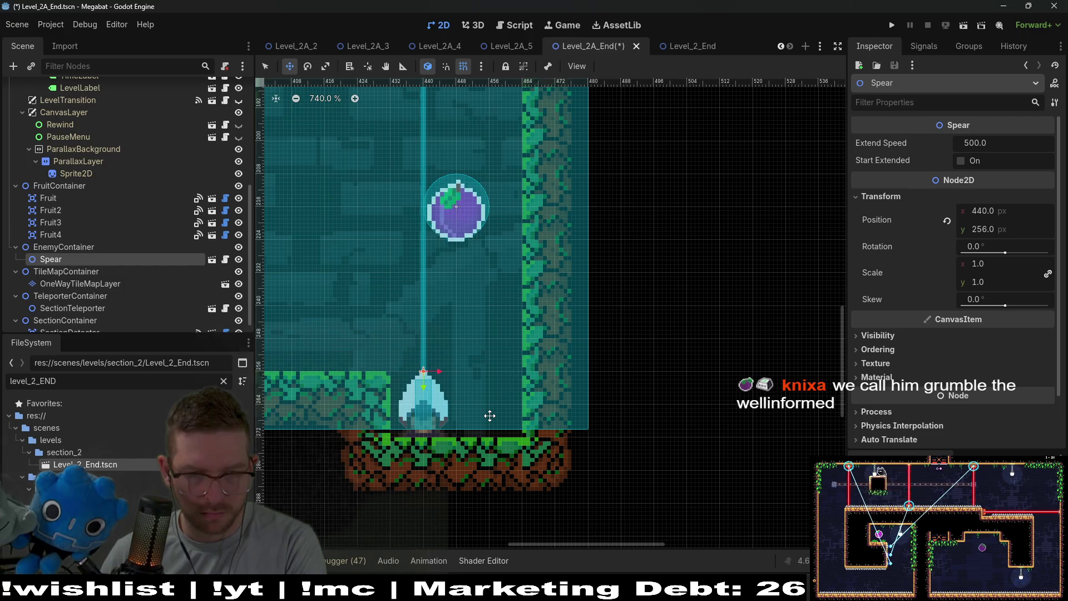
- Duplicate the floor spear as Spear2 beside it, then duplicate again as Spear3
key(ctrl+d)
key(Right)
key(Right)
key(Right)
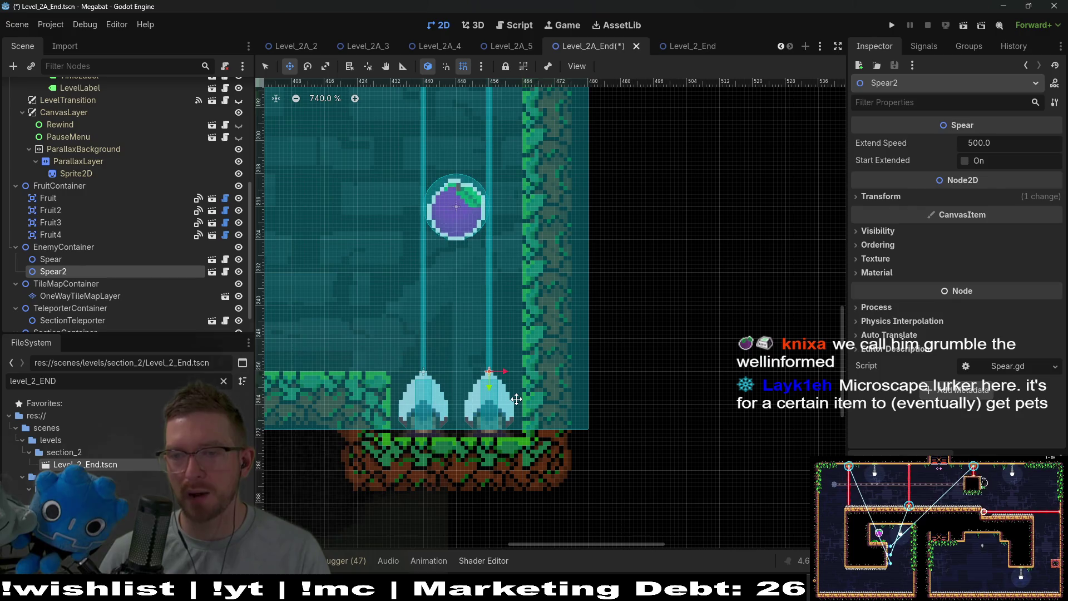
scroll(517, 398, down, 2)
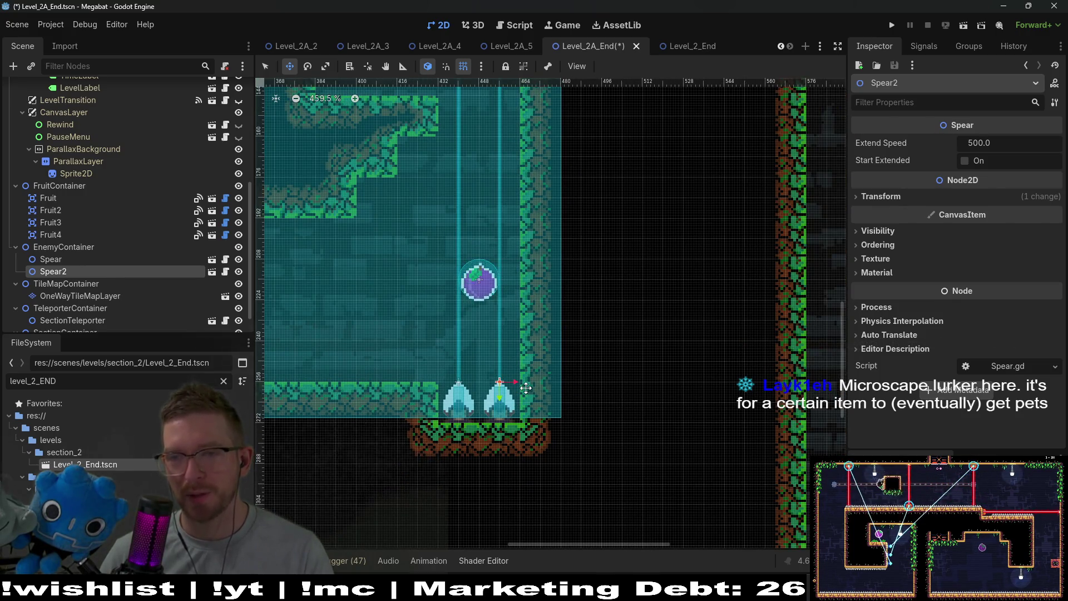
scroll(525, 388, down, 2)
scroll(512, 411, down, 1)
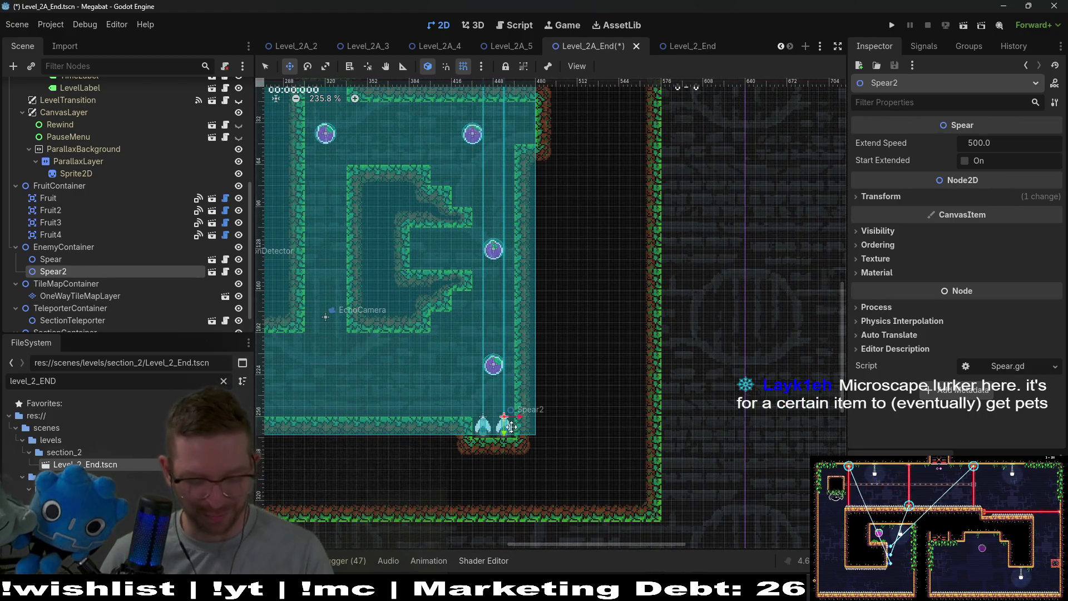
key(ctrl+d)
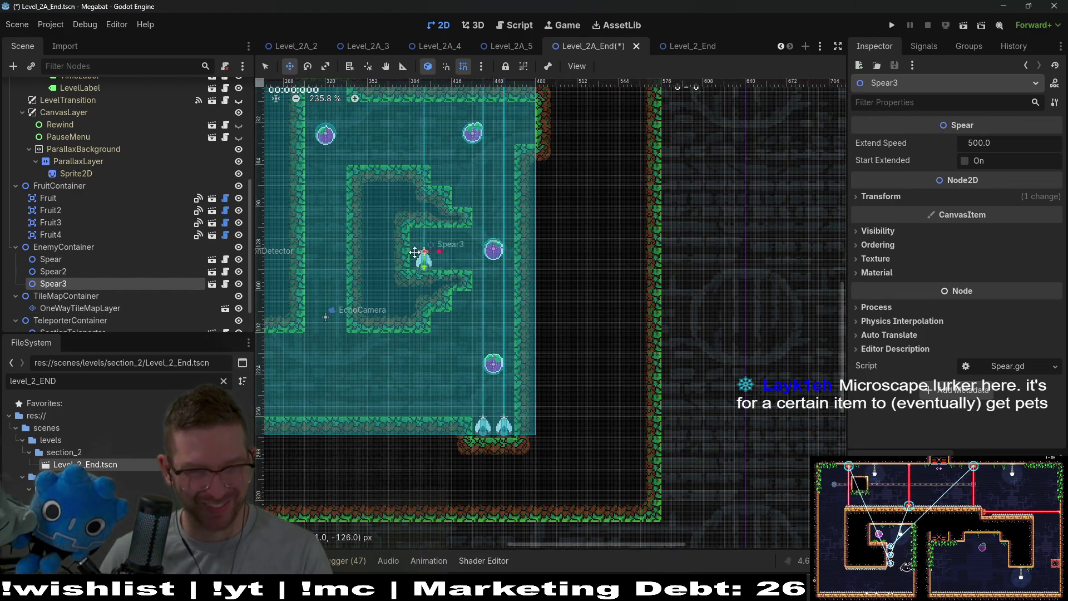
- Rotate Spear3 to 90° and move it into the inner wall pocket
click(881, 196)
click(979, 247)
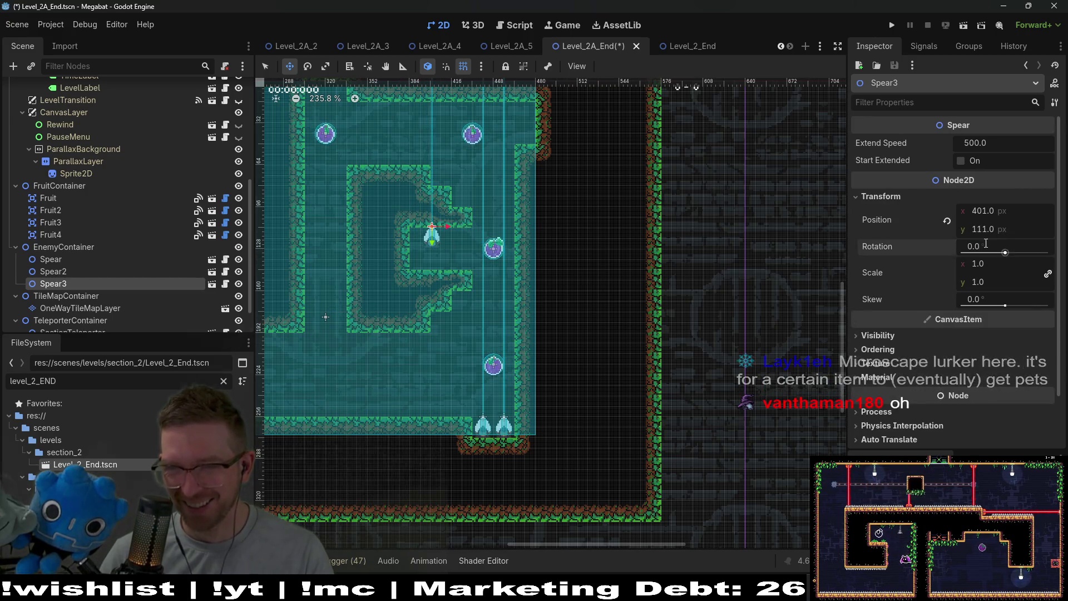
text(90)
key(Return)
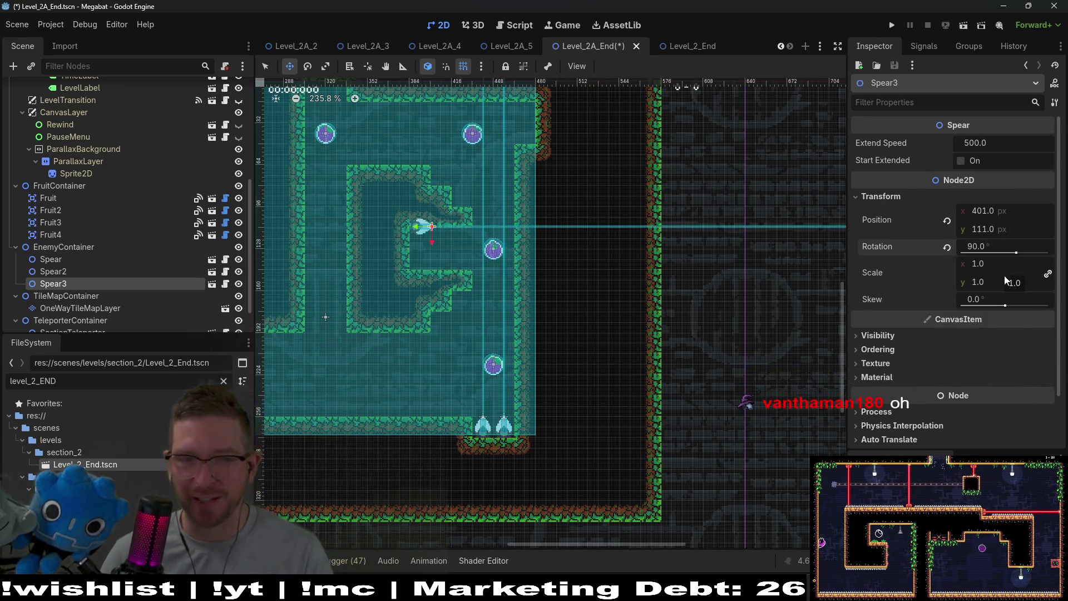
scroll(378, 257, up, 5)
drag(486, 217, 487, 230)
- Duplicate Spear3 as Spear4 and place it just below Spear3
key(ctrl+d)
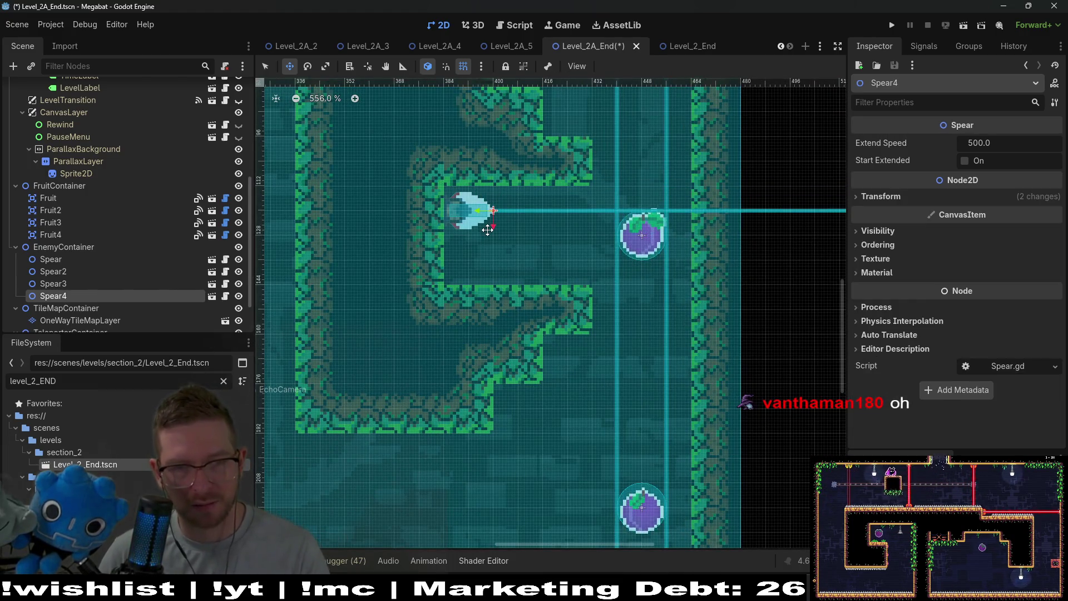
key(Down)
key(Down)
key(Down)
key(Down)
key(Down)
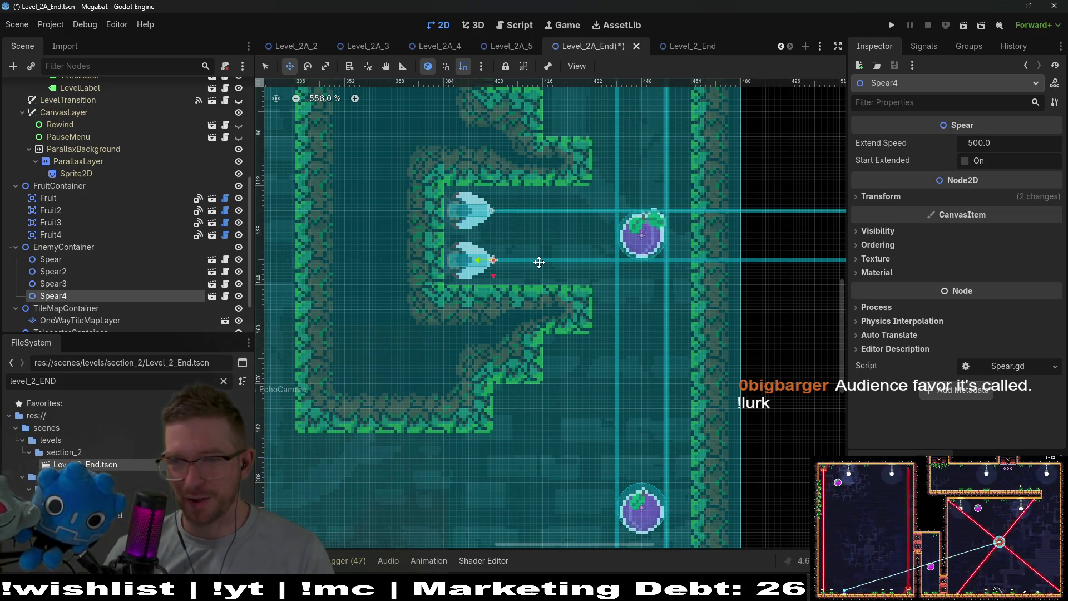
scroll(547, 210, down, 6)
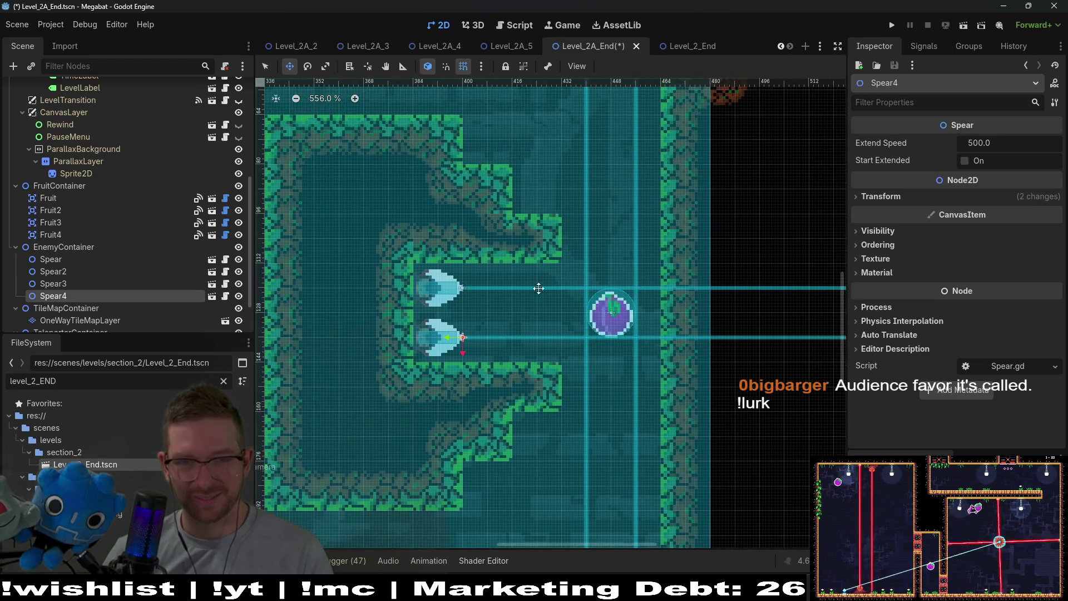
- Add Spear5 and Spear6 on the upper right wall, rotated 270° to point left
key(ctrl+d)
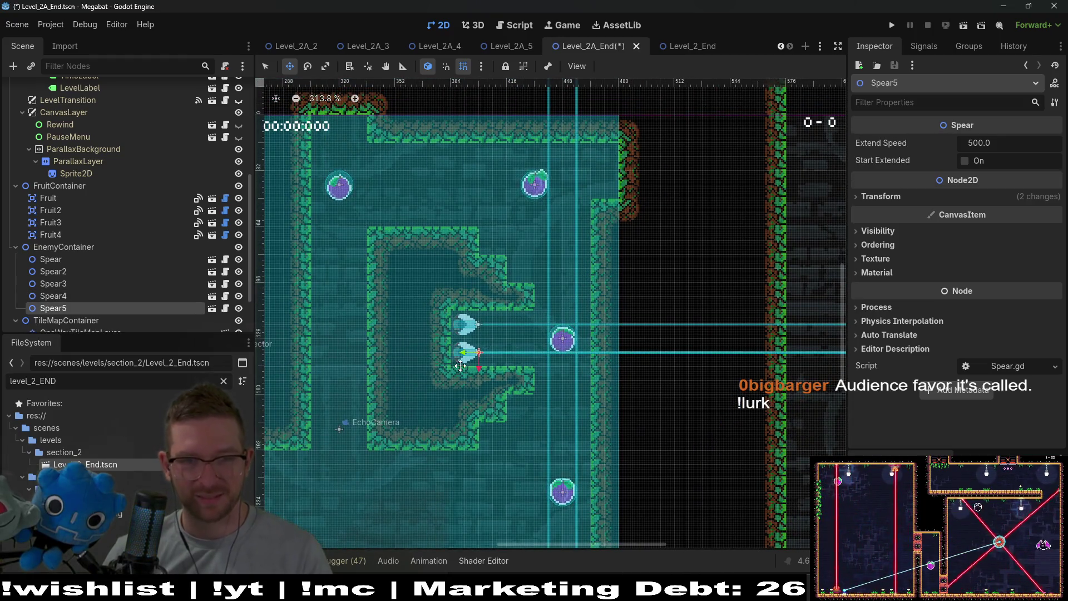
mouse_move(528, 351)
mouse_down()
mouse_move(676, 156)
mouse_move(655, 177)
mouse_up()
click(885, 200)
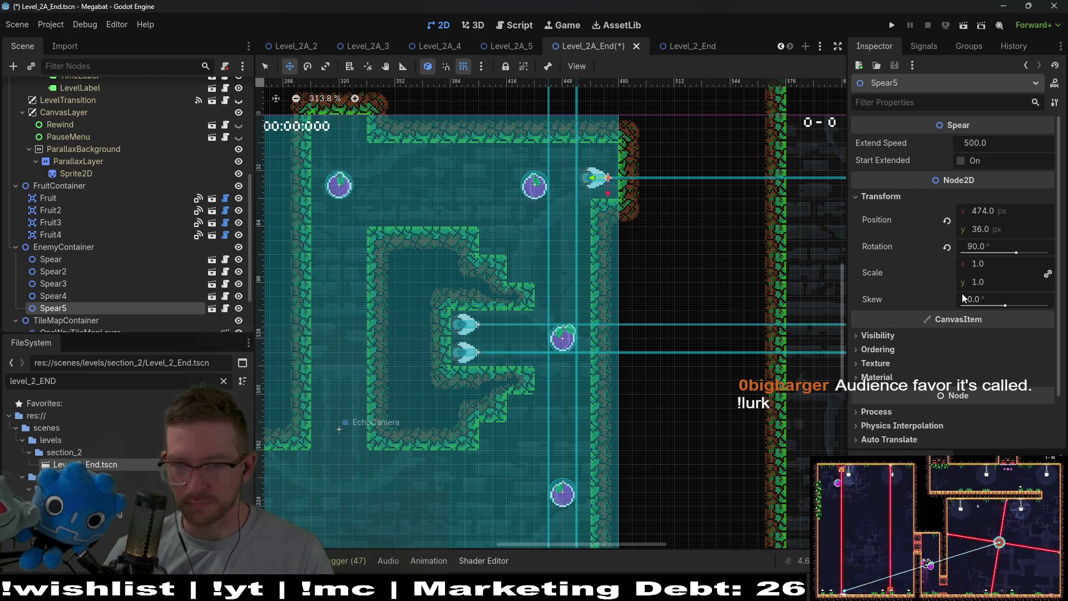
click(995, 246)
text(270)
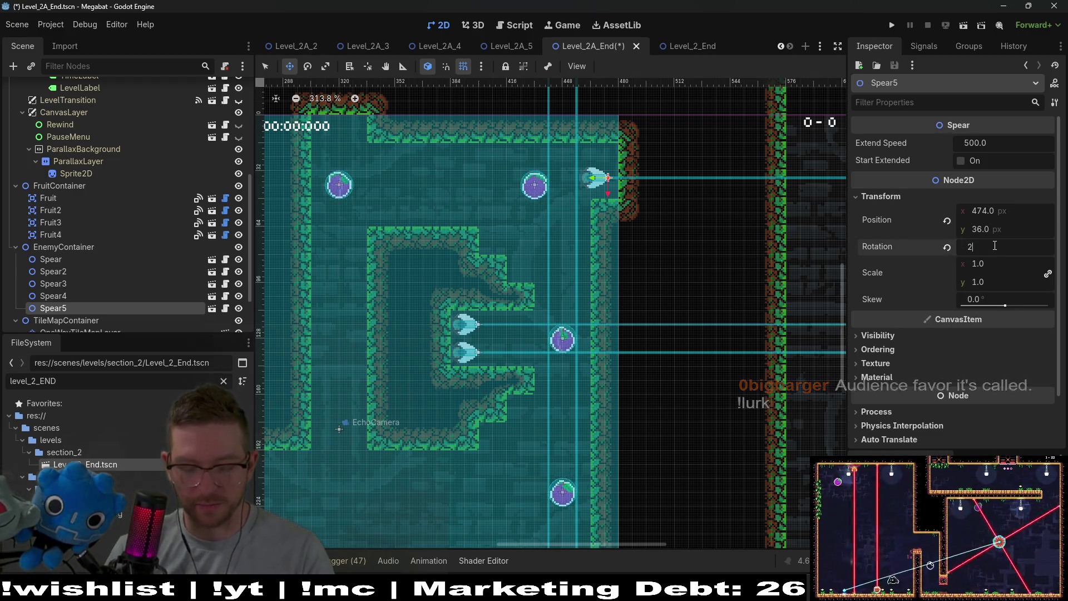
key(Return)
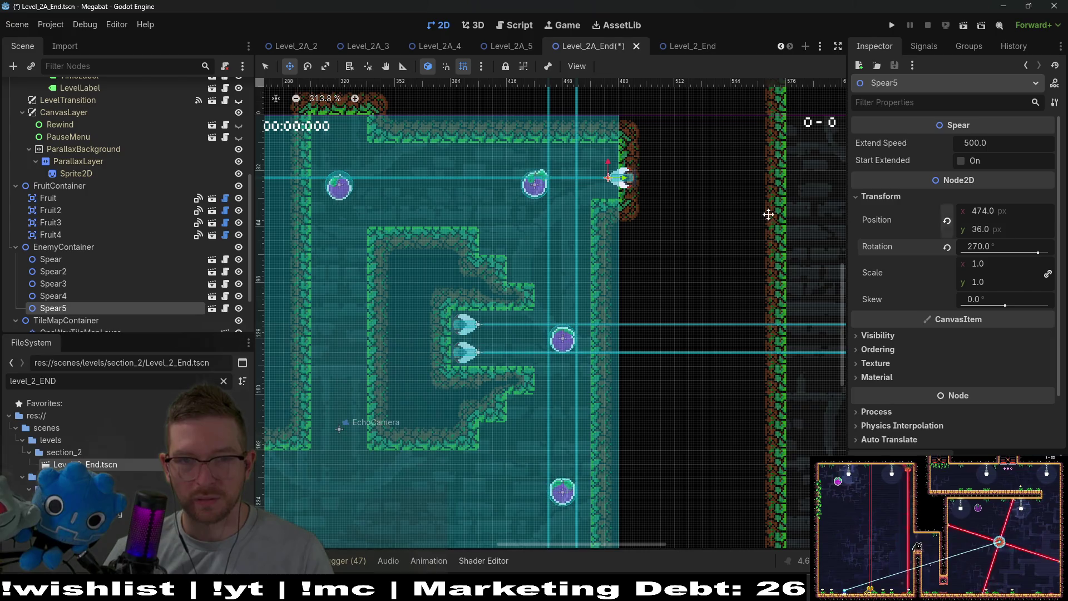
scroll(697, 194, up, 3)
mouse_move(662, 255)
mouse_down()
mouse_move(613, 224)
mouse_move(642, 219)
mouse_move(623, 254)
mouse_up()
scroll(615, 221, up, 2)
key(ctrl+d)
key(Down)
key(Down)
key(Down)
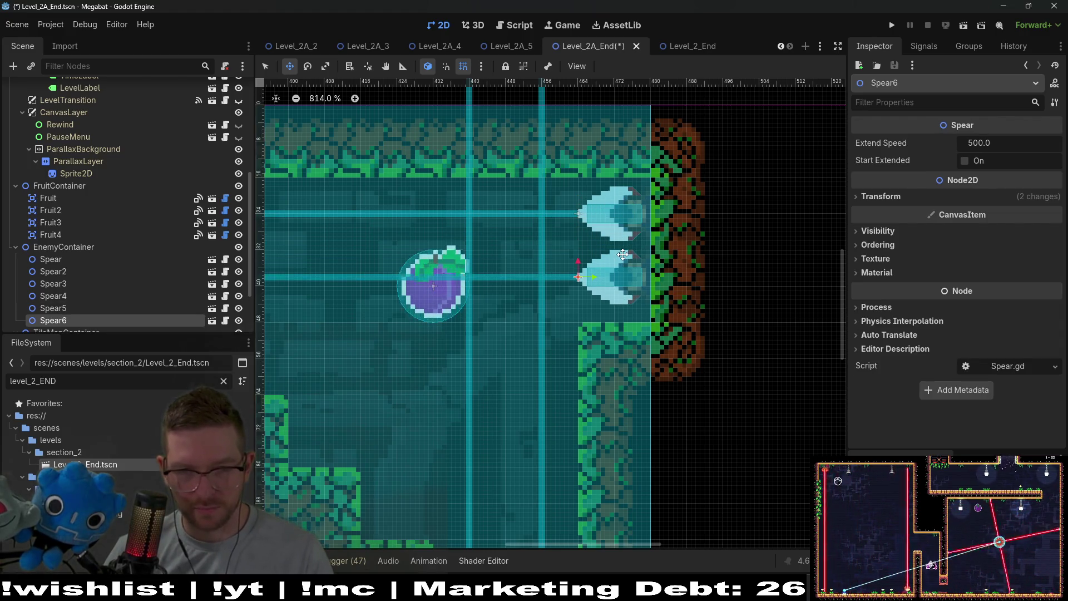
- Duplicate a spear onto the ceiling near the timer, rotated 180° to point down
scroll(623, 253, down, 4)
scroll(543, 296, down, 3)
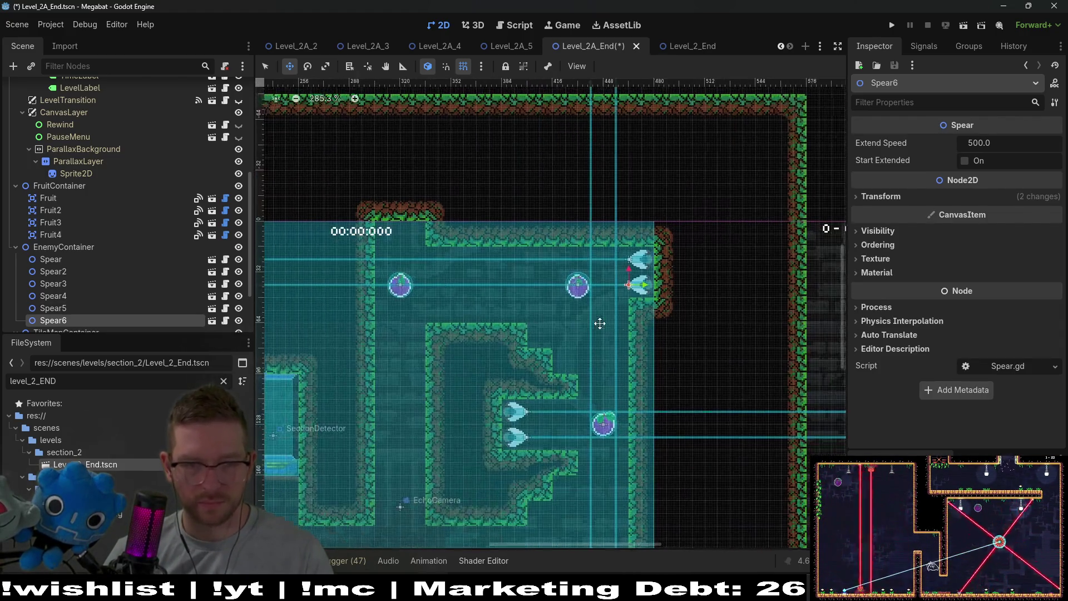
key(ctrl+d)
drag(691, 277, 496, 245)
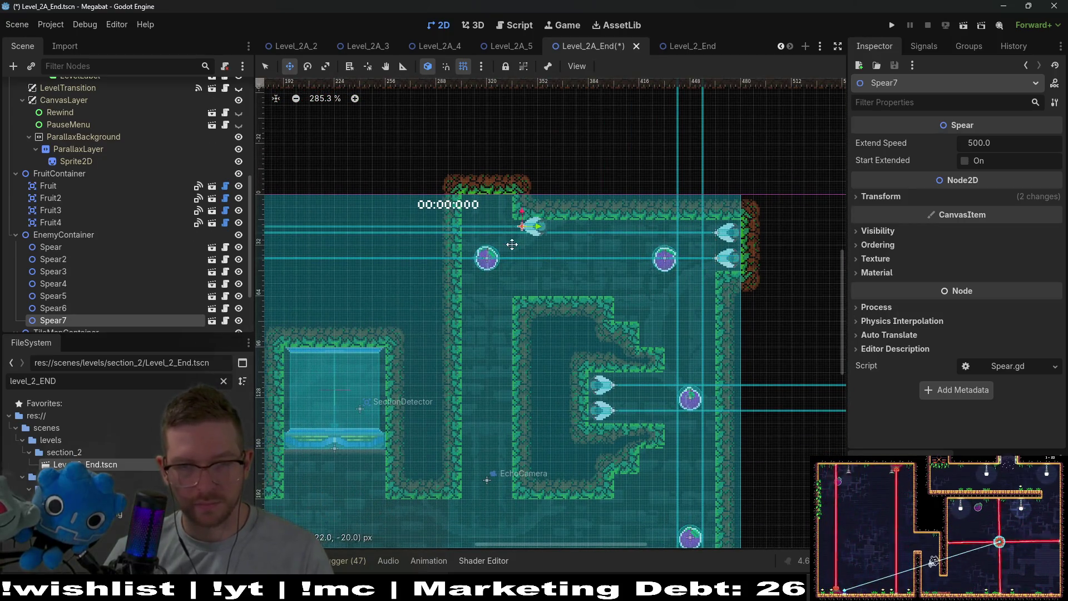
click(879, 197)
click(989, 247)
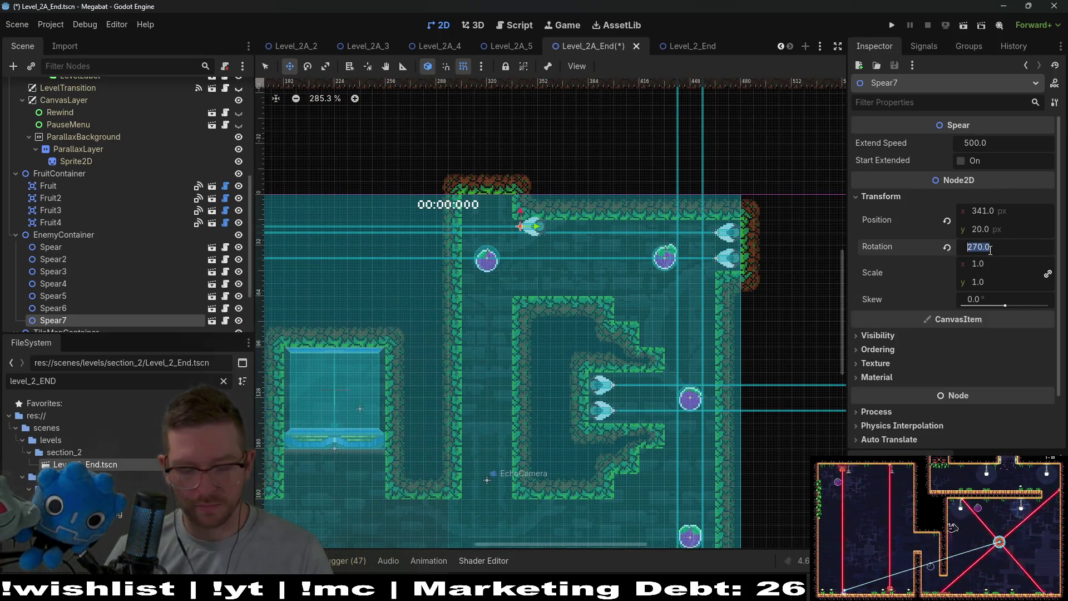
text(180)
key(Return)
scroll(521, 209, up, 5)
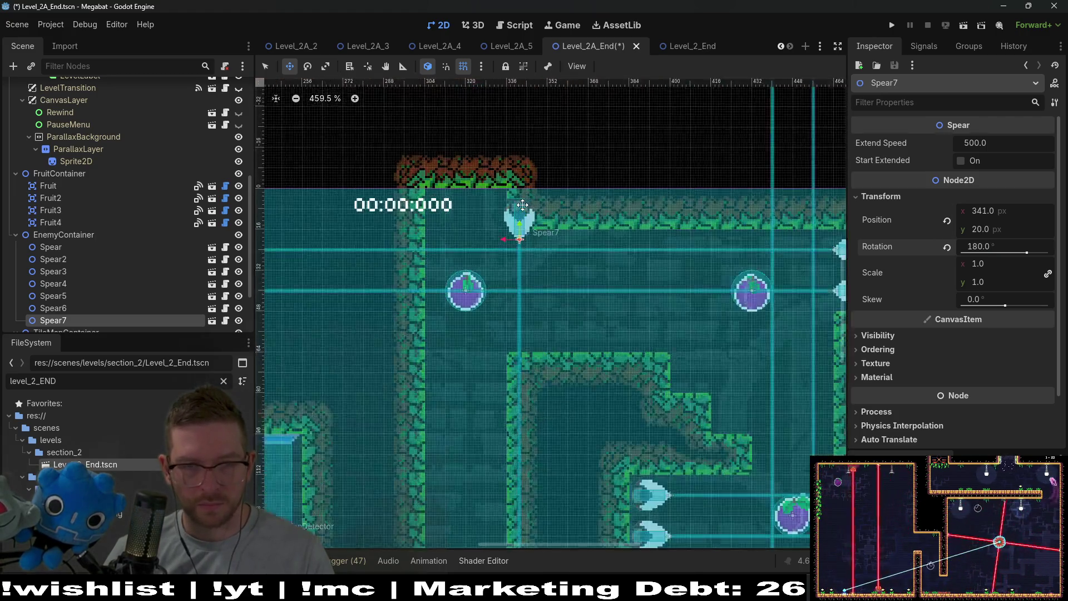
drag(500, 229, 454, 210)
key(Down)
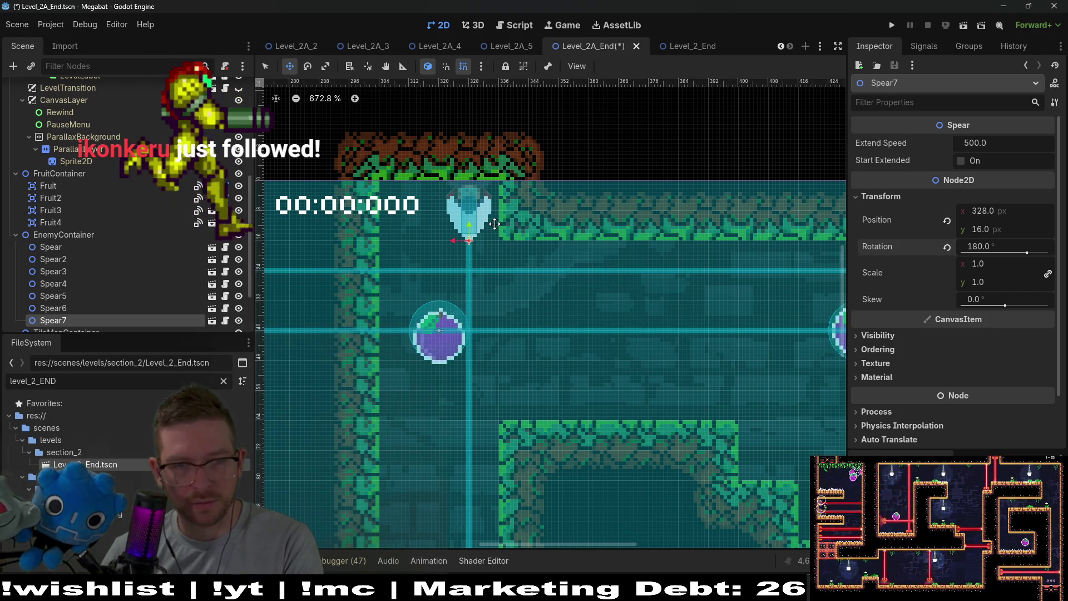
- Add a second downward spear beside it on the ceiling and save the level
key(ctrl+d)
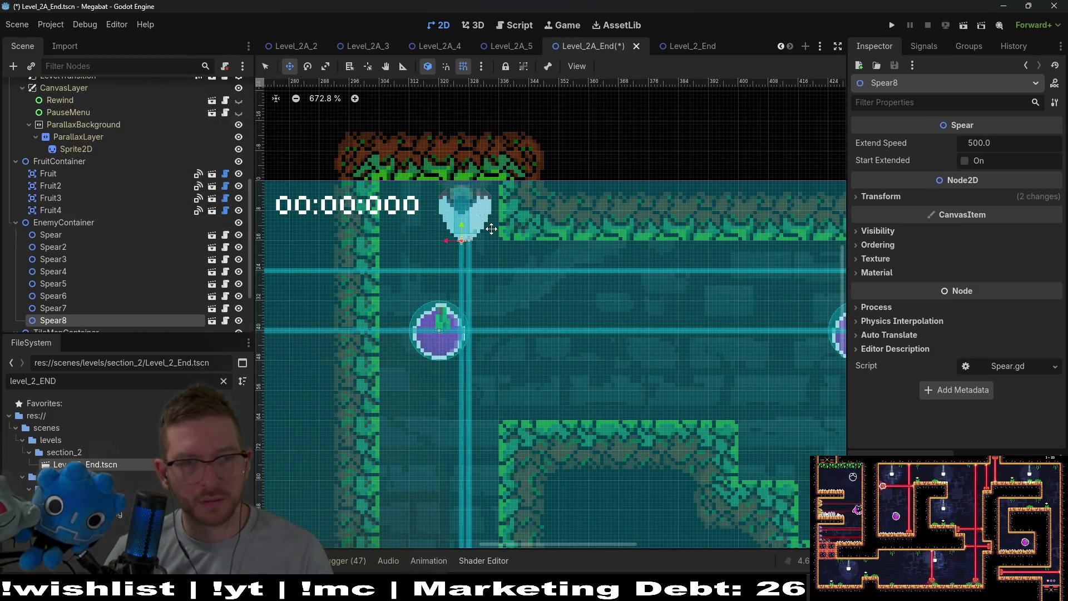
key(shift+Left)
key(shift+Left)
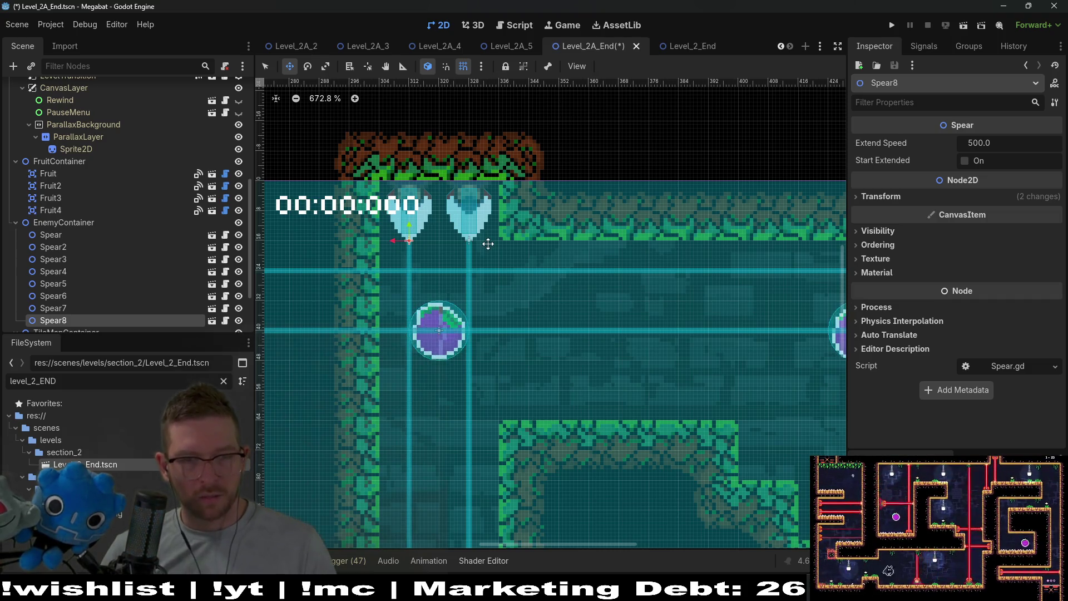
key(ctrl+s)
scroll(489, 275, down, 4)
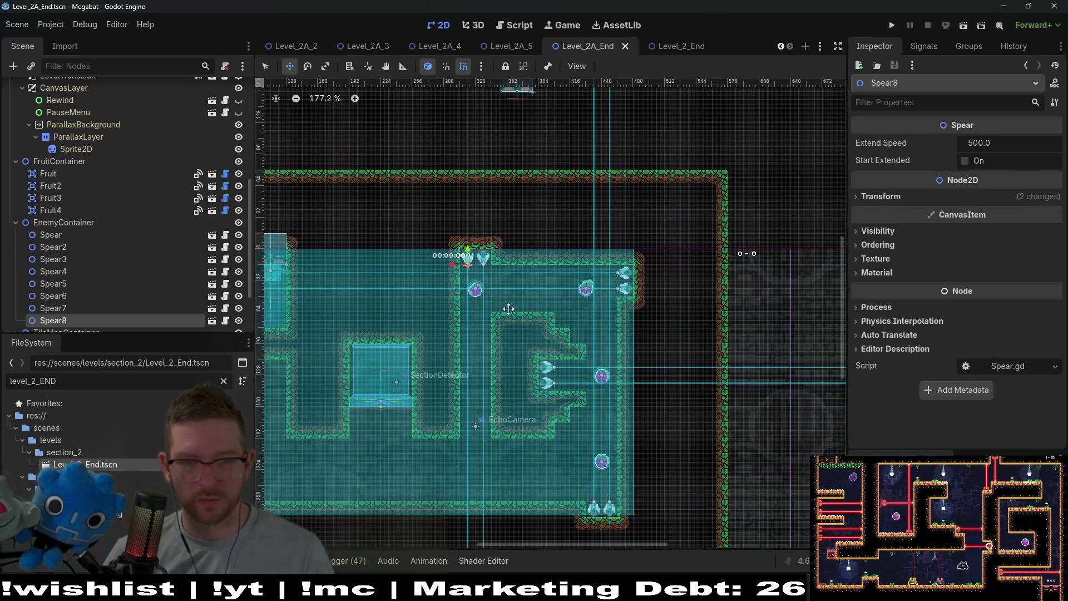
- Test-run the current level, note the teleporter's missing level path assertion, and stop the game
click(959, 27)
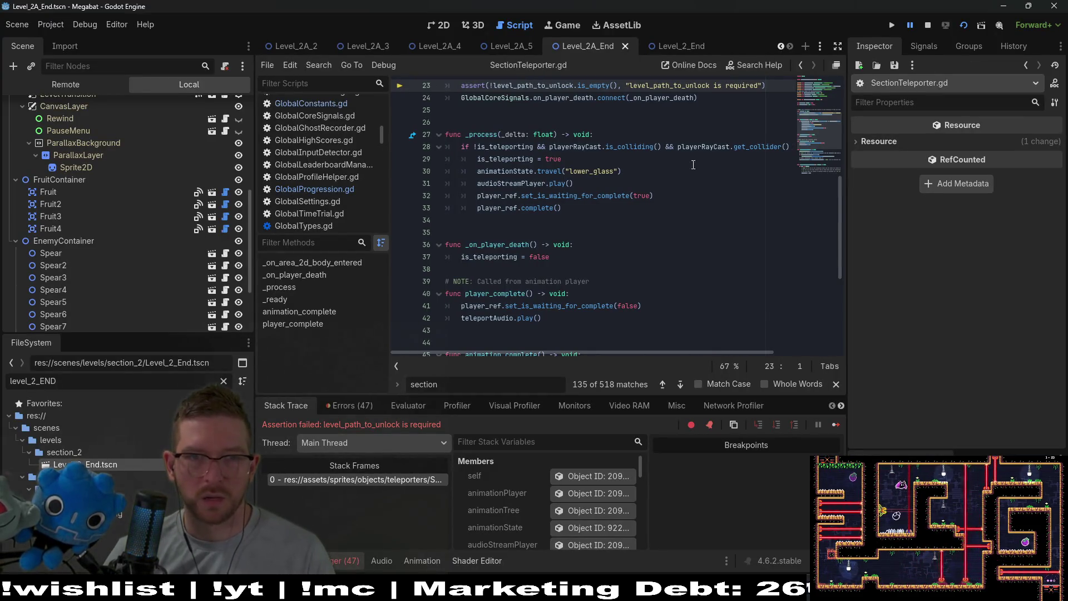
scroll(693, 165, up, 5)
click(445, 22)
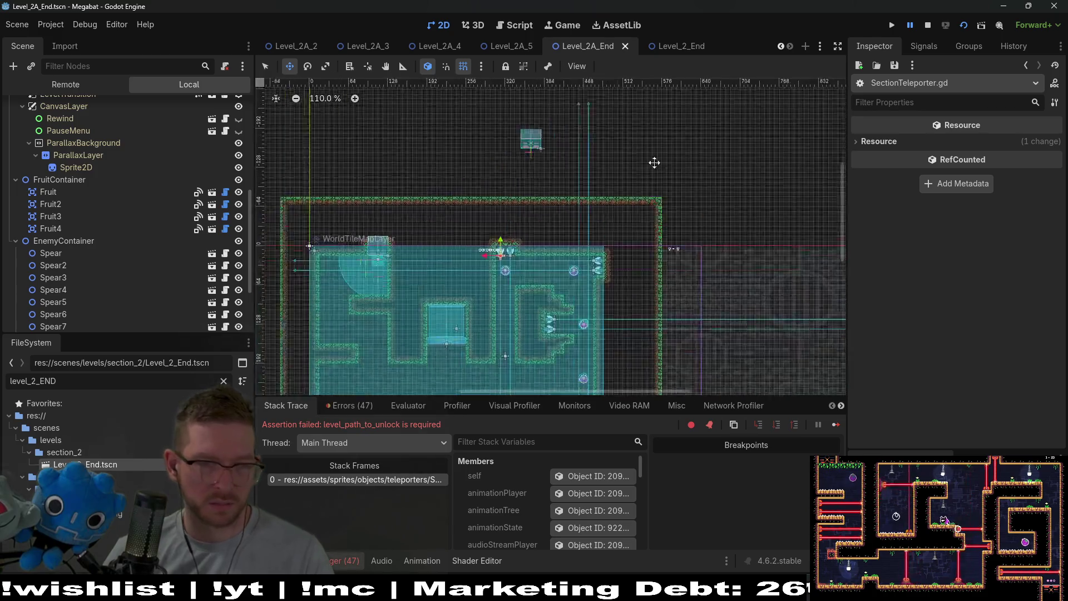
click(926, 27)
- Zoom and pan around Level_2A_End to review the placed spears, fruits and teleporter
scroll(662, 223, up, 3)
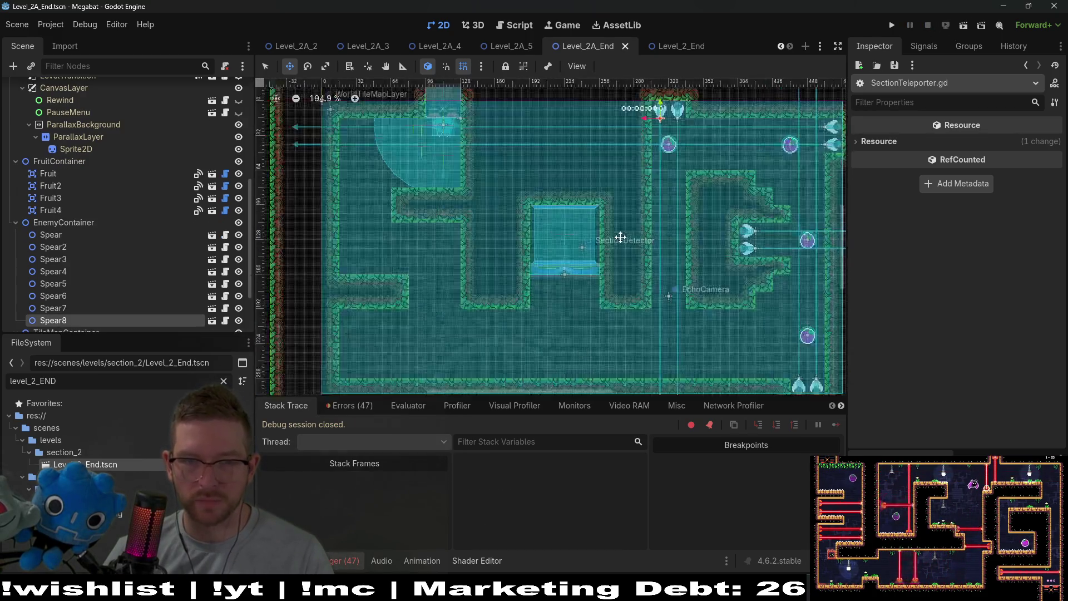
scroll(547, 295, up, 4)
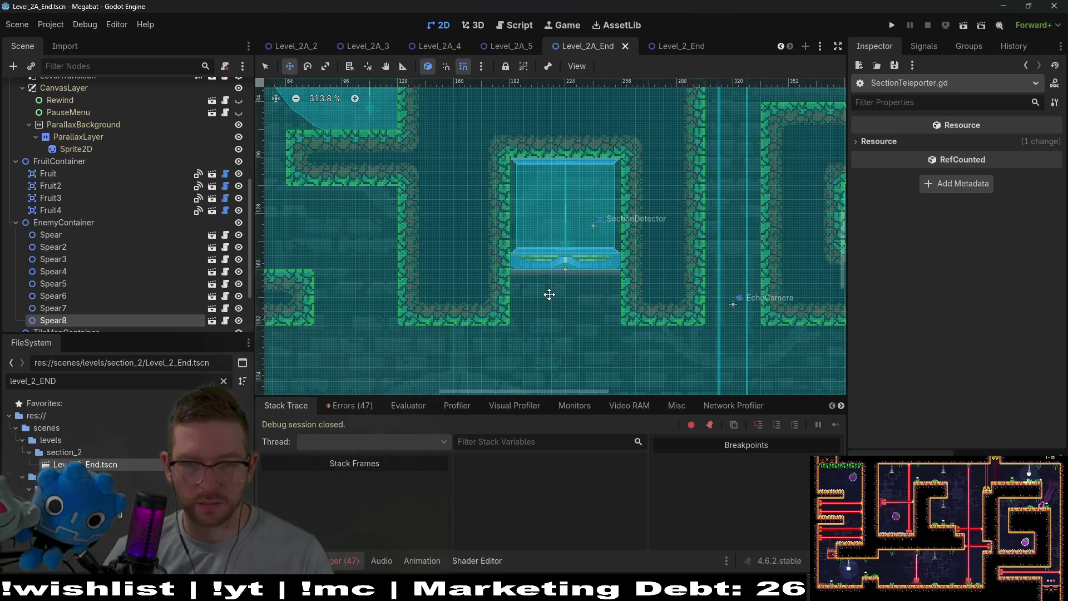
scroll(549, 295, down, 5)
scroll(552, 294, up, 3)
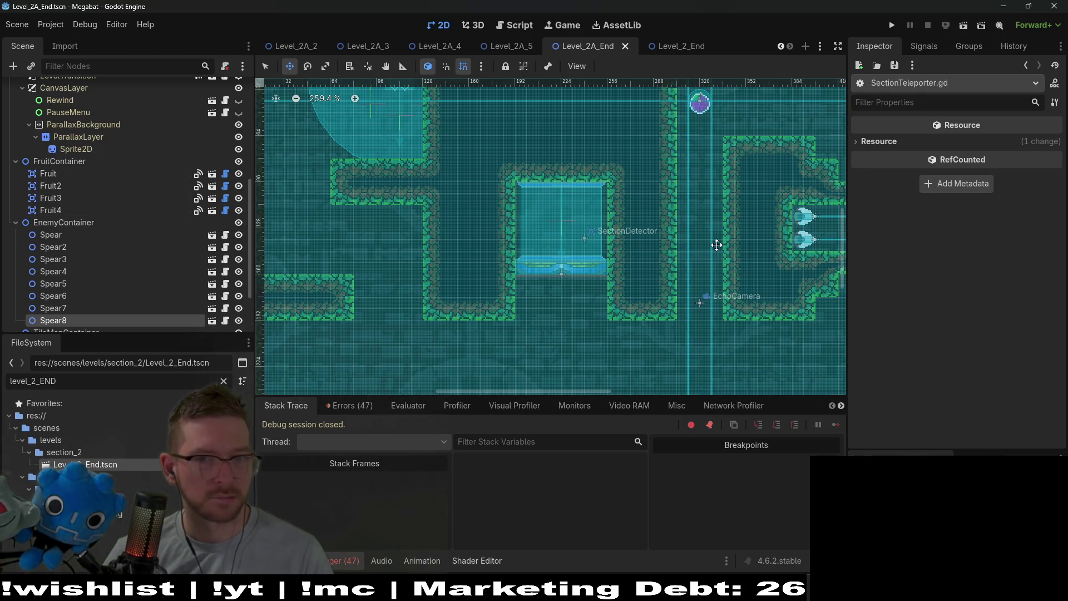
scroll(709, 315, down, 5)
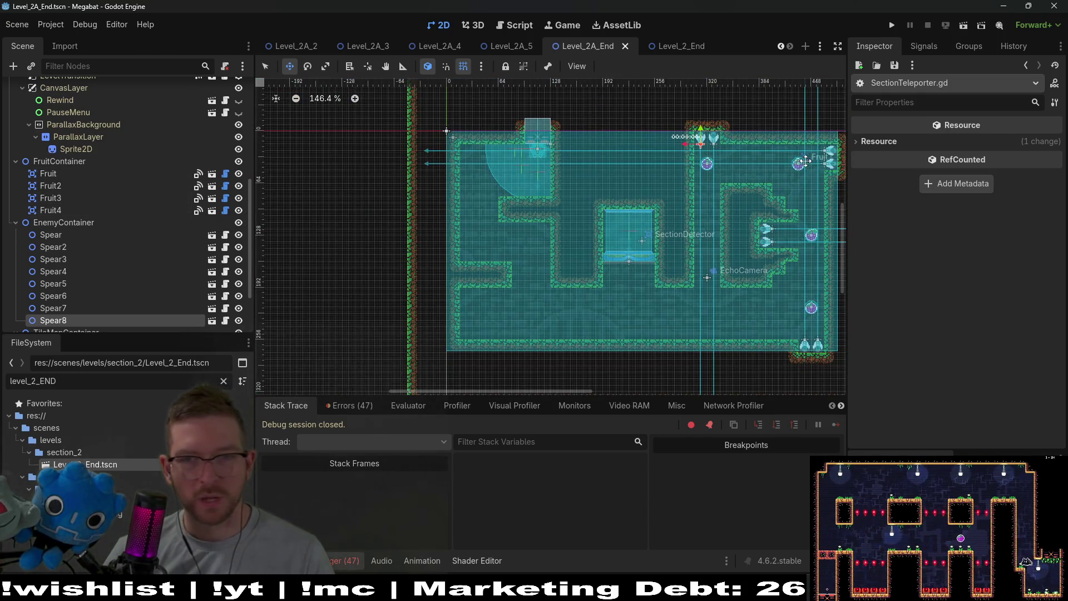
scroll(804, 161, up, 3)
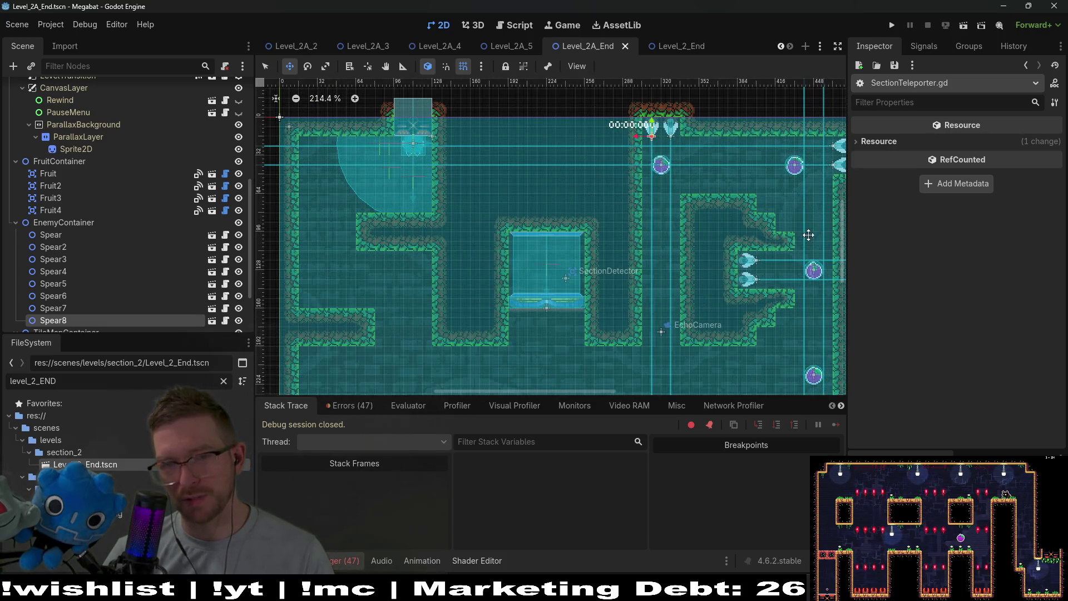
scroll(712, 207, down, 3)
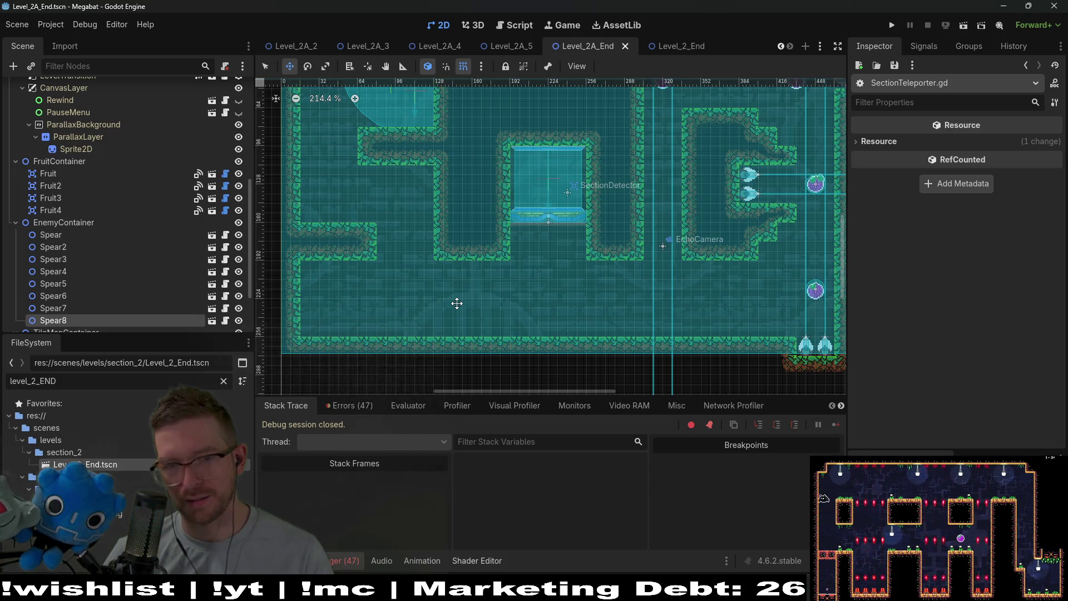
scroll(610, 182, up, 2)
scroll(589, 226, right, 1)
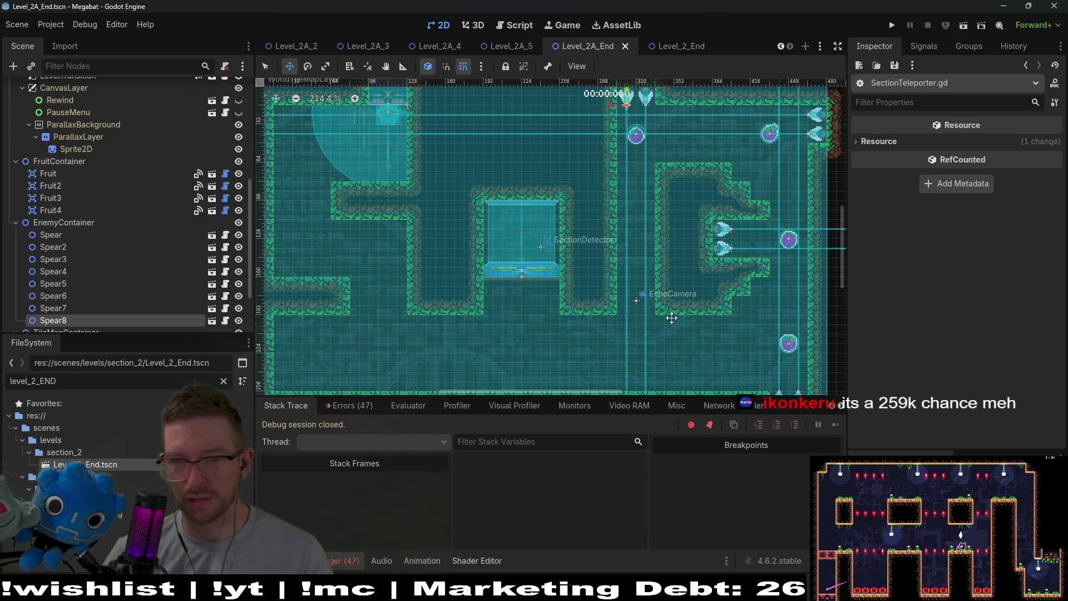
scroll(154, 272, down, 3)
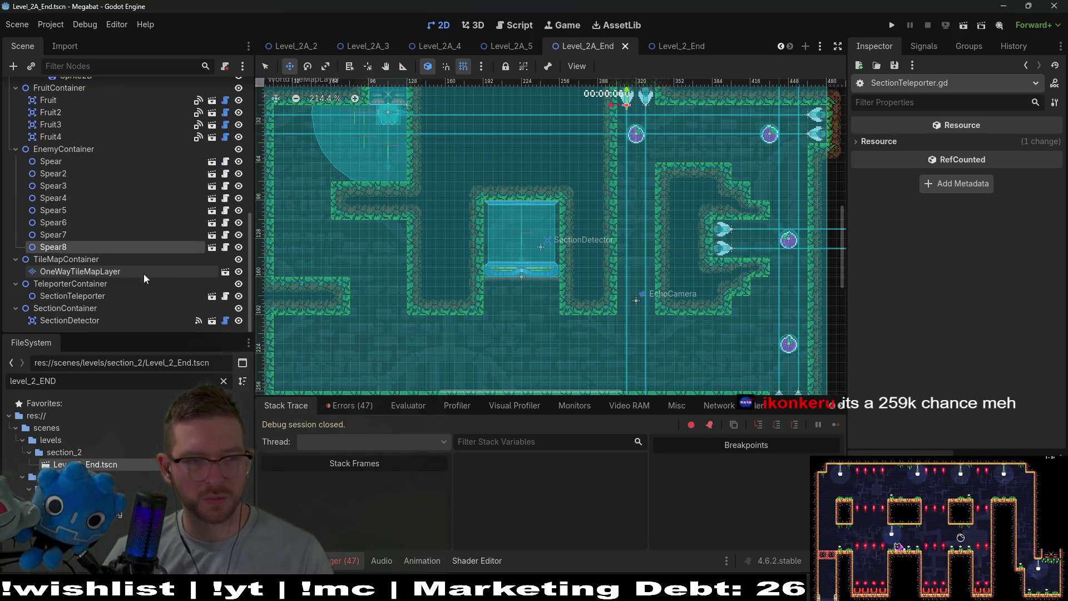
- Select the SectionTeleporter and copy the Level Path to Unlock from Level_1A_End
click(106, 271)
click(72, 295)
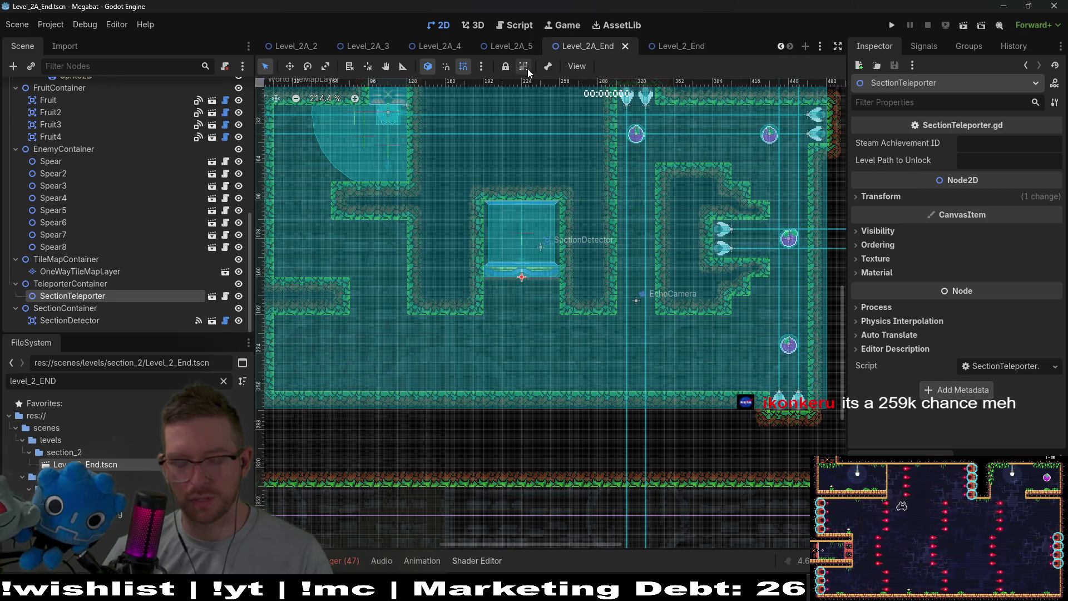
key(shift+alt+o)
text(level_)
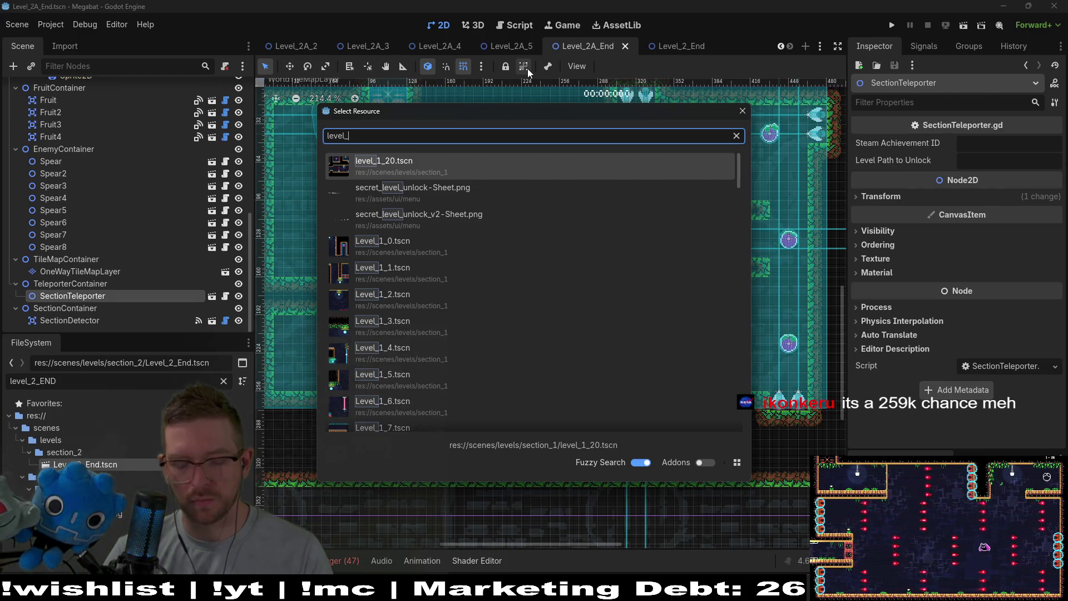
text(1a_e)
key(Return)
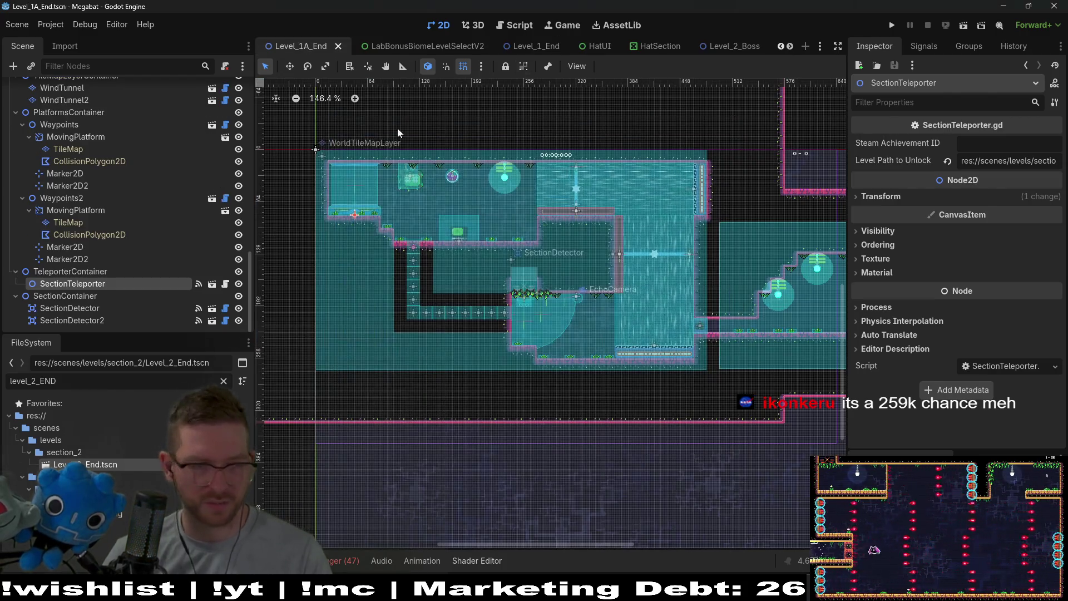
click(1010, 161)
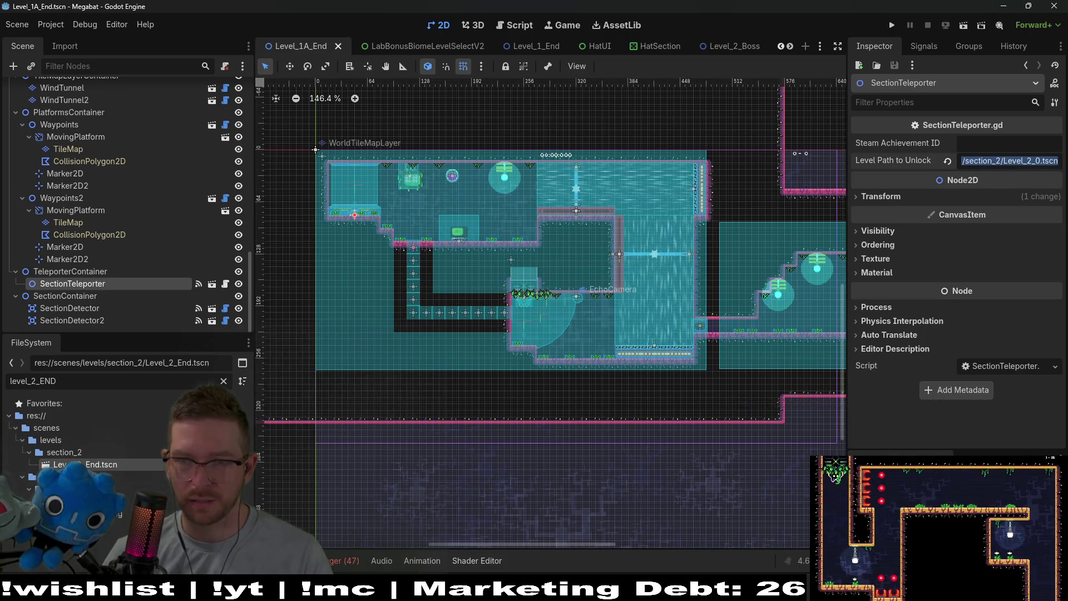
click(1034, 161)
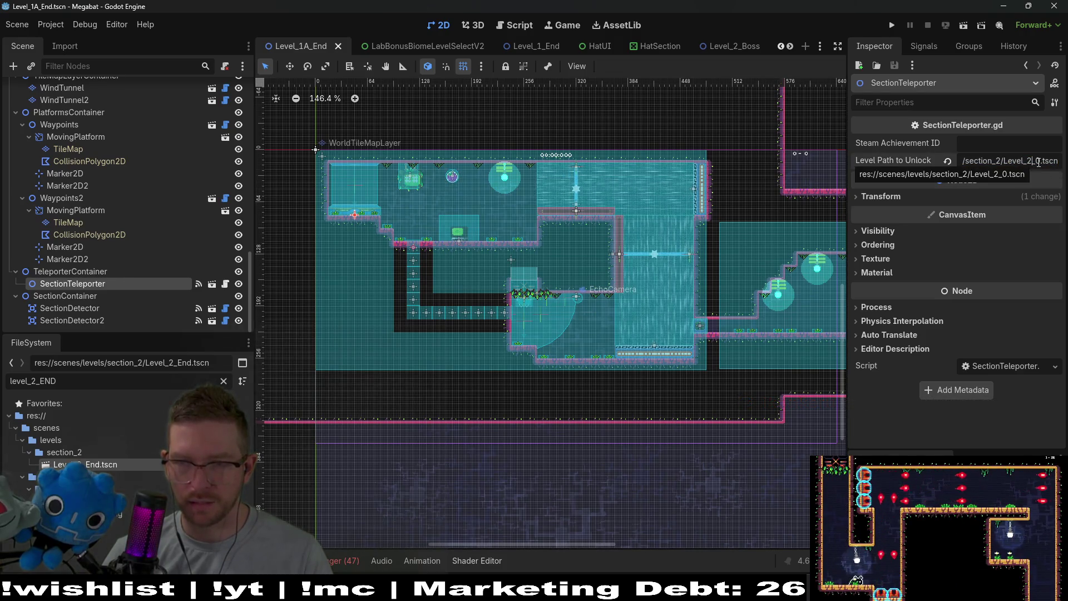
click(726, 47)
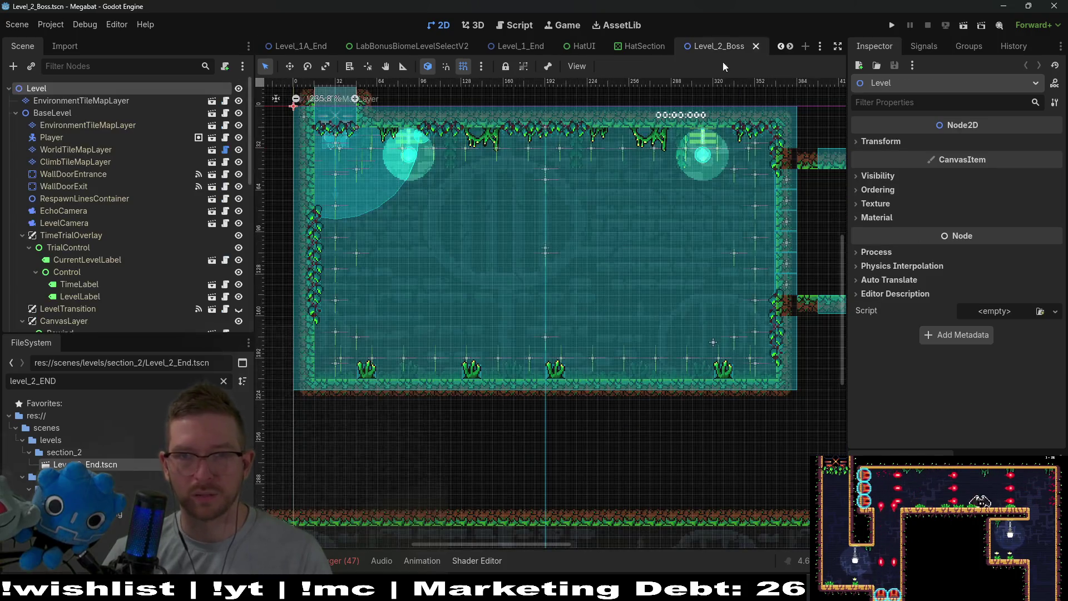
scroll(700, 51, down, 5)
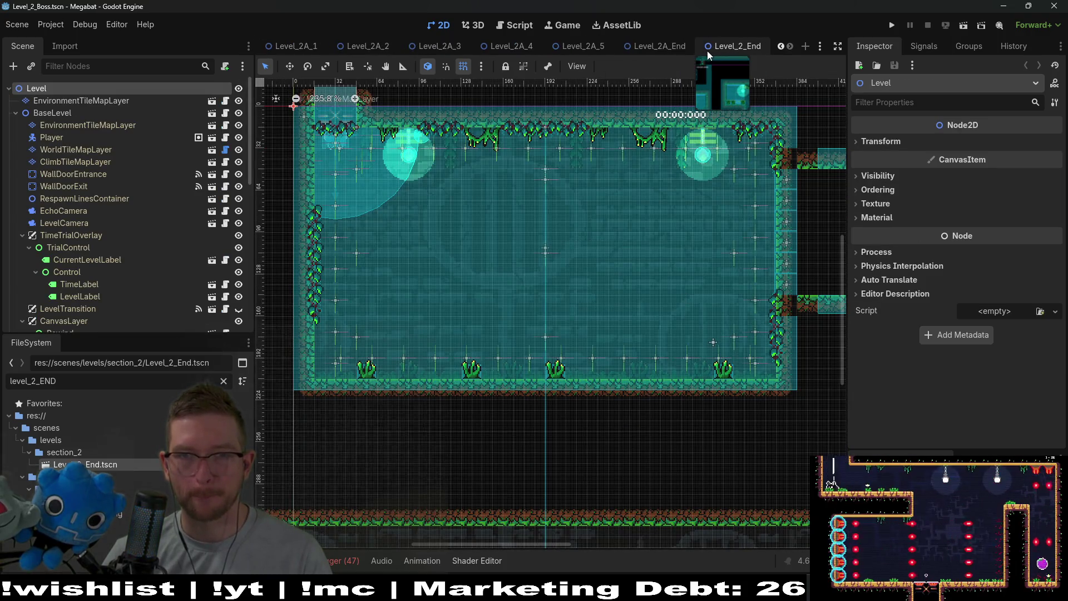
click(718, 50)
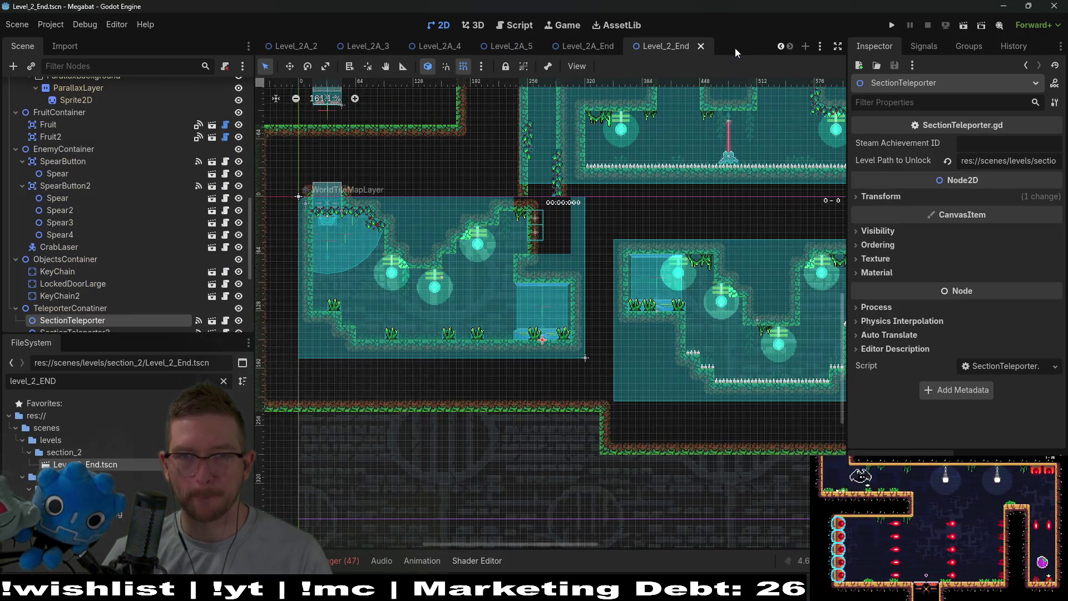
click(583, 48)
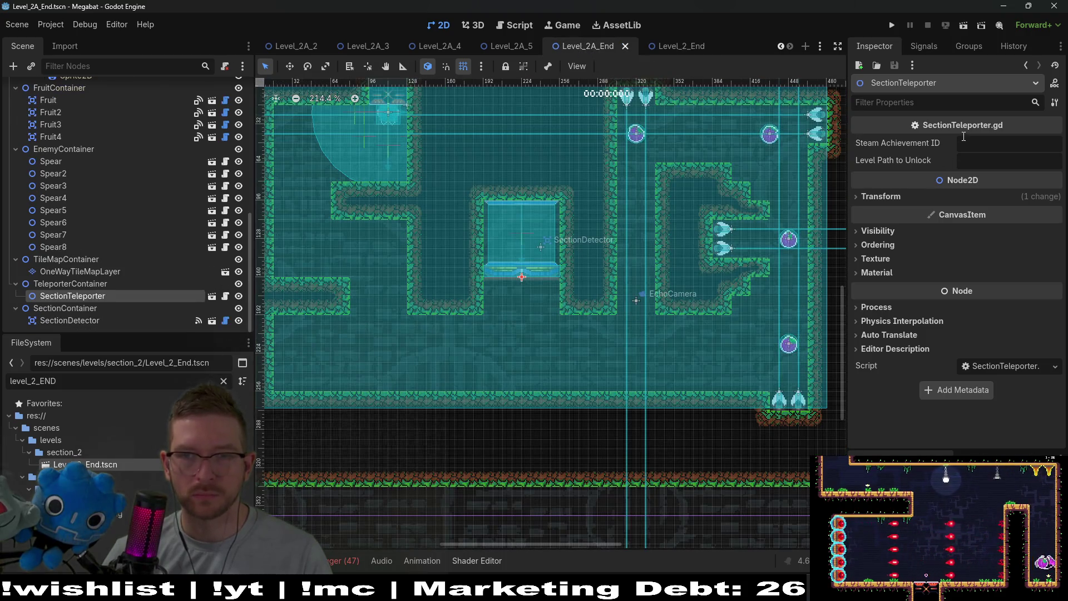
- Paste the path into the teleporter, change it to section_3/Level_3_0.tscn, and save
click(1033, 161)
key(ctrl+v)
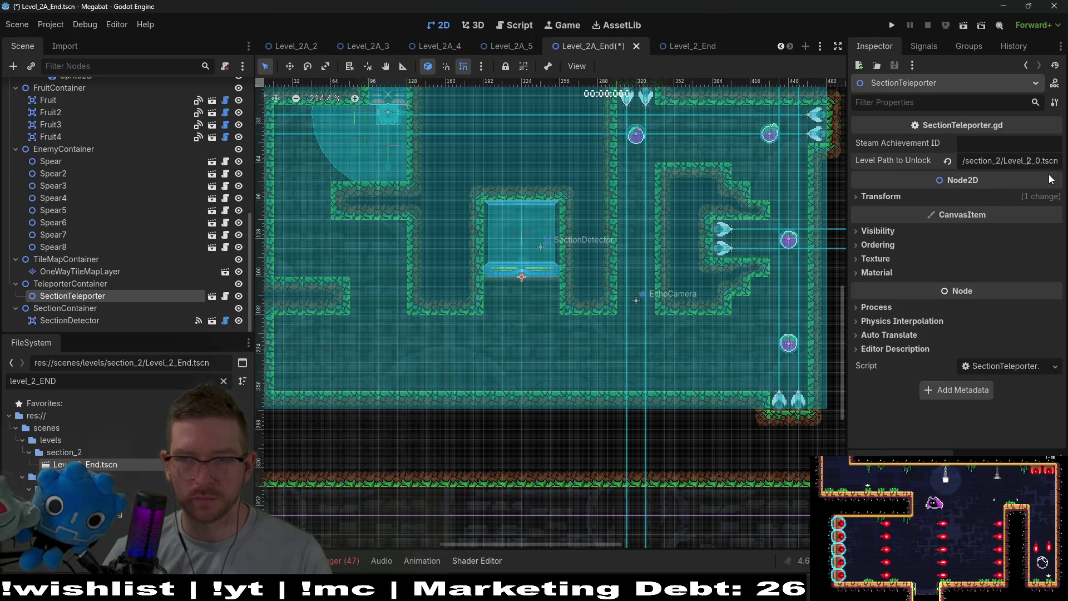
text(3)
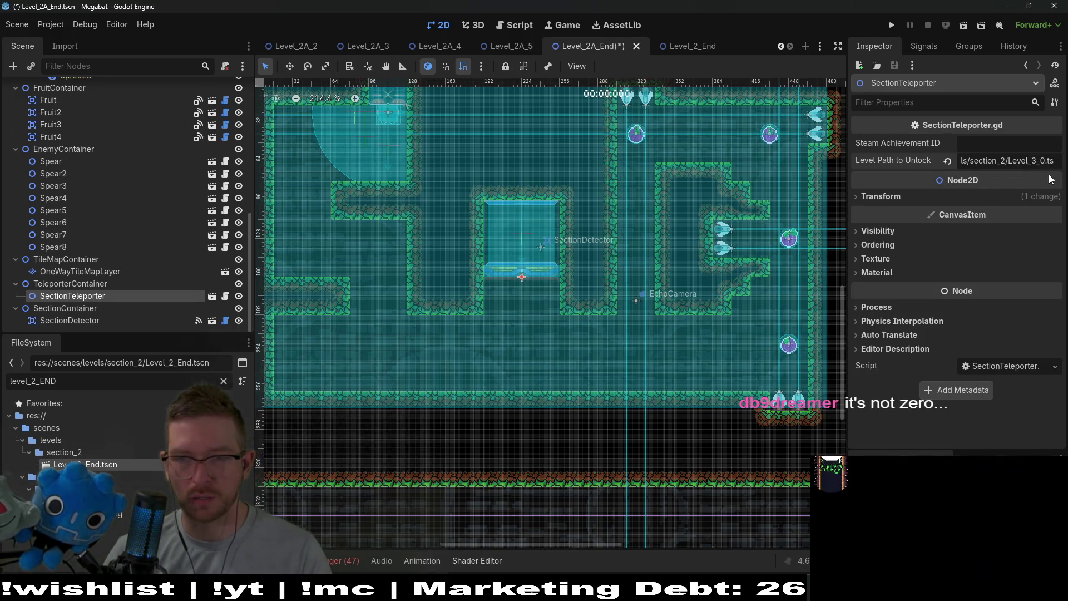
key(Left)
key(Left)
key(Left)
key(BackSpace)
text(3)
key(ctrl+s)
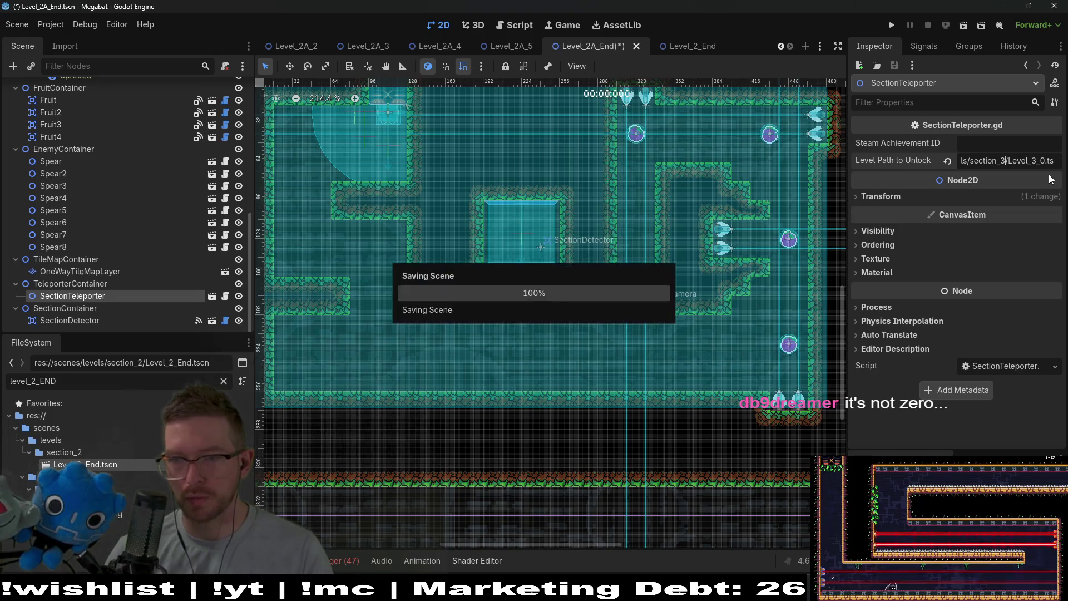
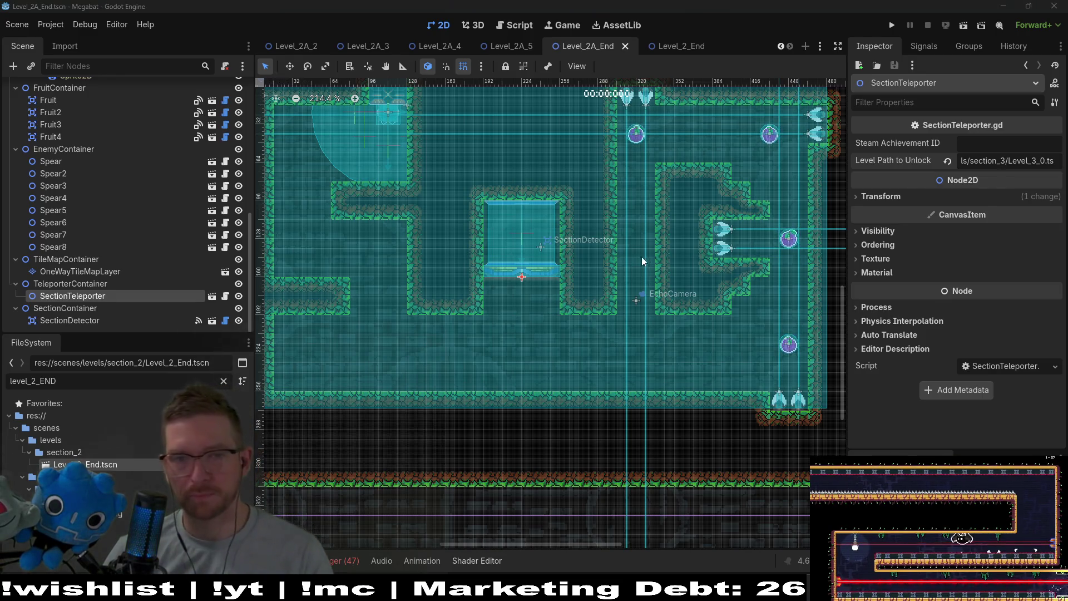
- Run Level_2A_End and walk the cat along the ledge, jumping right toward the wall
click(964, 30)
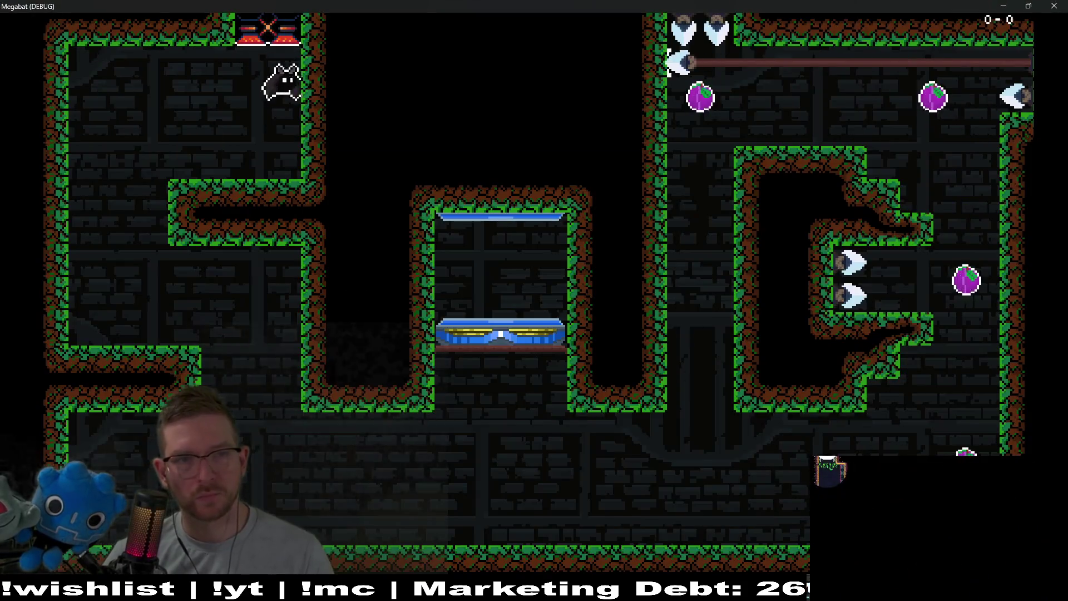
key(Left)
key(Right)
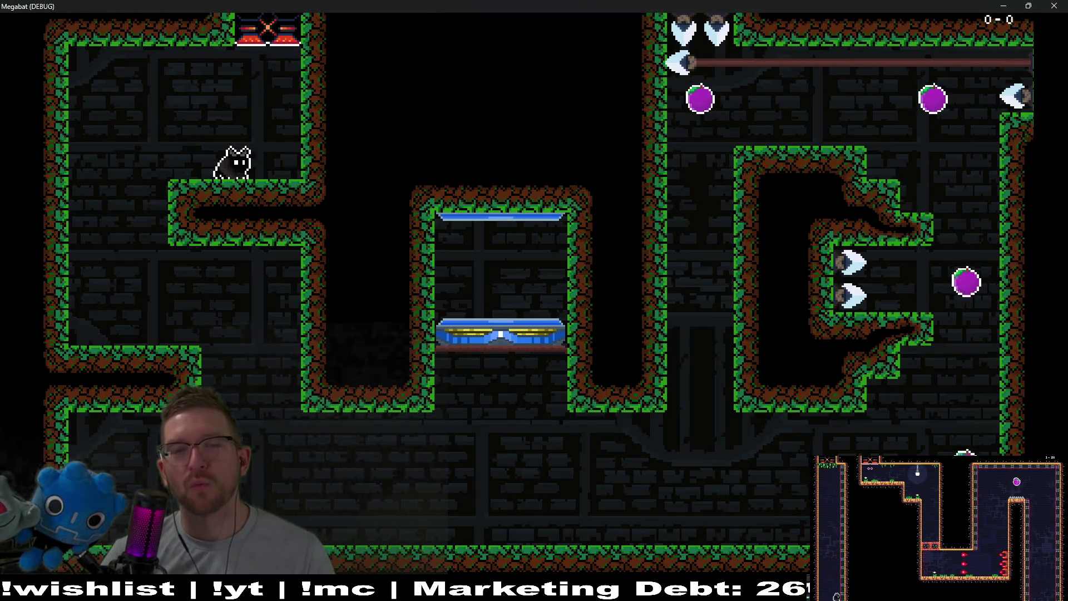
key(space)
key(Right)
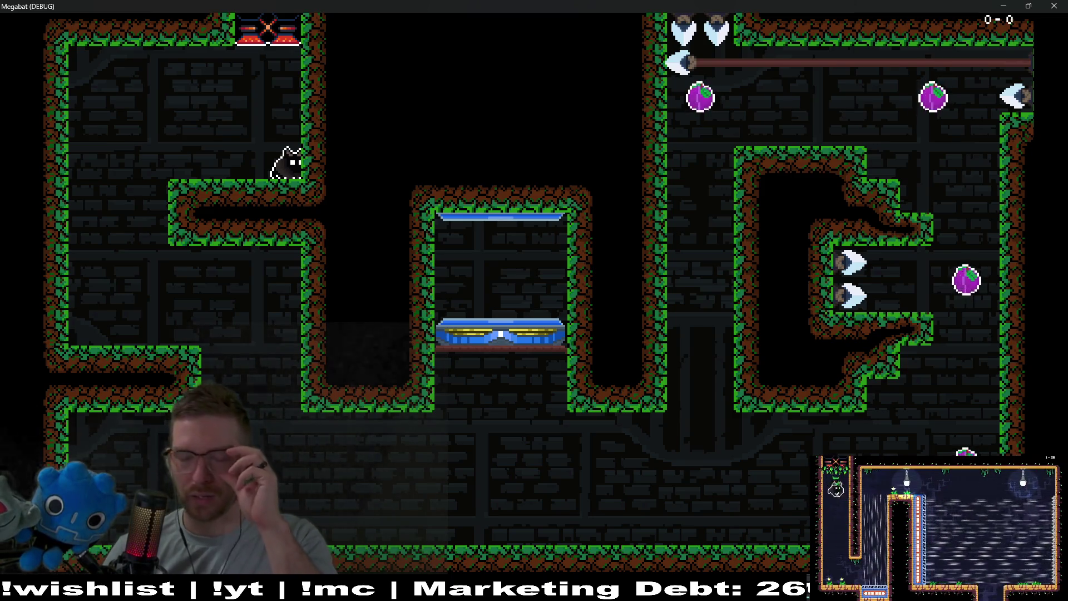
- Close the game and pan the editor view across the level
click(1054, 5)
drag(754, 142, 632, 218)
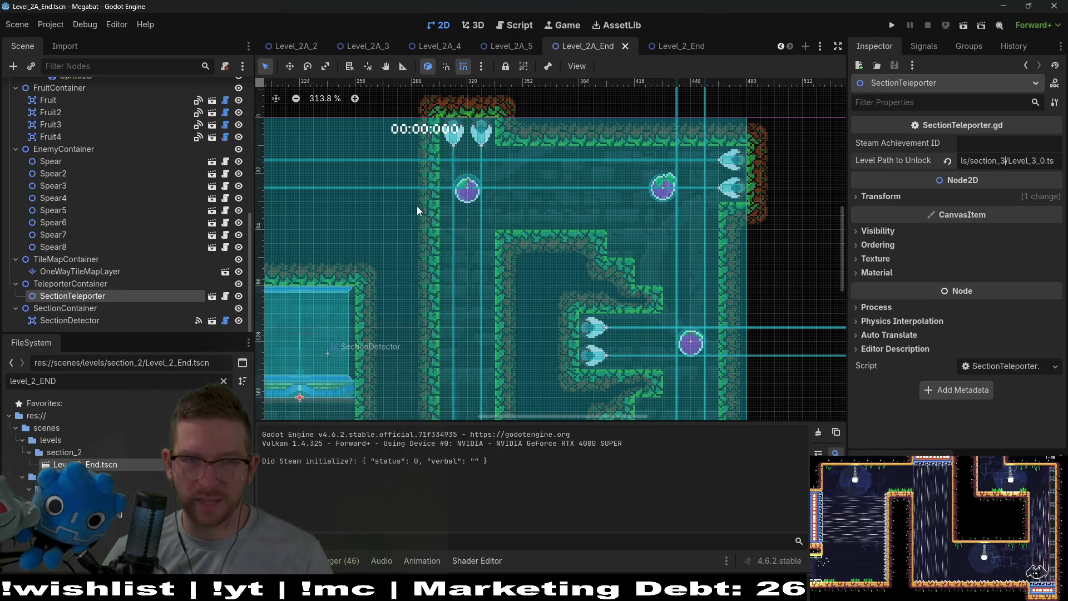
drag(418, 207, 649, 224)
mouse_move(353, 209)
mouse_down()
mouse_move(595, 213)
mouse_move(565, 227)
mouse_up()
scroll(572, 224, down, 5)
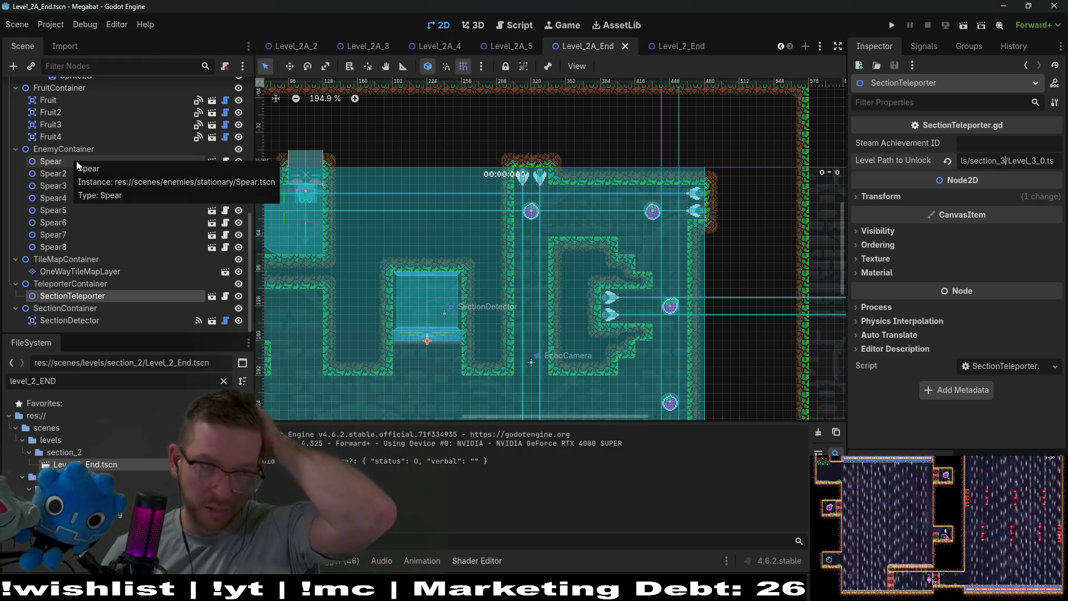
scroll(75, 161, up, 3)
- Move EnemyContainer to the top of Level's children, save, and test-run the scene
mouse_move(58, 209)
mouse_down()
mouse_move(71, 79)
mouse_move(68, 94)
mouse_up()
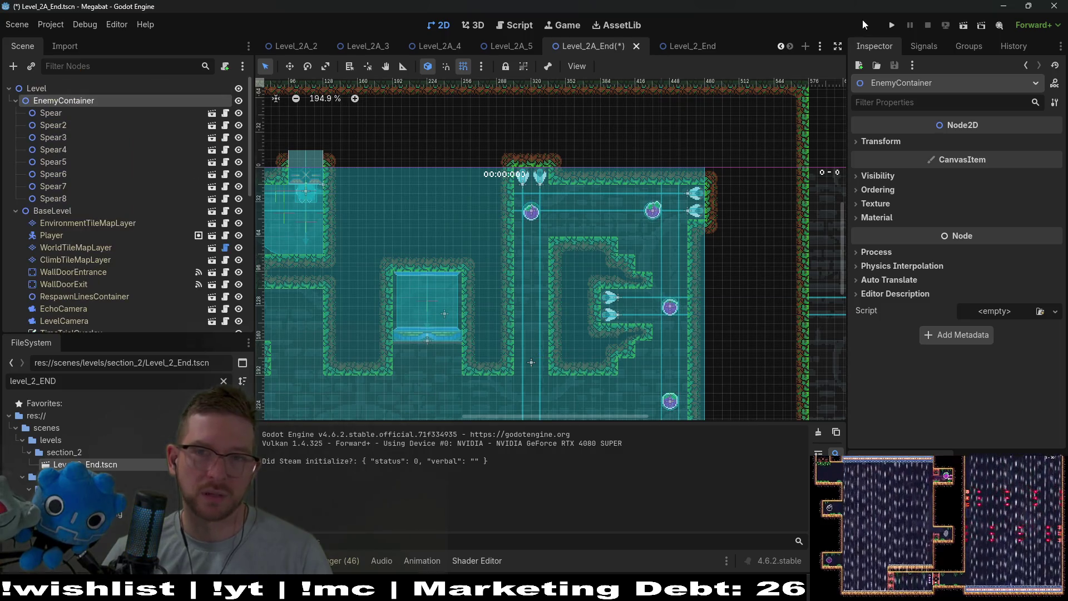
click(963, 25)
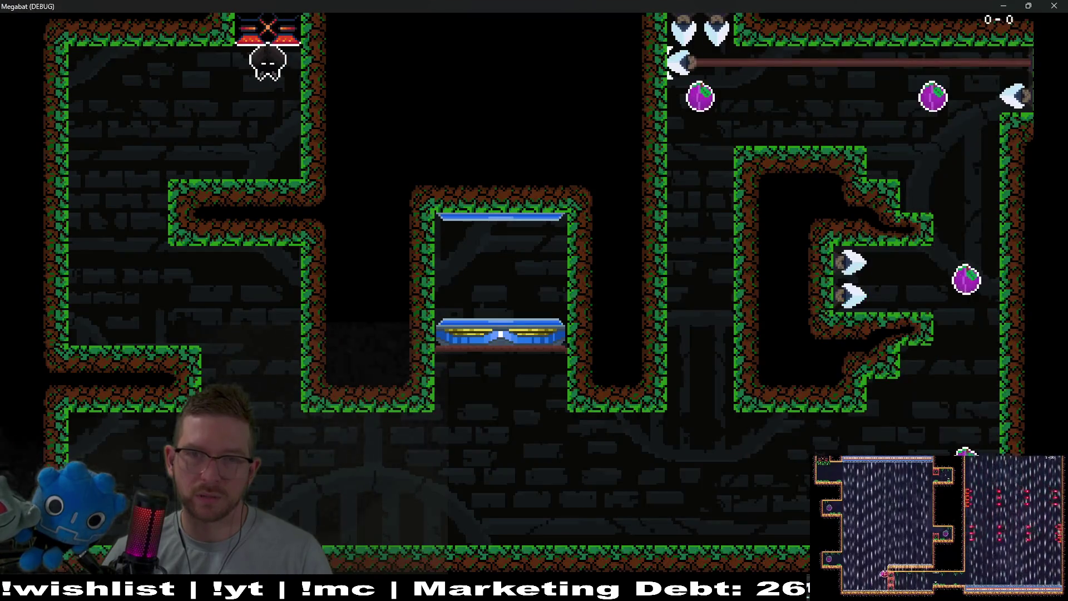
click(1053, 6)
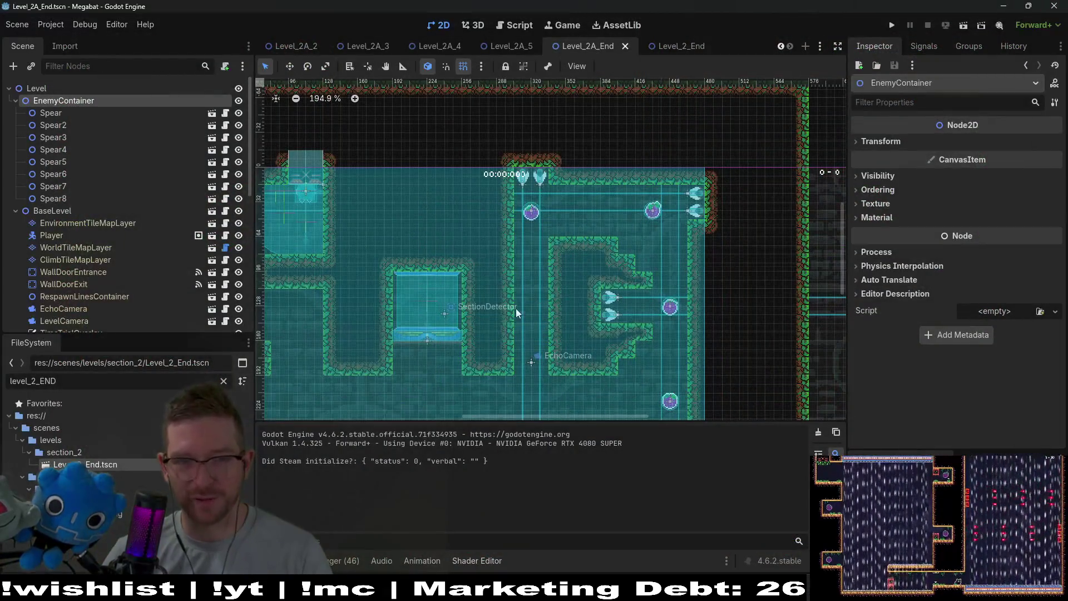
- Undo the EnemyContainer move so it sits below FruitContainer again
scroll(575, 231, down, 1)
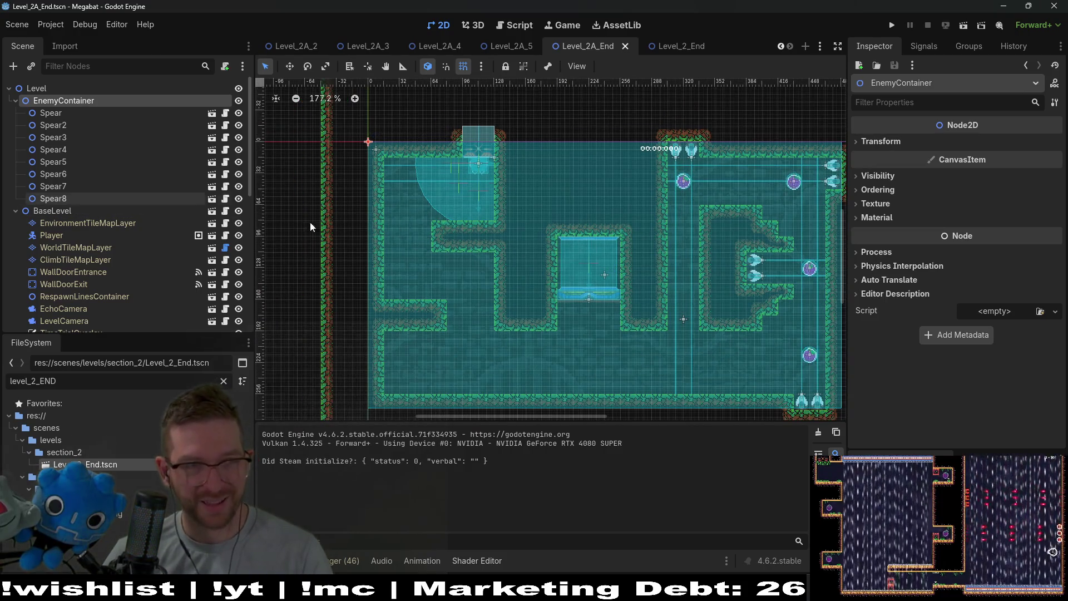
key(ctrl+z)
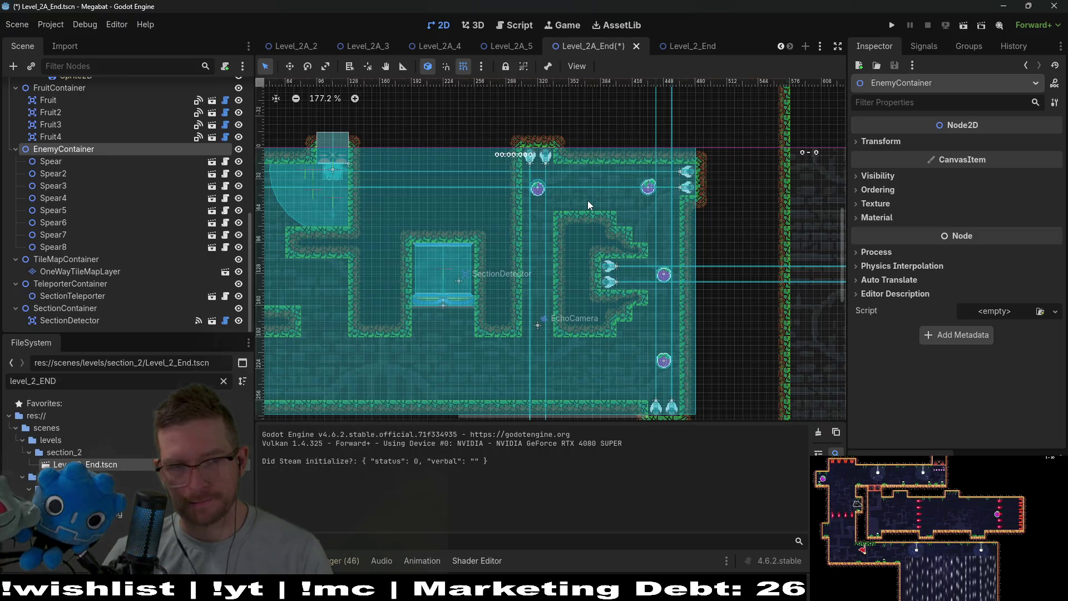
drag(388, 220, 397, 231)
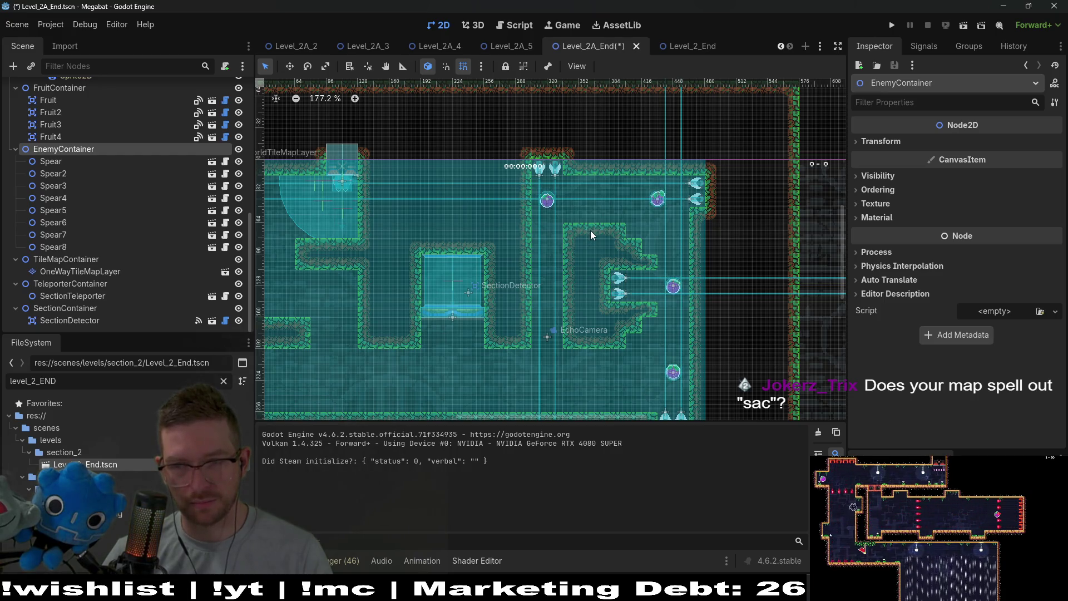
- Select WorldTileMapLayer and zoom around the walls to review its tiles and terrains
scroll(592, 231, up, 5)
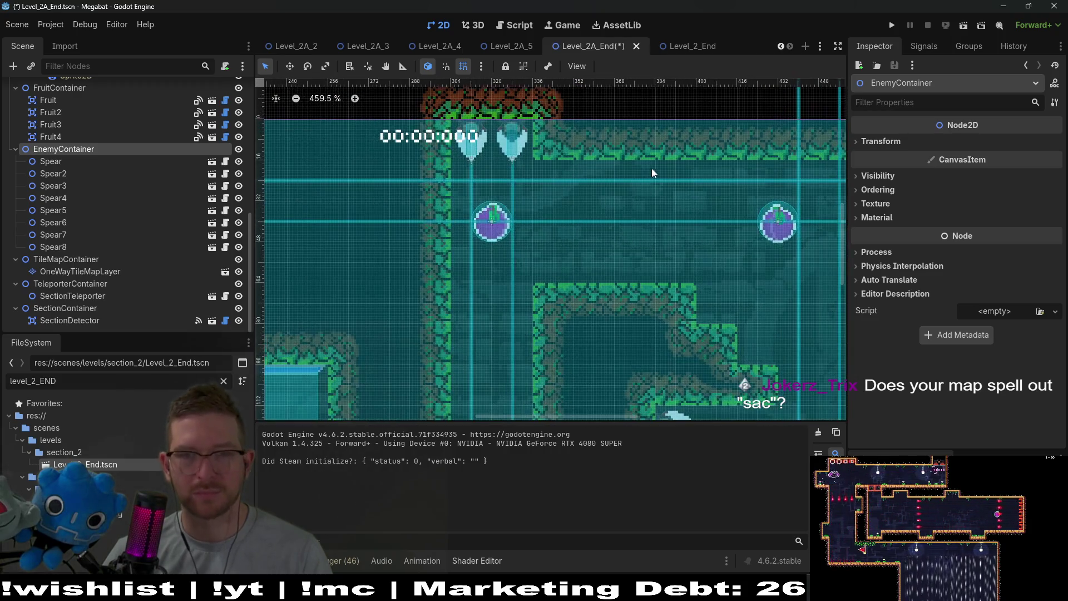
drag(652, 168, 571, 198)
scroll(124, 212, up, 5)
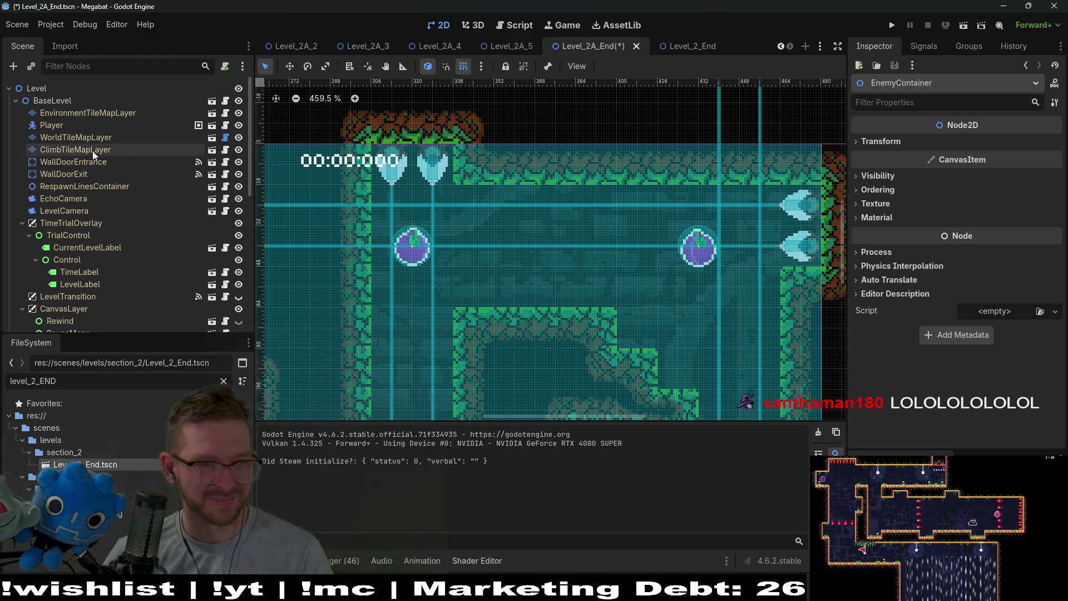
click(112, 138)
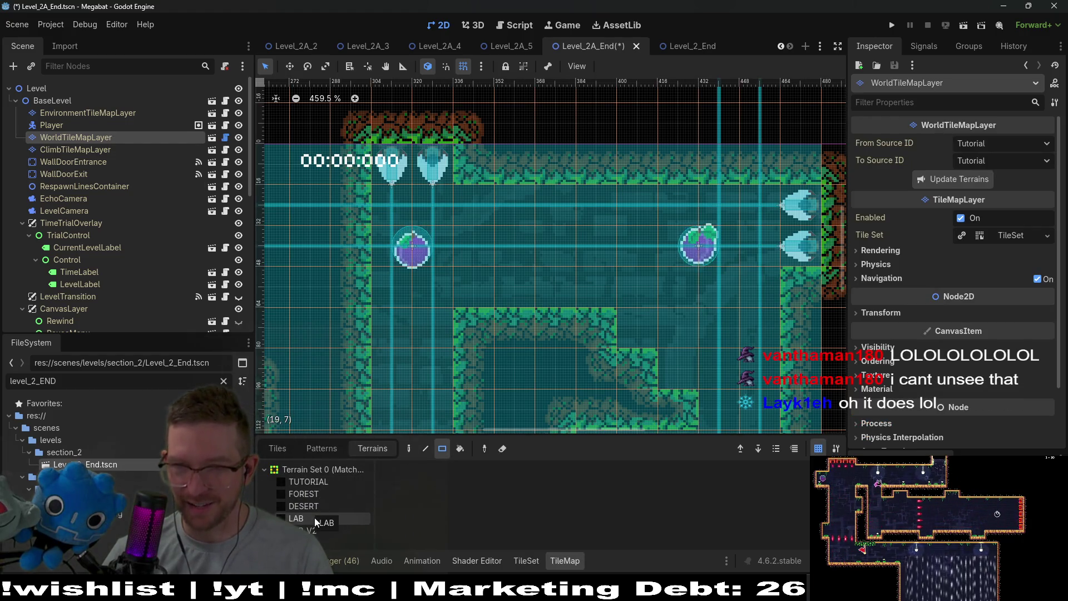
scroll(160, 262, down, 5)
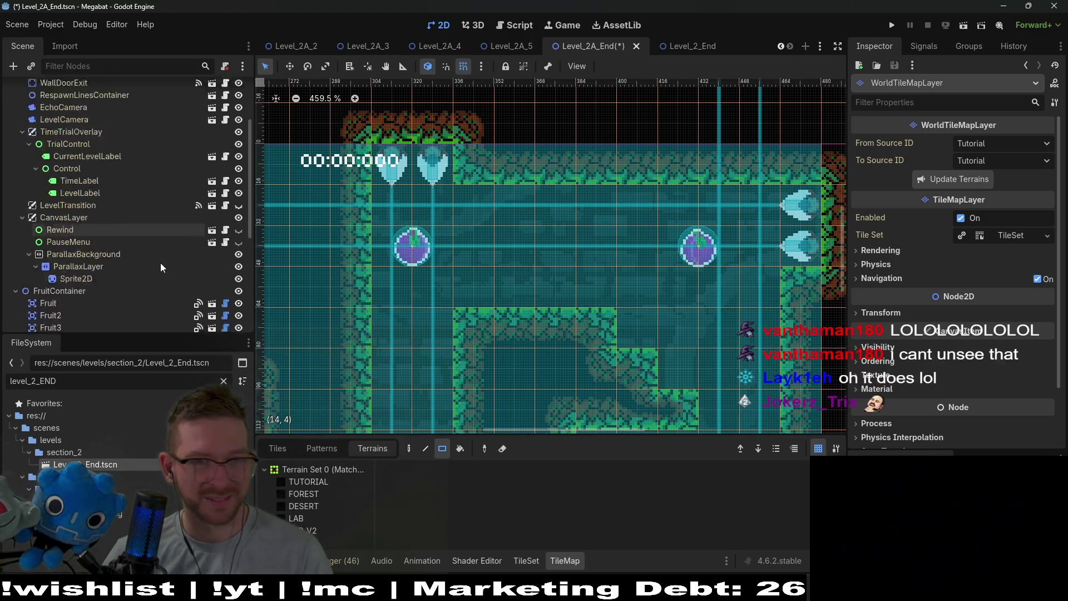
scroll(479, 310, down, 5)
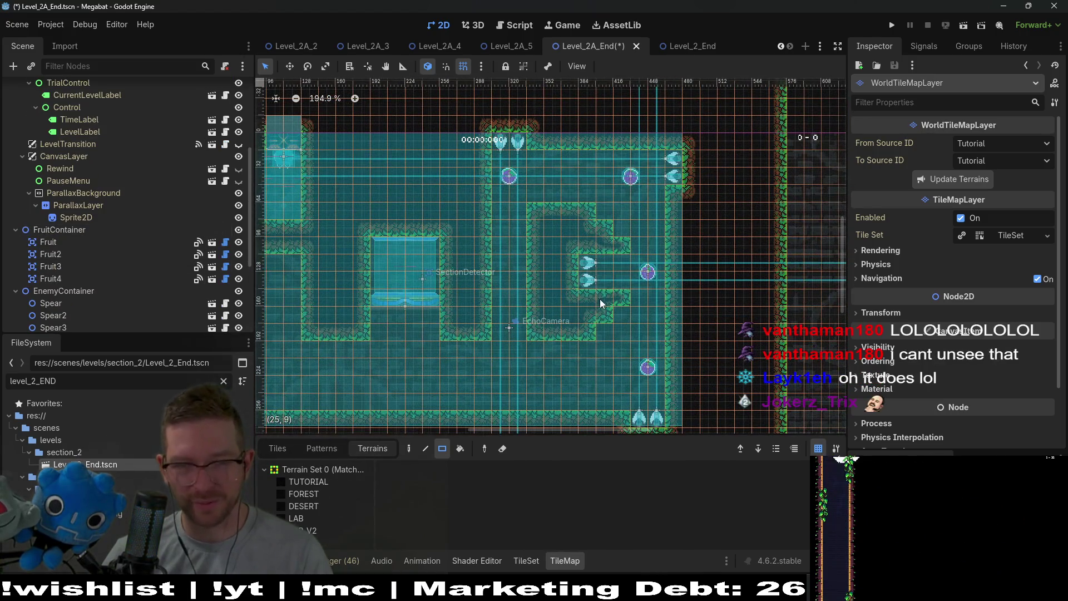
scroll(585, 295, up, 3)
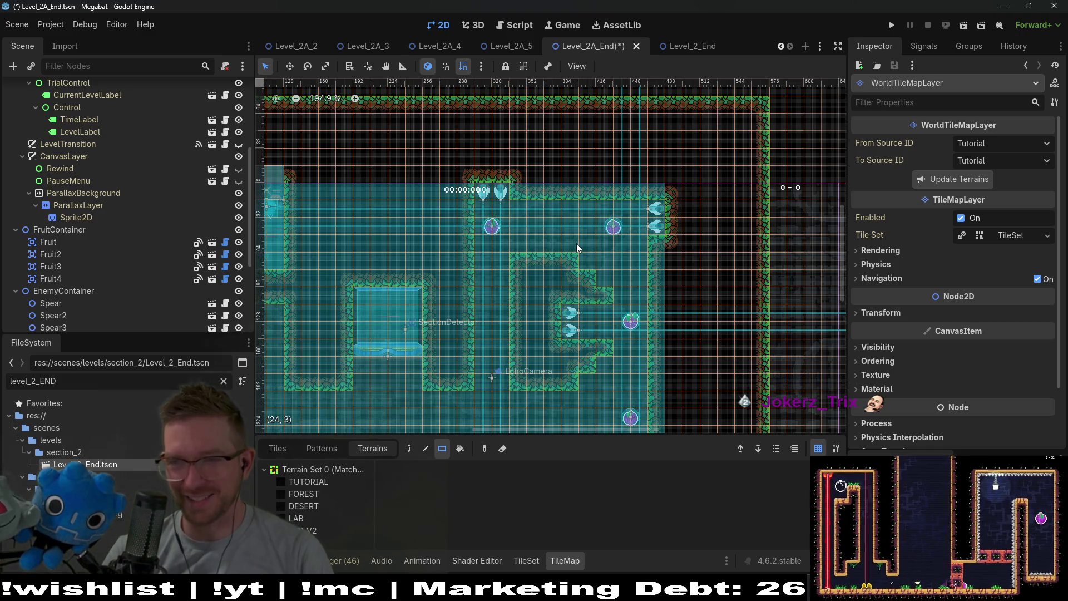
scroll(461, 298, down, 2)
- Try moving Player and WallDoorExit into the upper-left room, then undo it
key(ctrl+z)
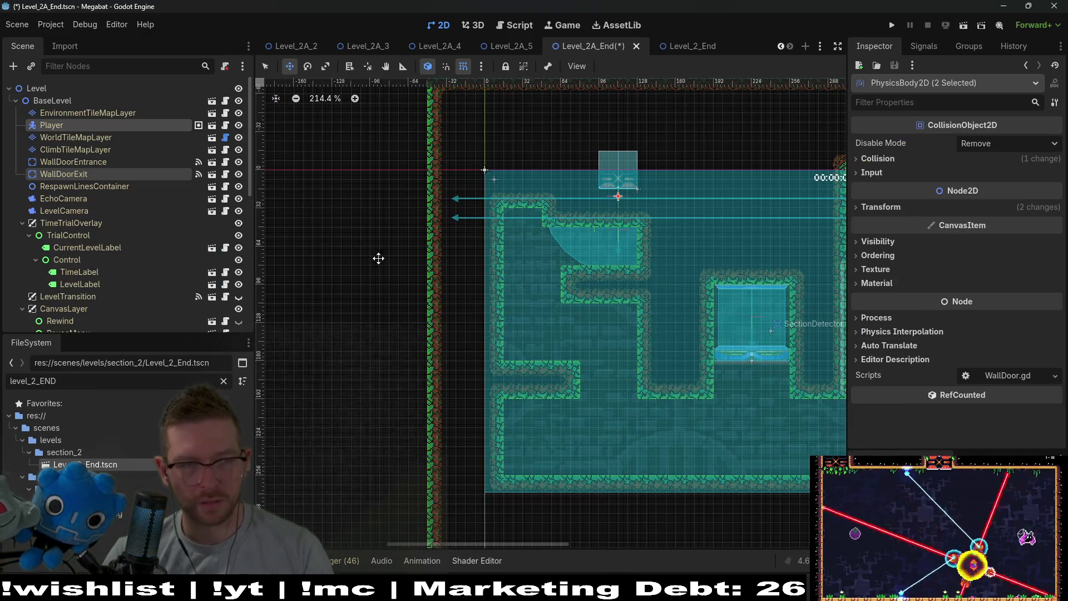
click(74, 173)
ctrl+click(59, 127)
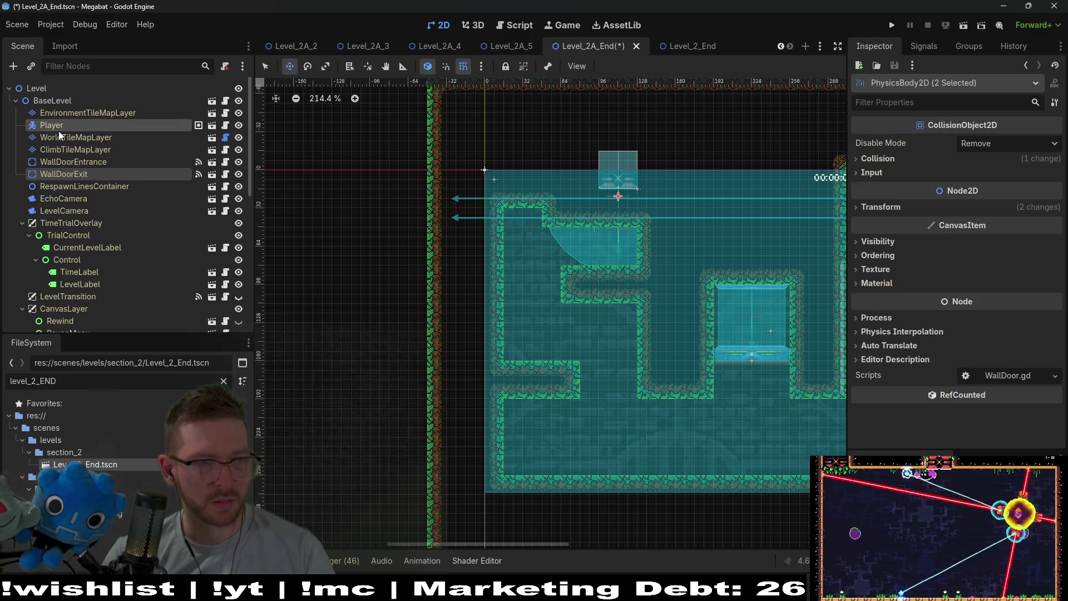
mouse_move(663, 210)
mouse_down()
mouse_move(591, 206)
mouse_move(539, 223)
mouse_up()
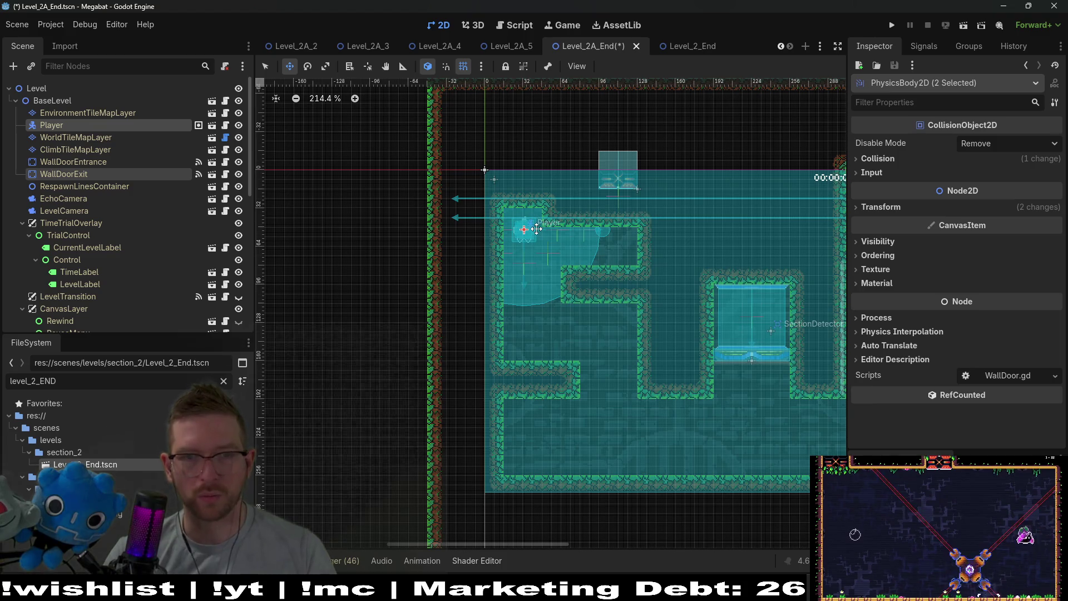
key(ctrl+z)
- Move Player and WallDoorEntrance onto the upper-left ledge, save, and run the scene
click(105, 166)
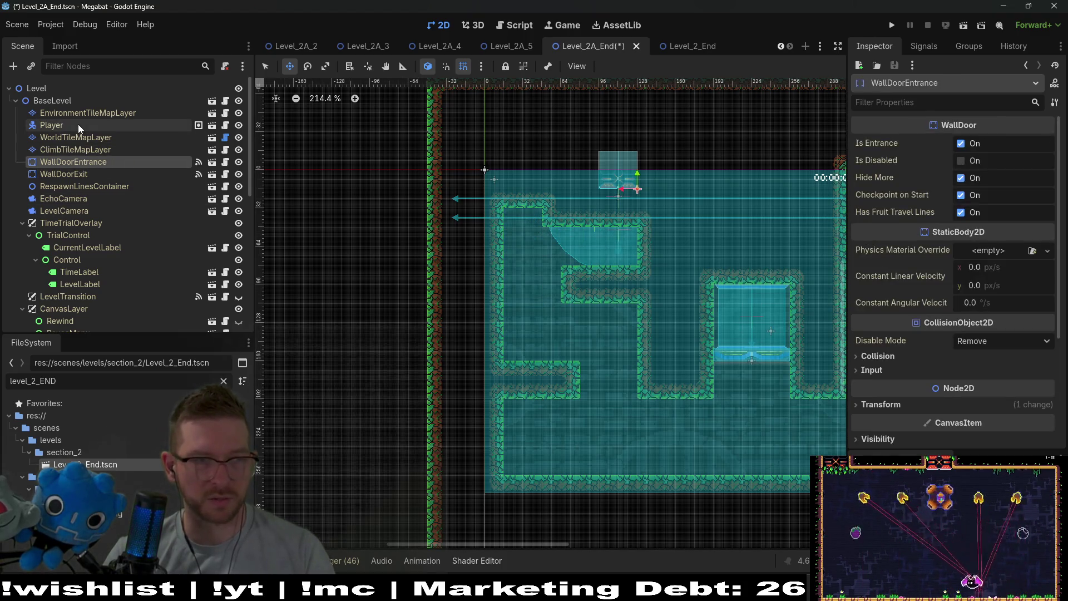
ctrl+click(78, 124)
mouse_move(635, 226)
mouse_down()
mouse_move(592, 214)
mouse_move(542, 222)
mouse_move(528, 250)
mouse_up()
scroll(540, 228, up, 4)
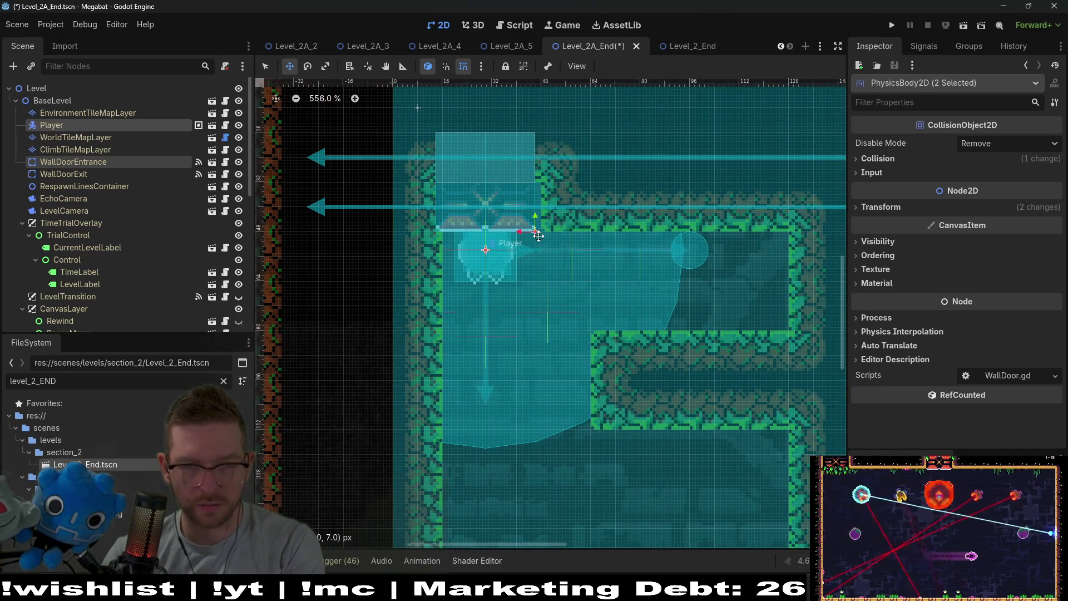
scroll(633, 269, down, 7)
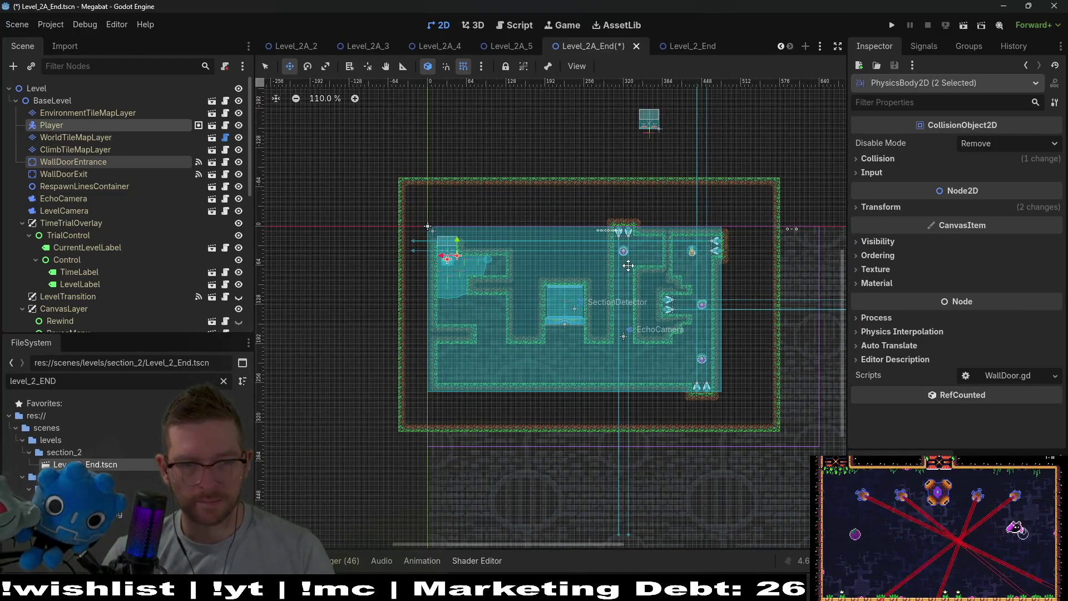
key(ctrl+s)
click(957, 27)
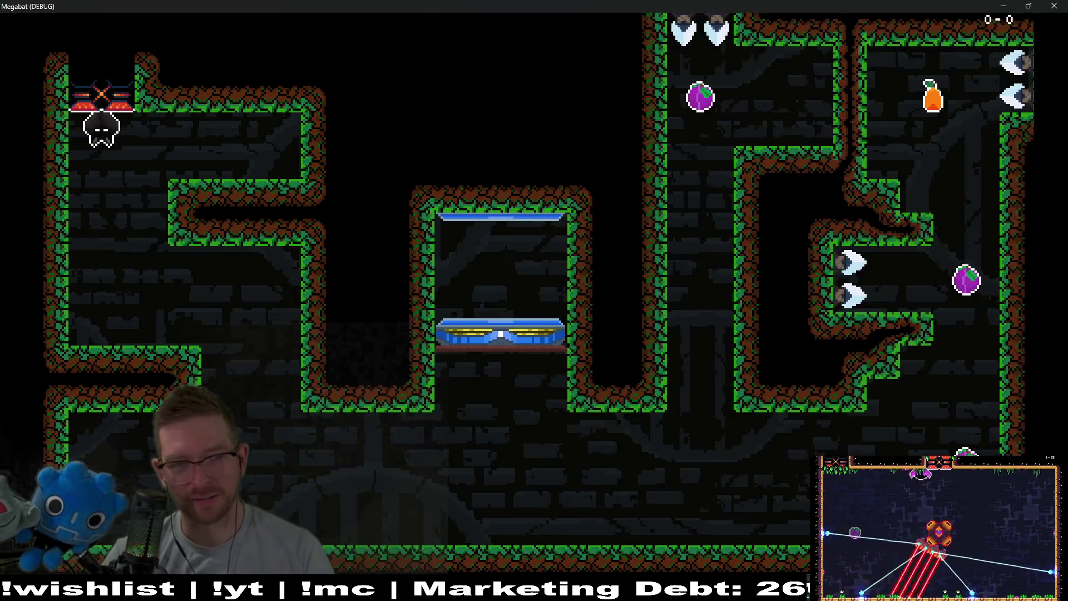
- Run the bat right along the floor toward the spears, then close the game
key(Right)
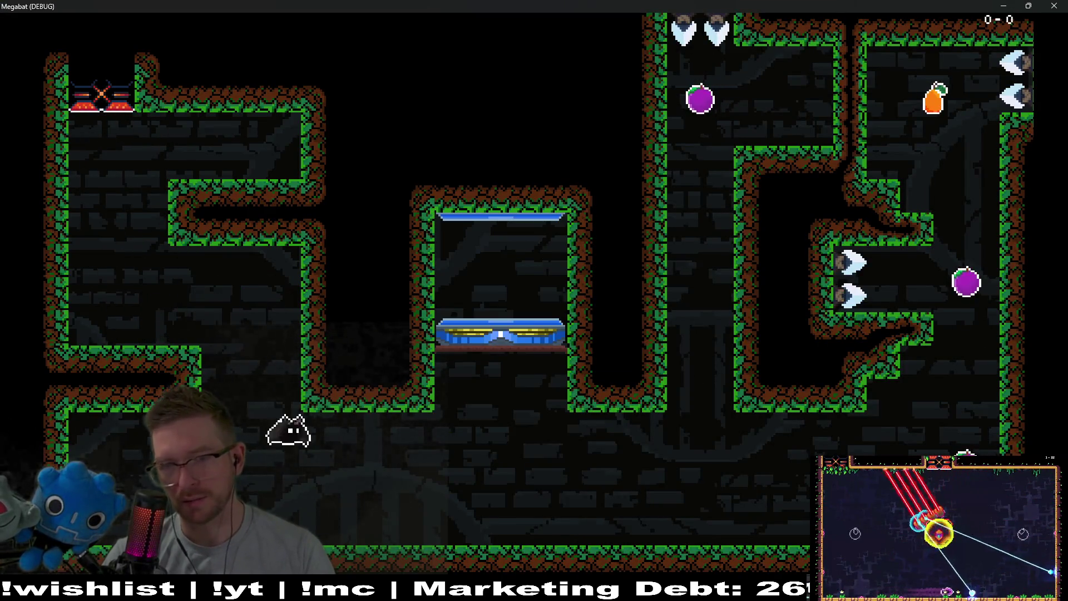
key(Right)
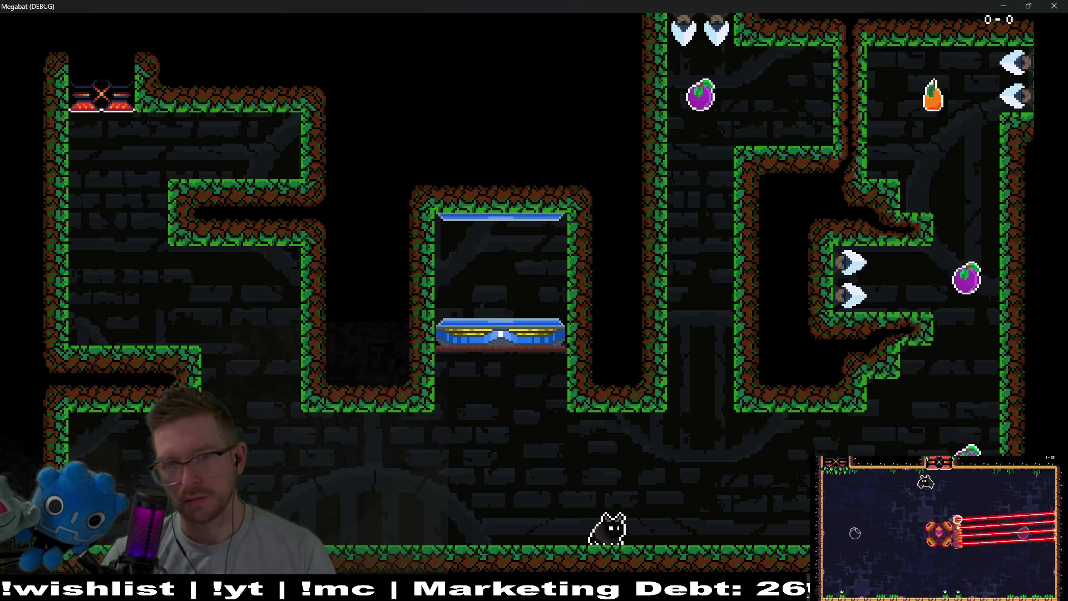
key(Right)
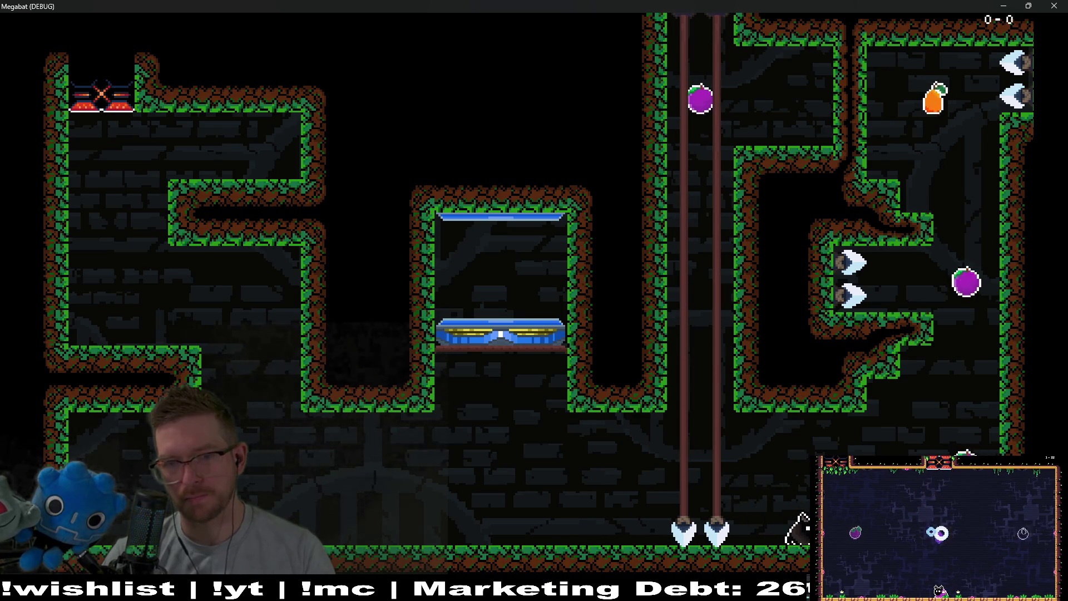
click(1054, 6)
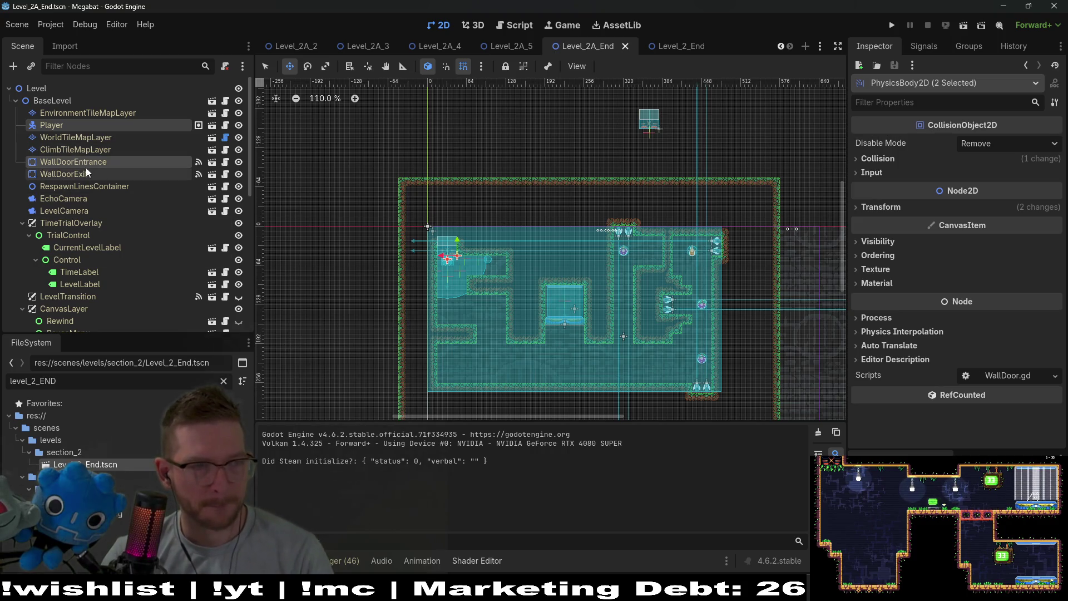
- Instantiate SpearButton.tscn under EnemyContainer and nudge it onto the bottom floor
scroll(103, 309, down, 8)
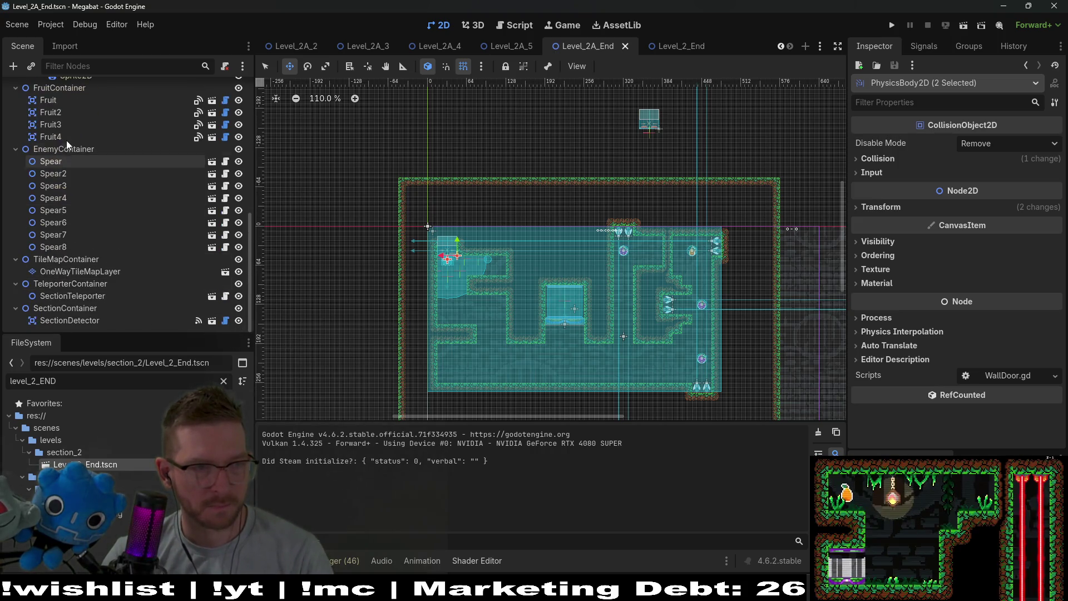
scroll(66, 140, up, 2)
right_click(61, 181)
click(104, 207)
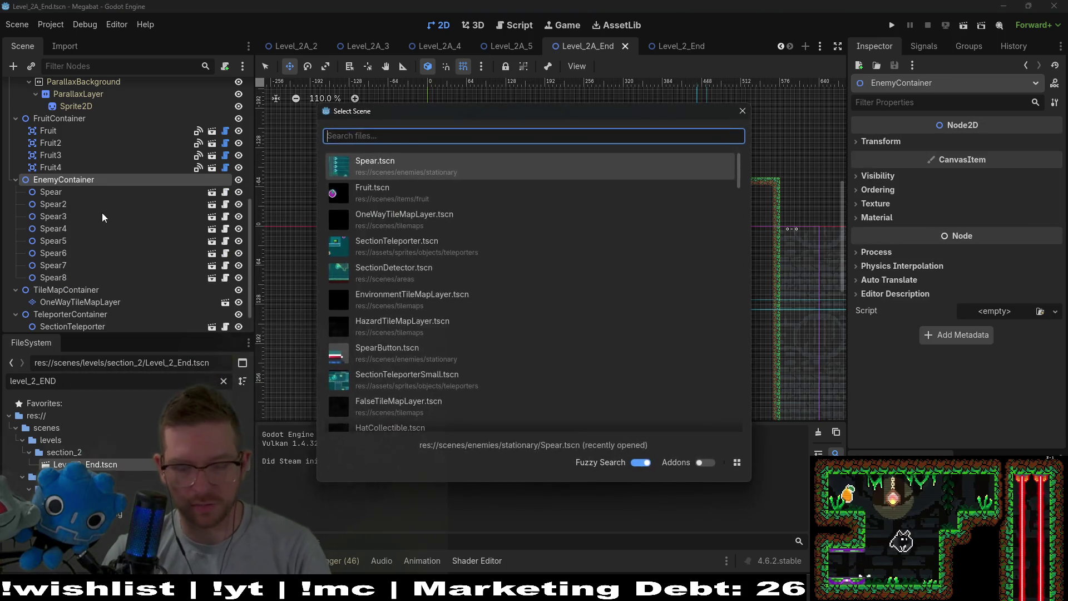
text(spearbut)
key(Return)
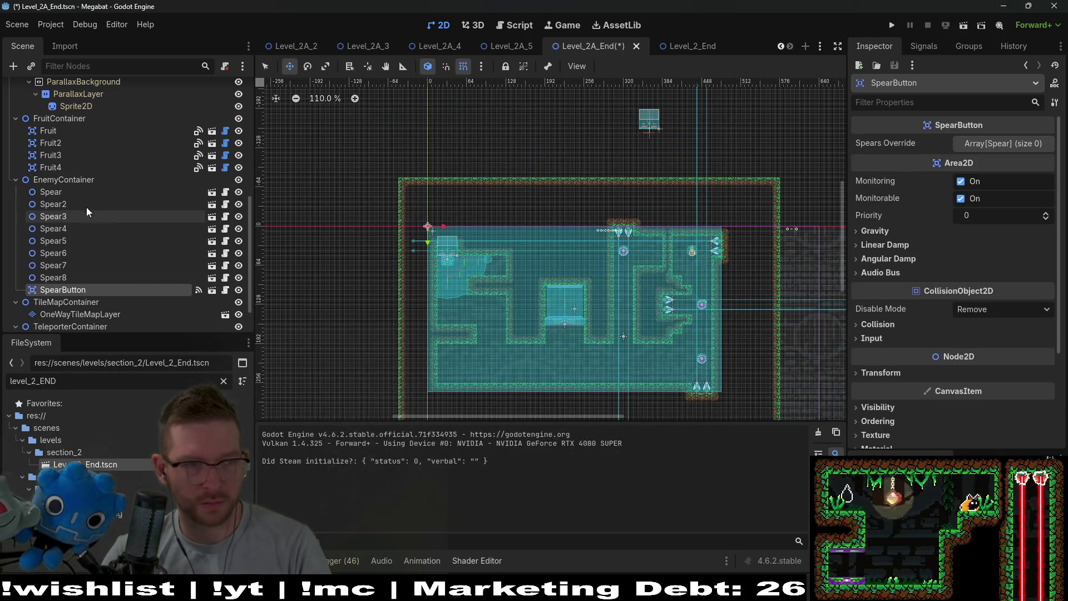
drag(84, 290, 62, 191)
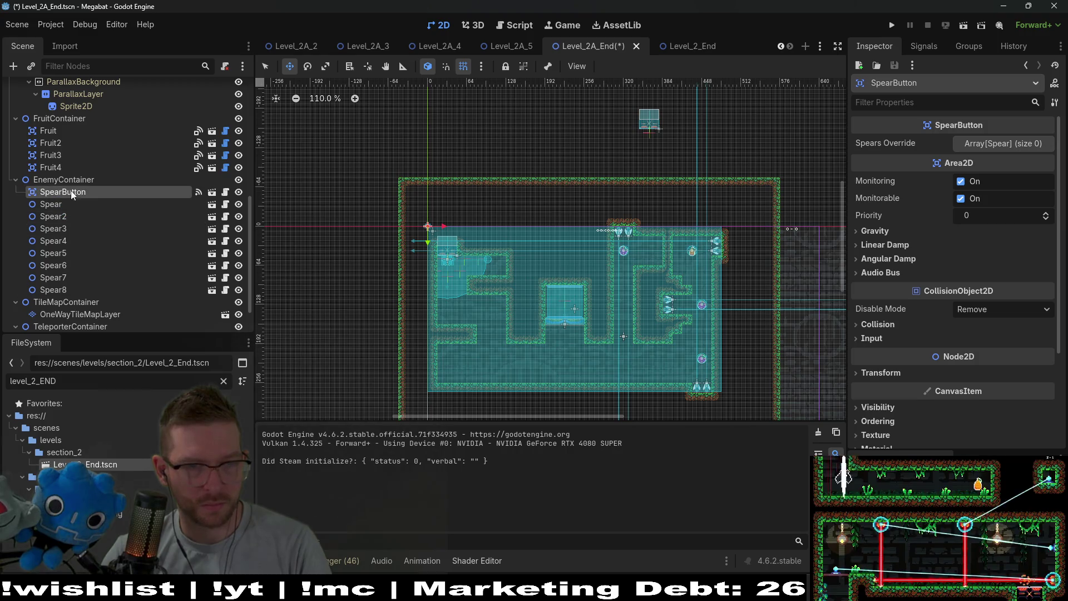
scroll(686, 393, up, 8)
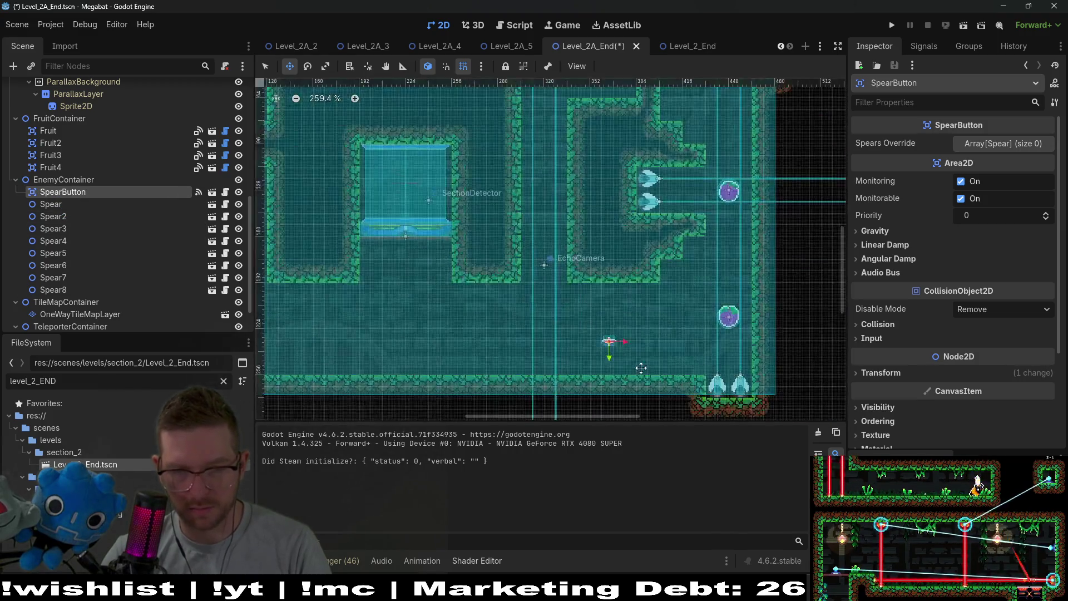
drag(599, 317, 623, 408)
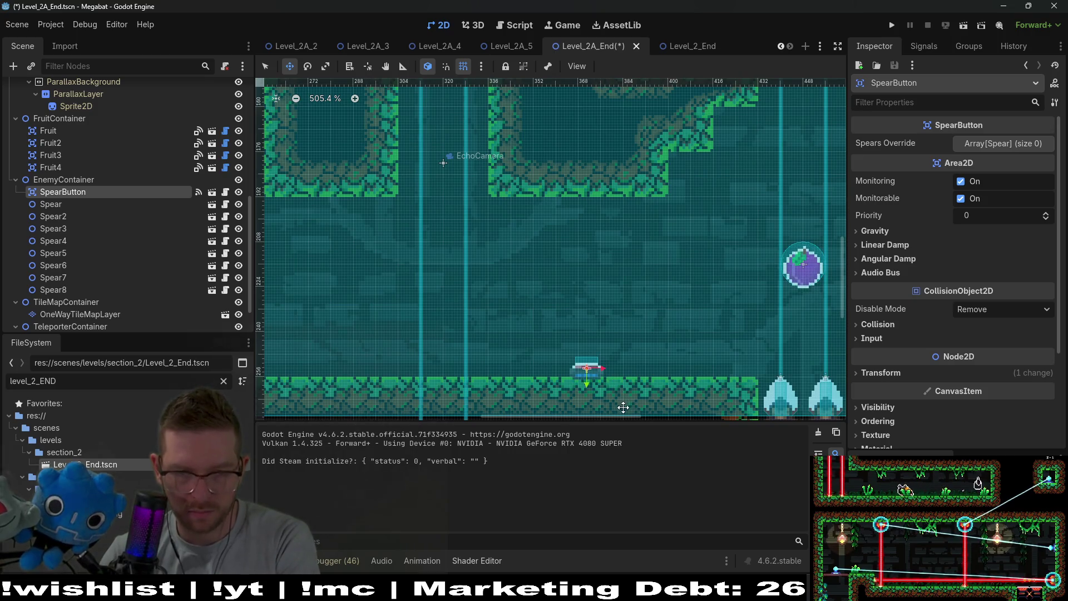
key(Down)
key(Down)
key(Left)
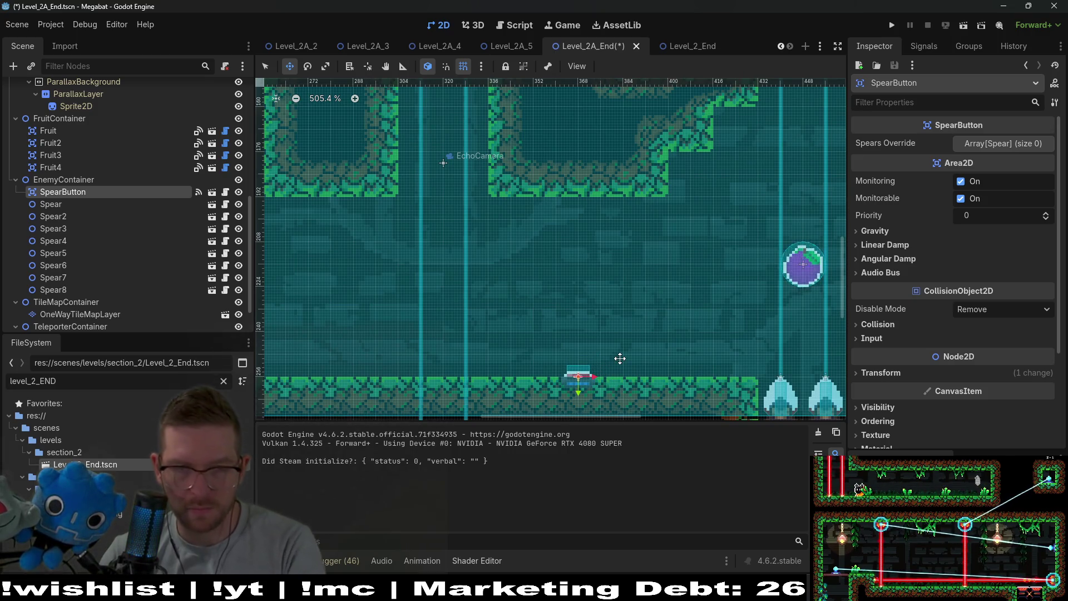
- Reparent Spear through Spear8 under SpearButton and run the scene
scroll(620, 358, down, 4)
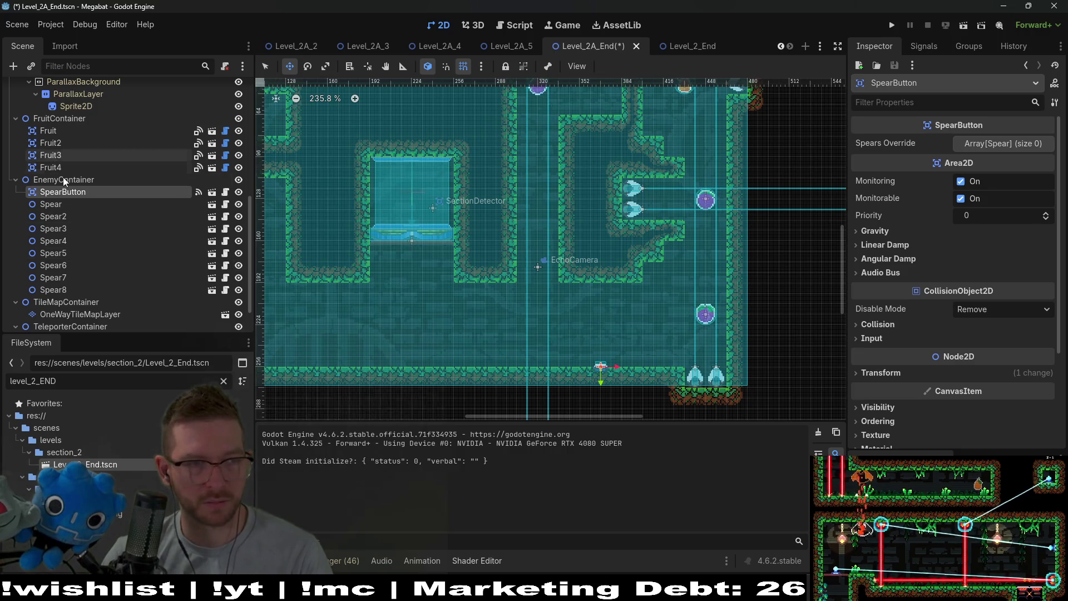
click(61, 204)
shift+click(68, 289)
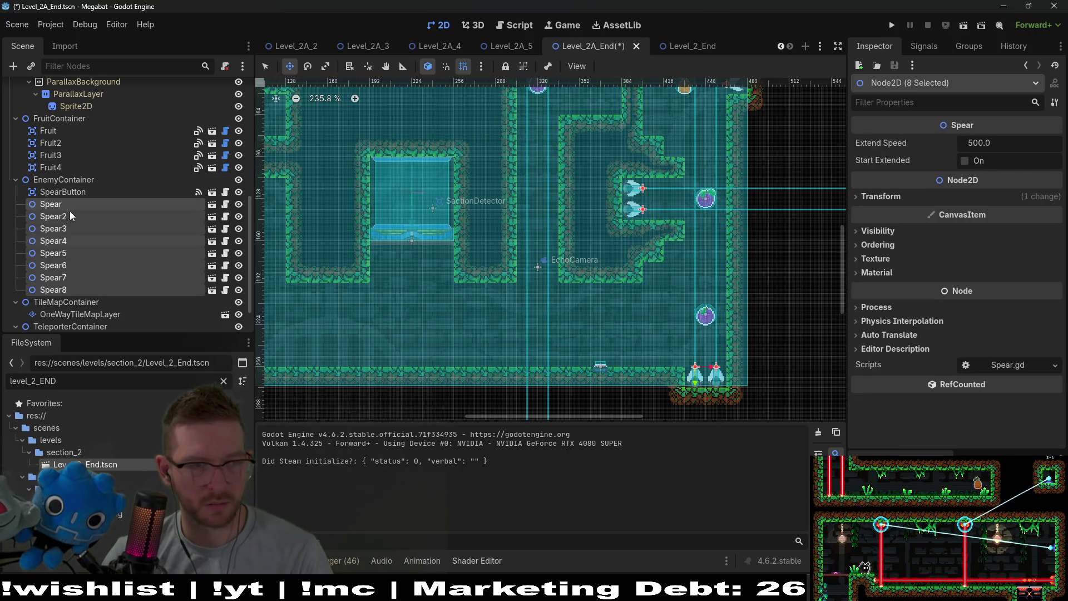
drag(55, 192, 56, 192)
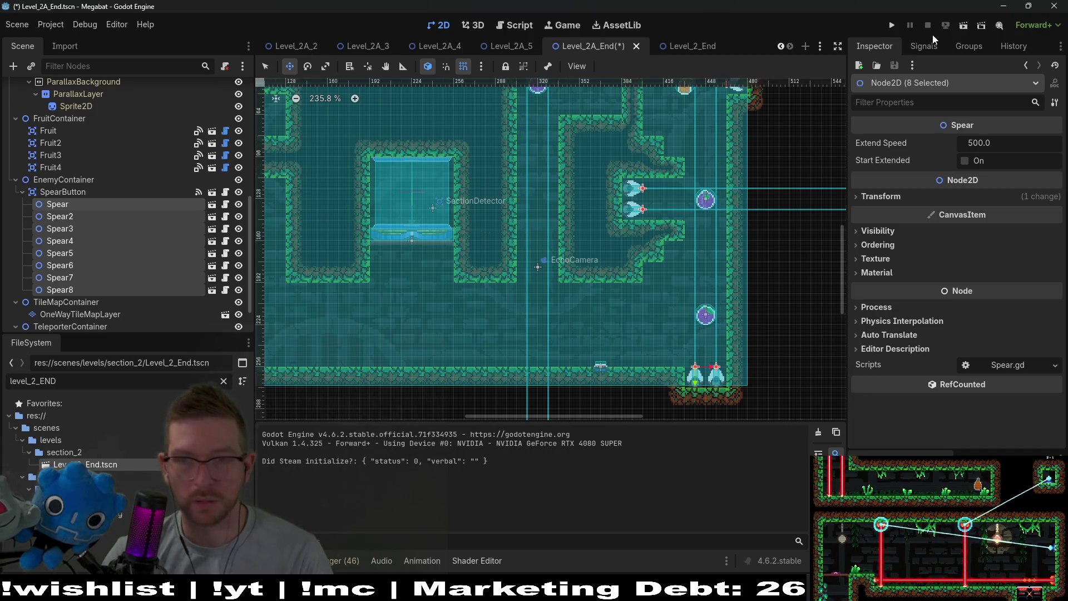
click(964, 25)
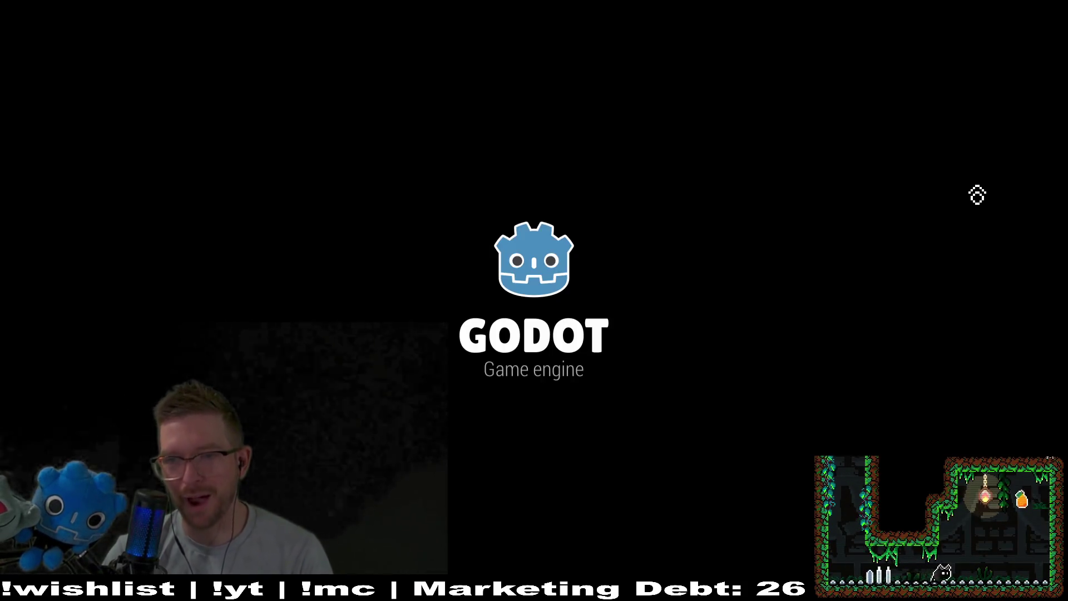
- Fly the bat to the lower floor, over the floor button, and up to the carrot
key(Right)
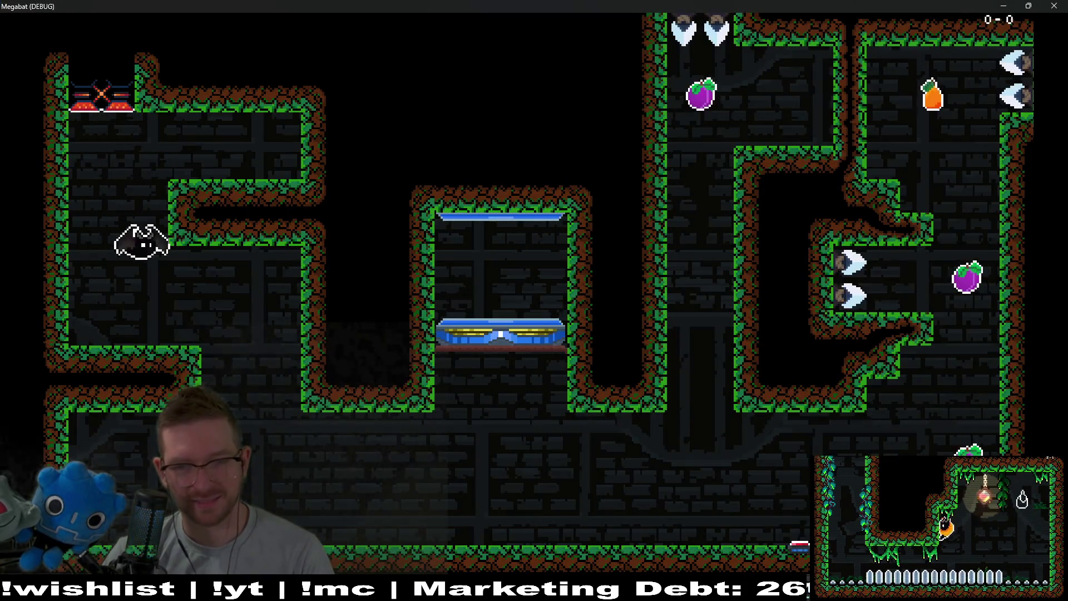
key(Right)
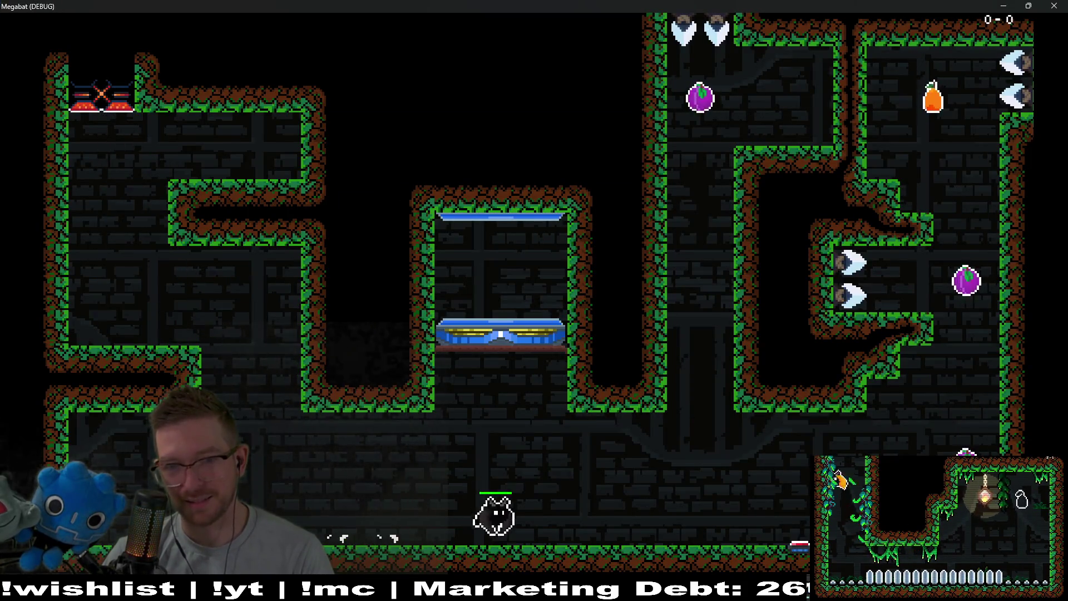
key(Right)
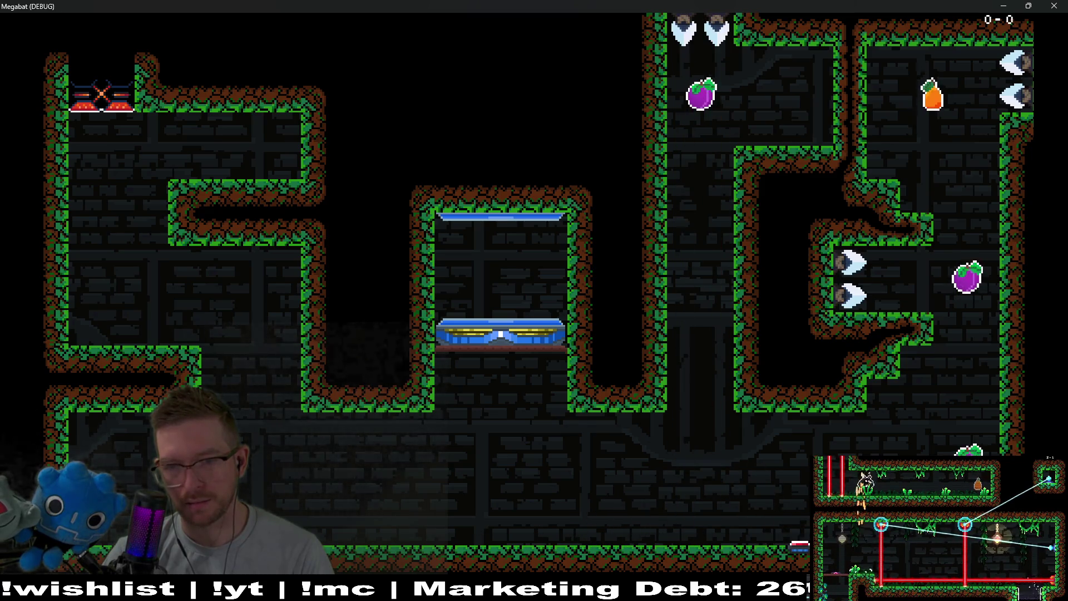
key(Up)
key(Left)
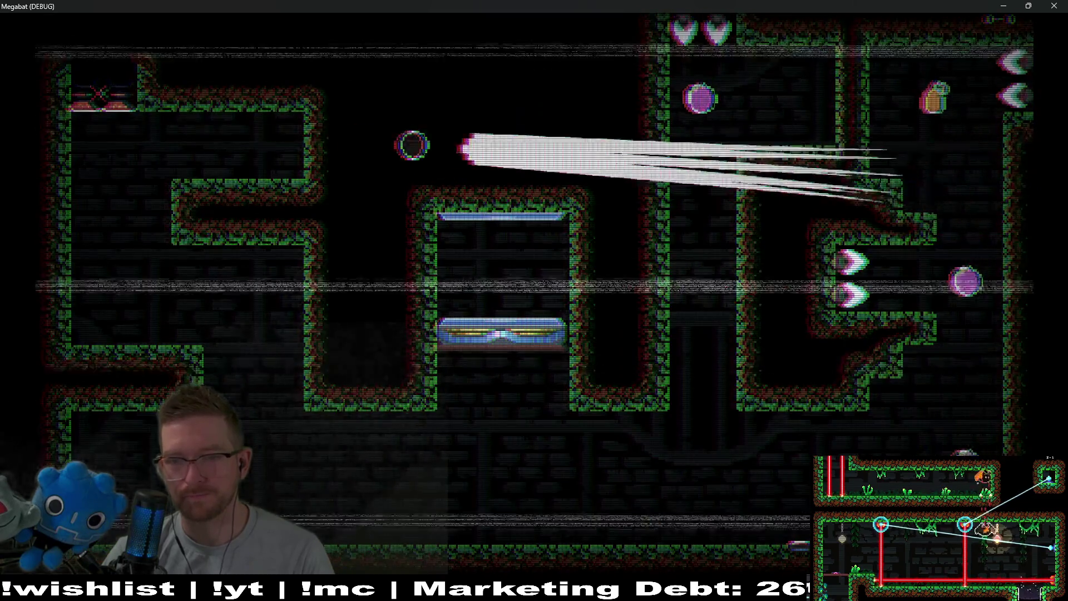
key(Right)
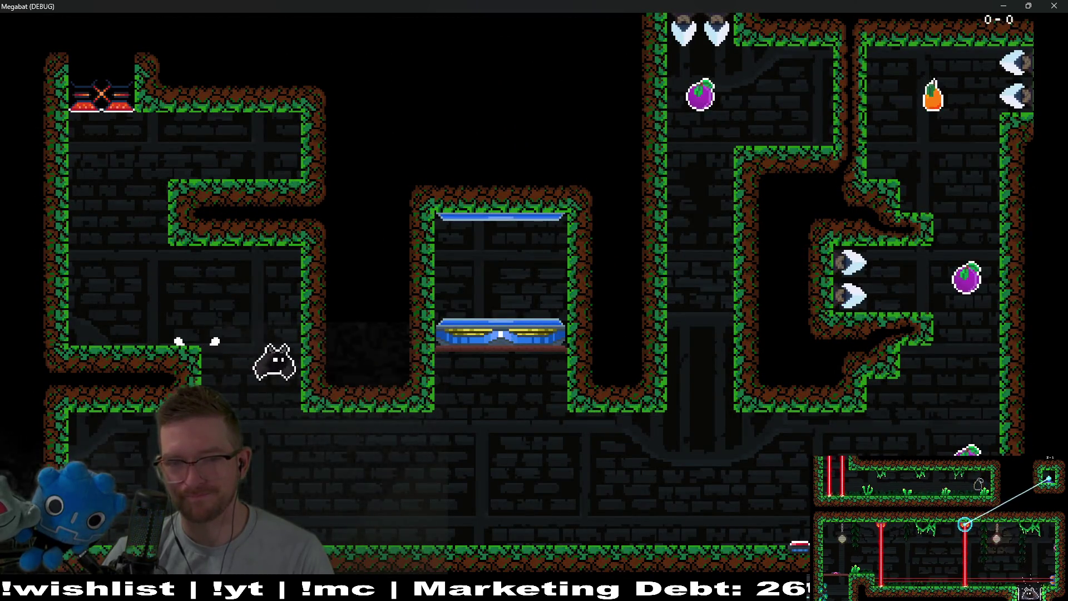
key(Right)
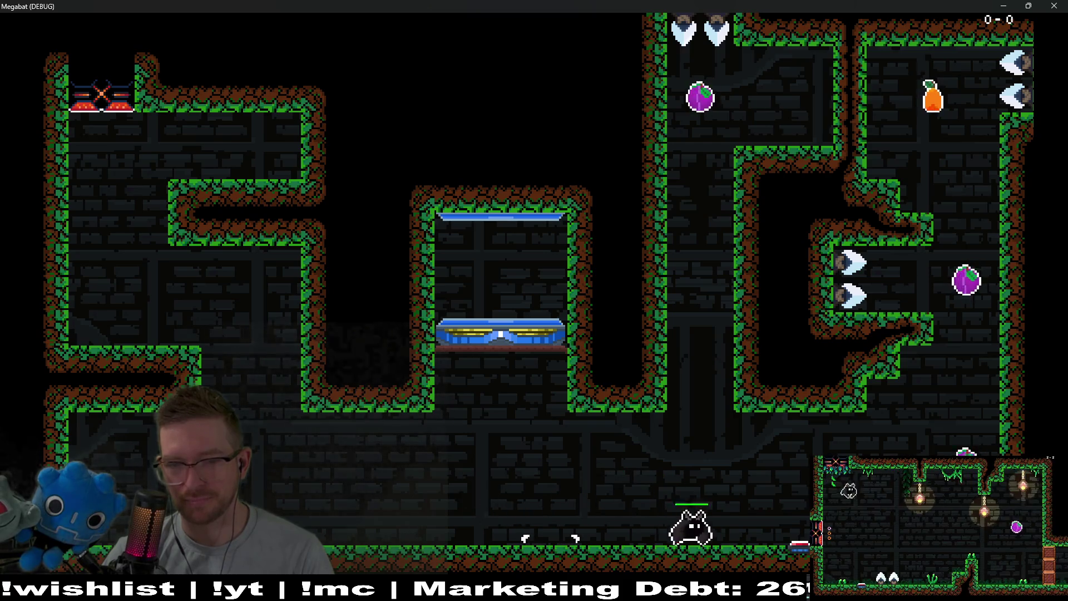
key(Right)
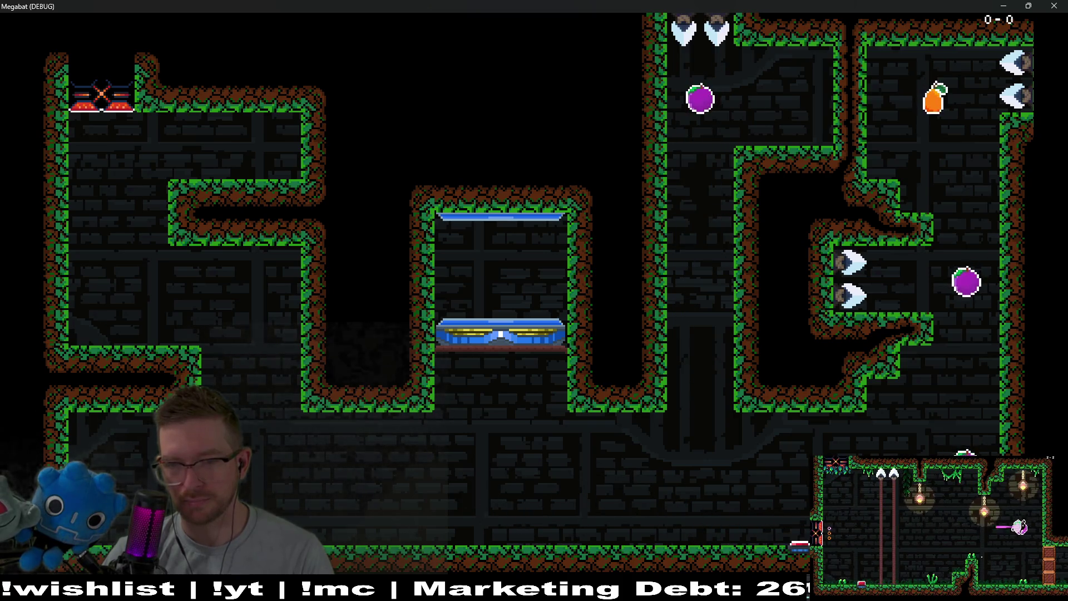
key(Right)
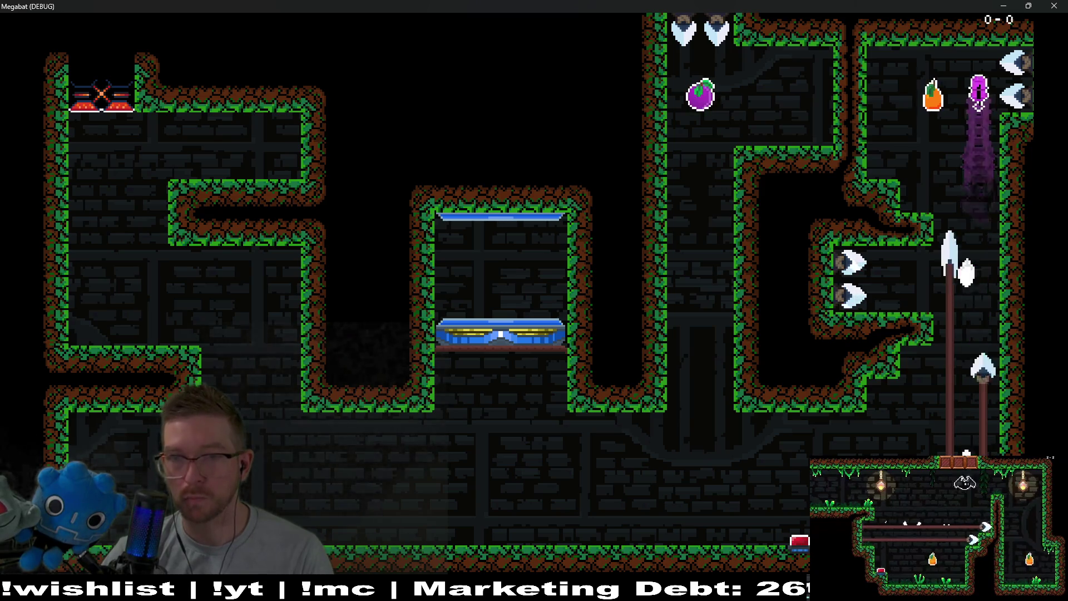
key(Left)
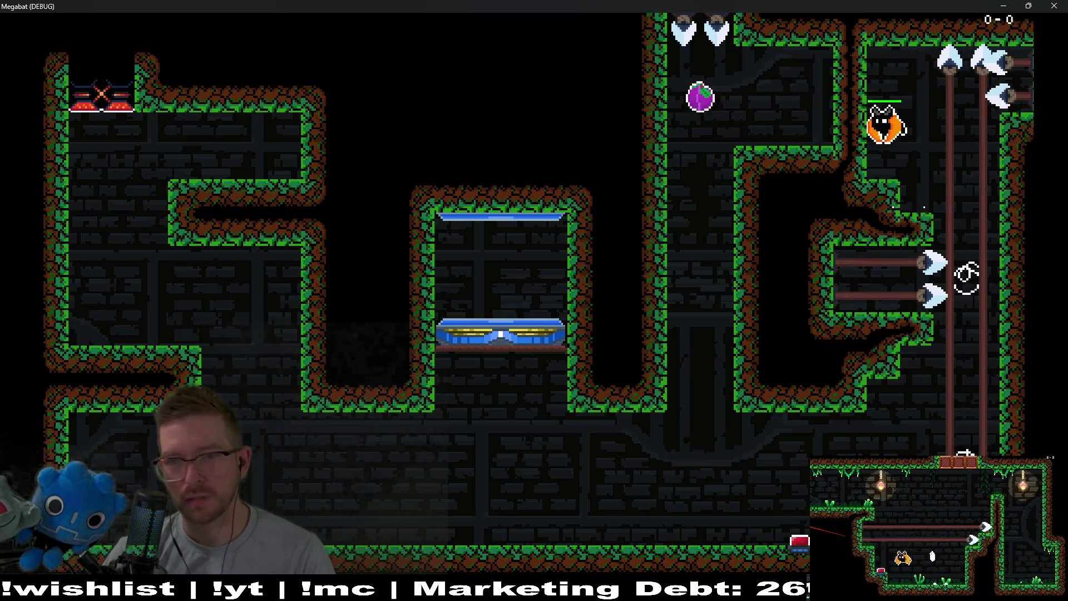
key(Down)
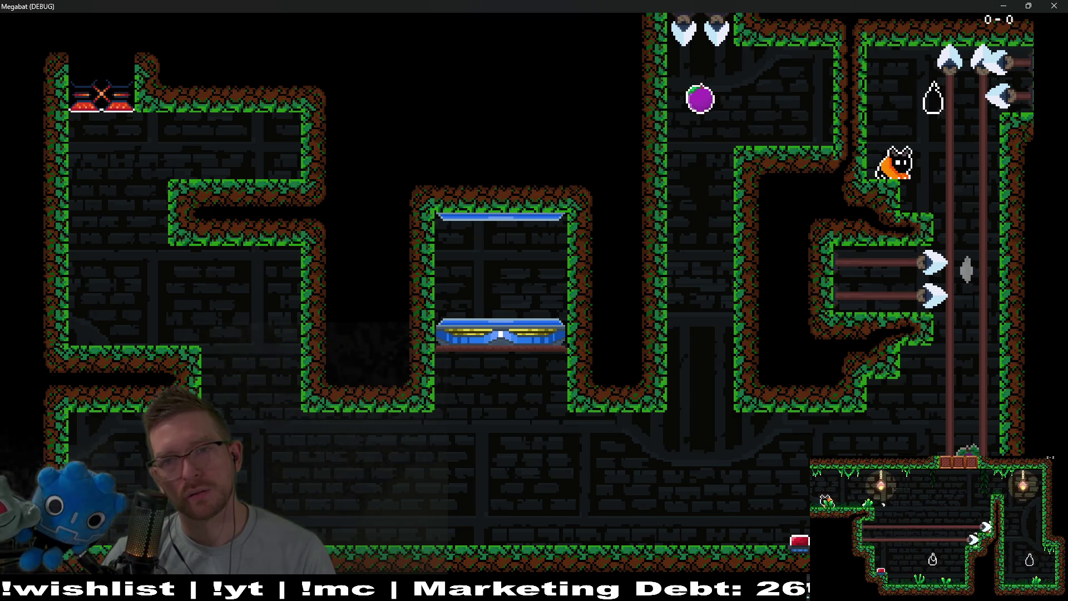
key(Up)
key(Left)
key(Down)
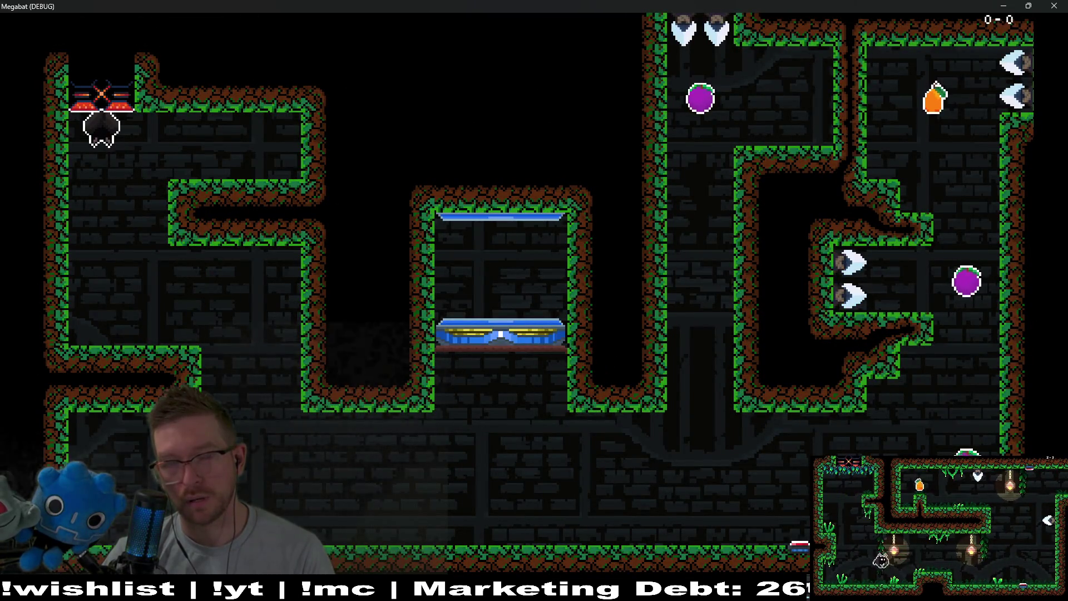
- Repeat the run: trigger the floor button, climb the right shaft, and return to the floor
key(Down)
key(Right)
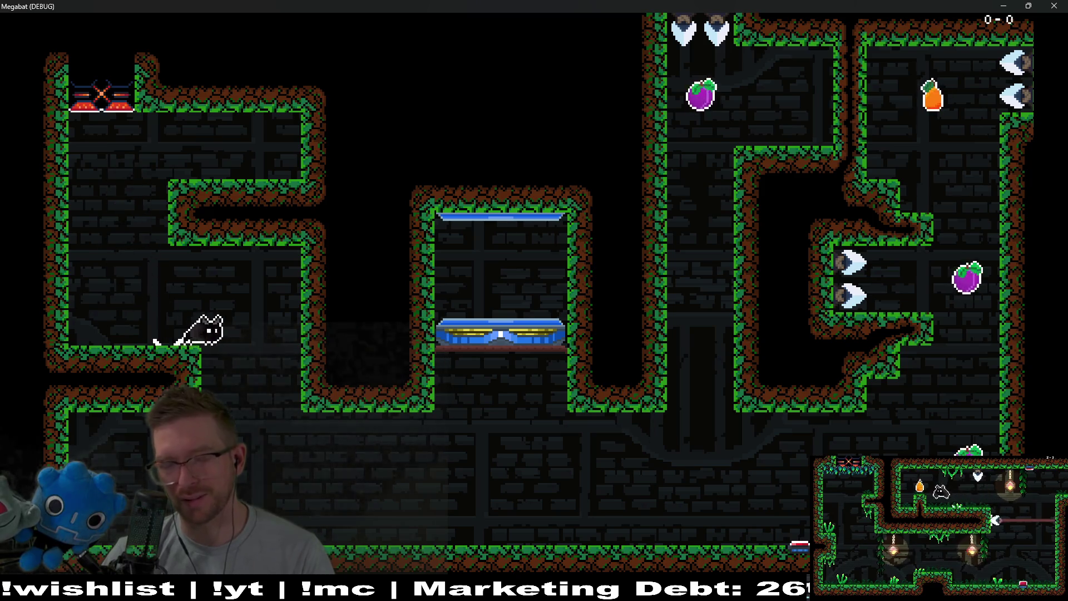
key(Right)
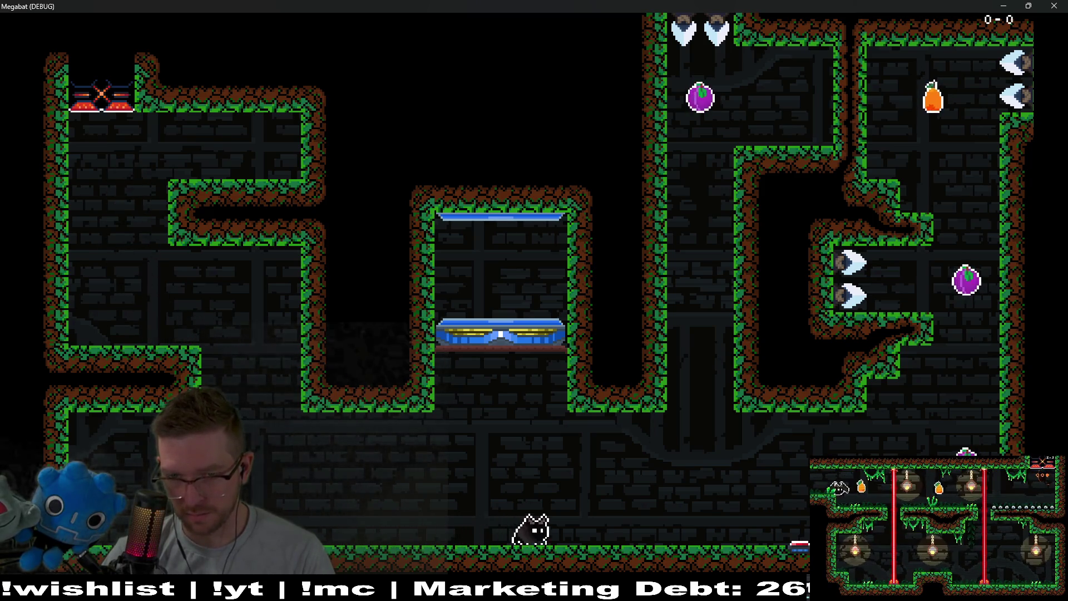
key(Right)
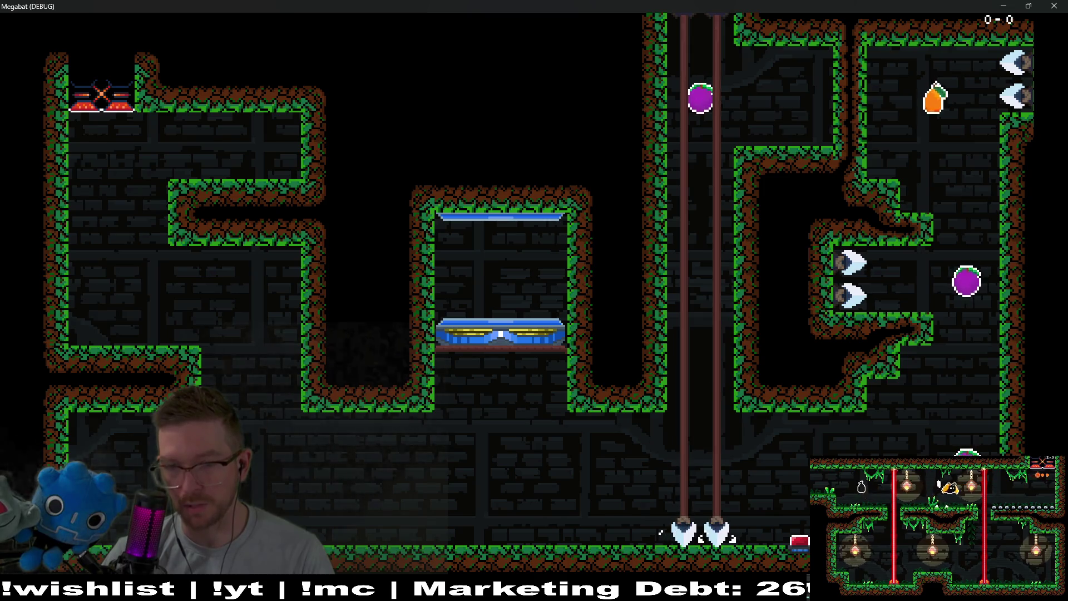
key(Up)
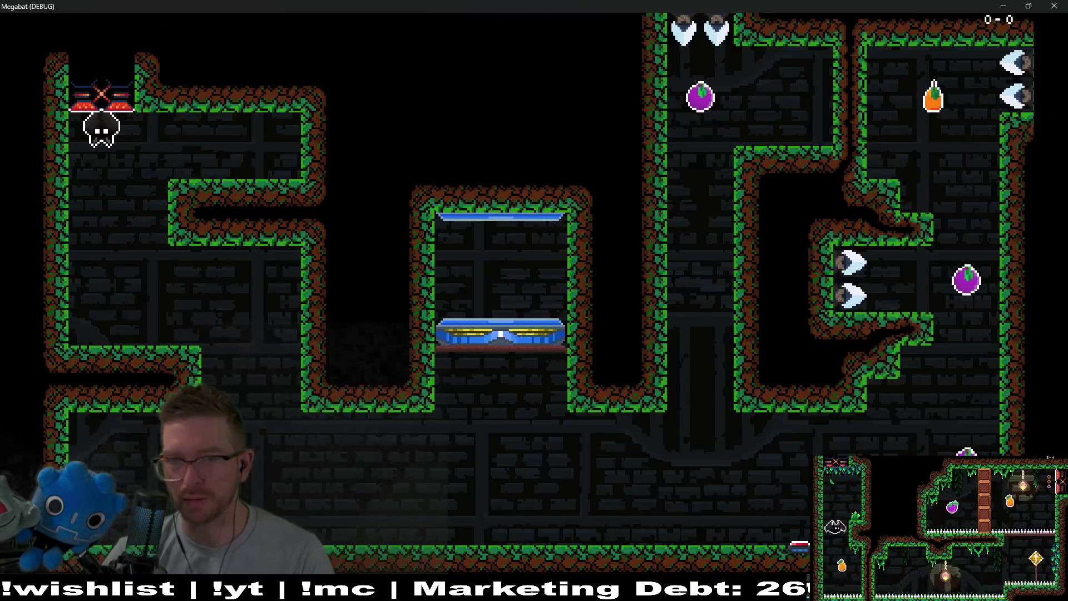
key(Down)
key(Right)
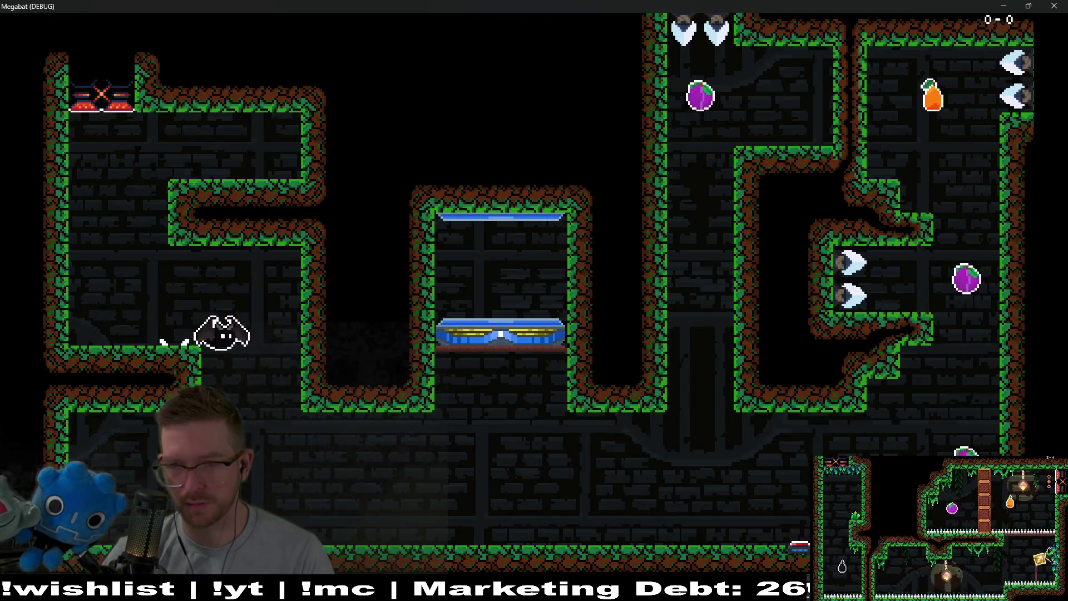
key(Right)
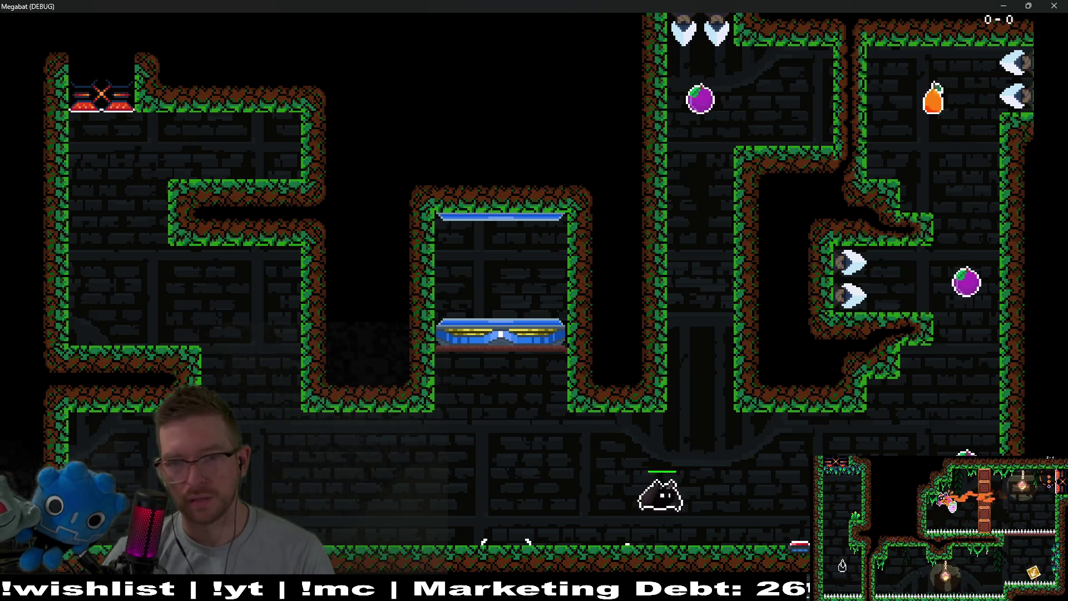
key(Right)
key(Up)
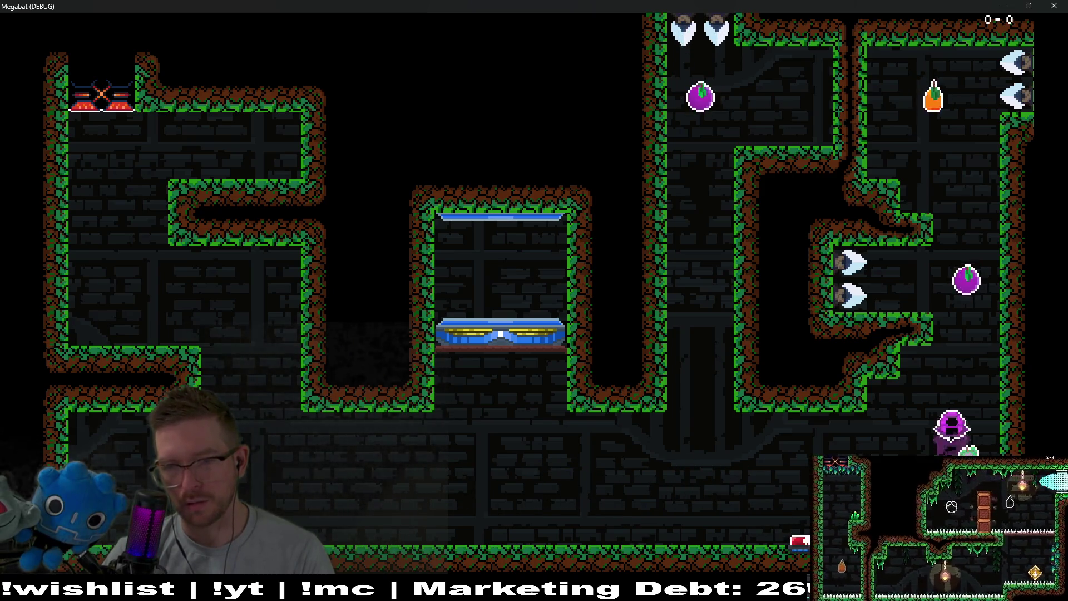
key(Left)
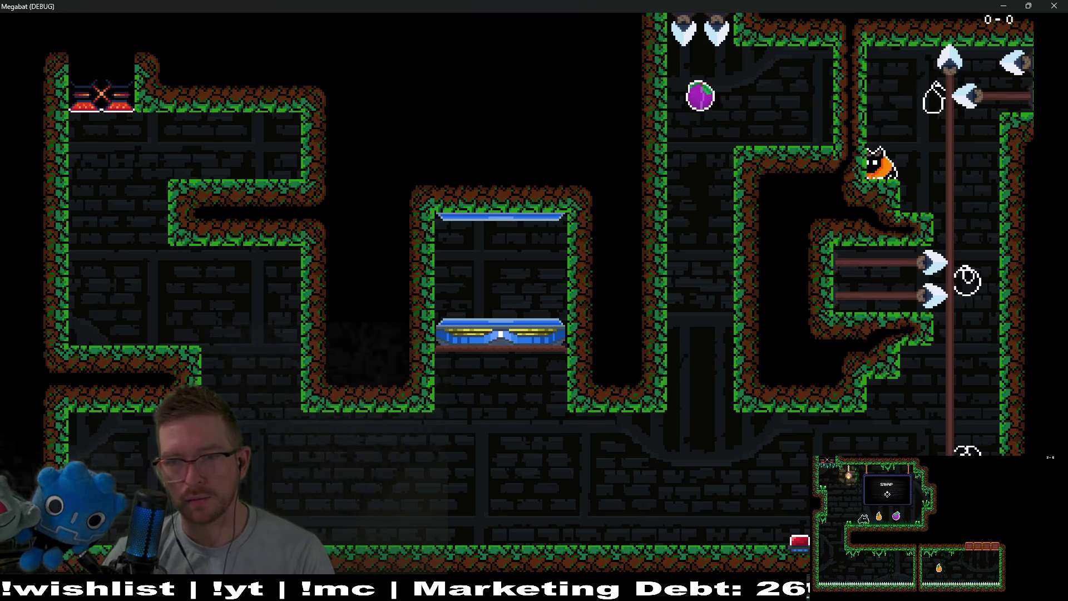
key(Left)
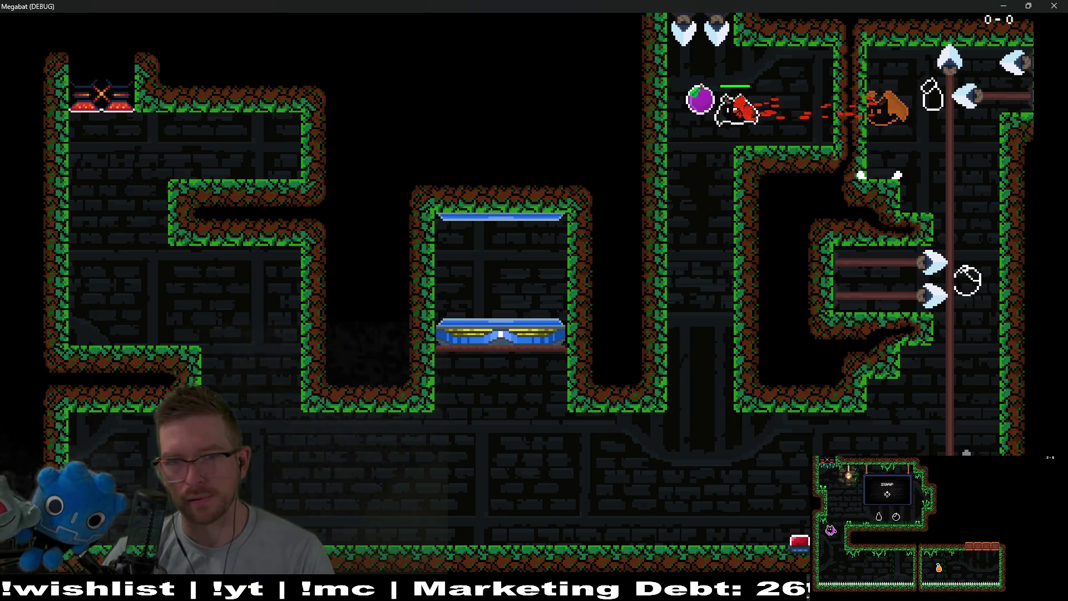
key(Left)
key(Down)
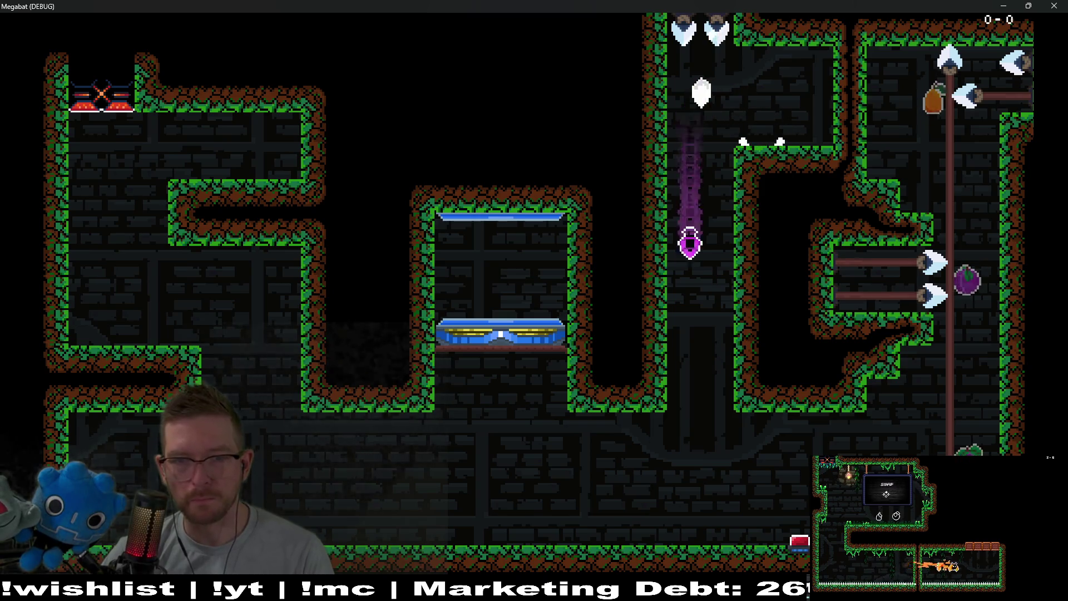
key(Left)
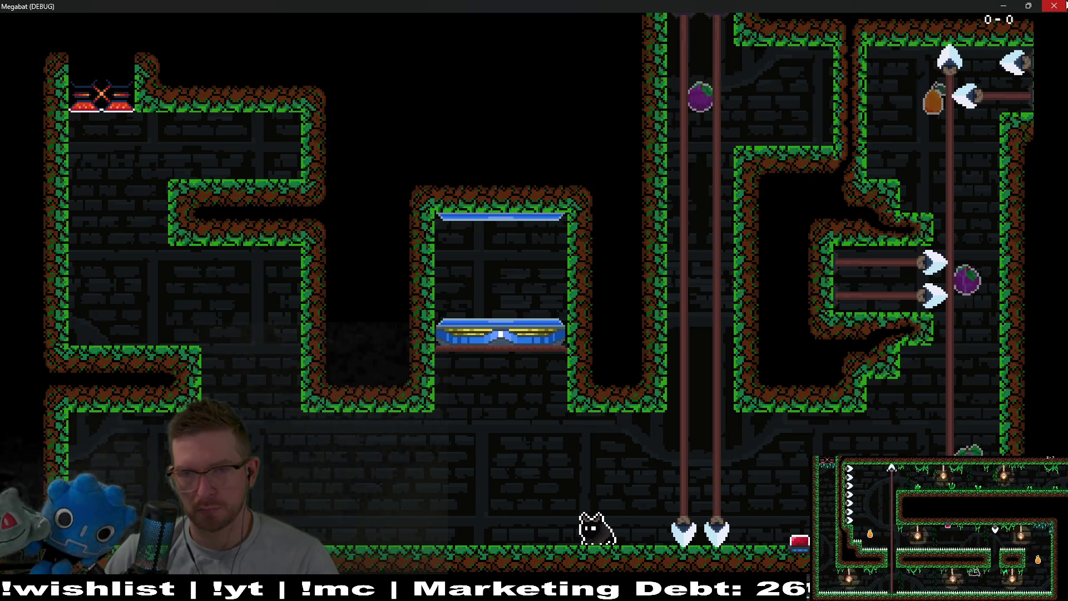
- Close the game window and zoom the editor view in on the spears
click(1049, 10)
scroll(617, 207, up, 3)
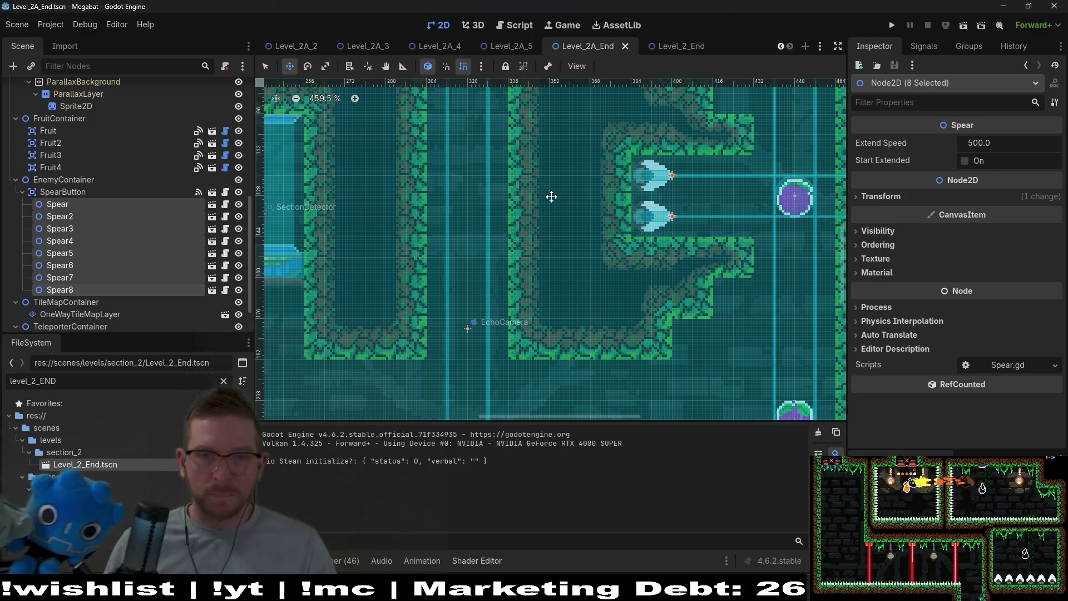
- Paint FOREST terrain tiles on WorldTileMapLayer to close the wall gap
scroll(572, 295, down, 6)
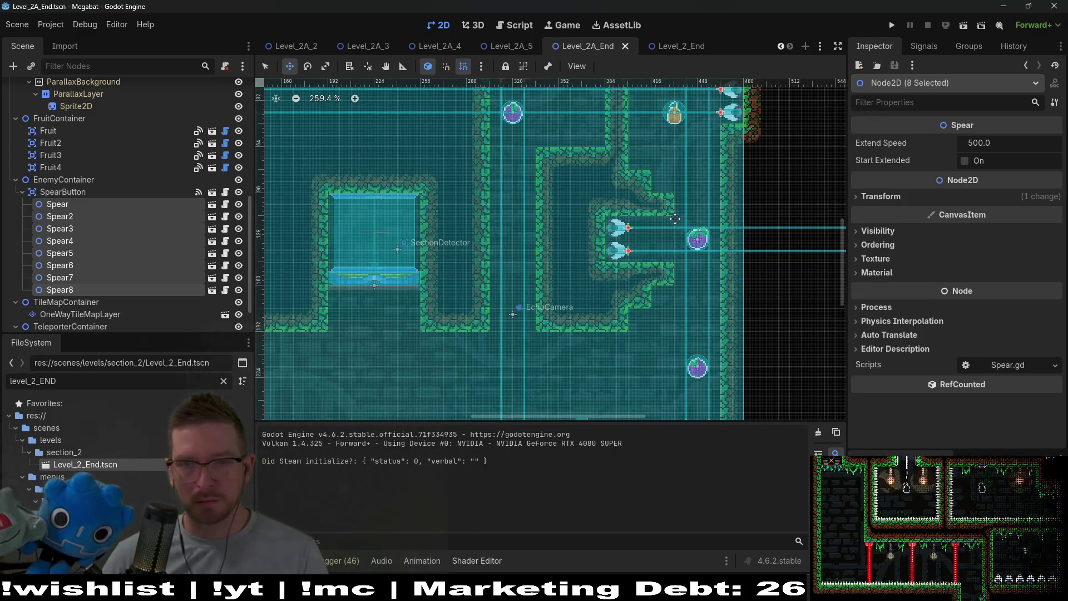
scroll(675, 234, up, 3)
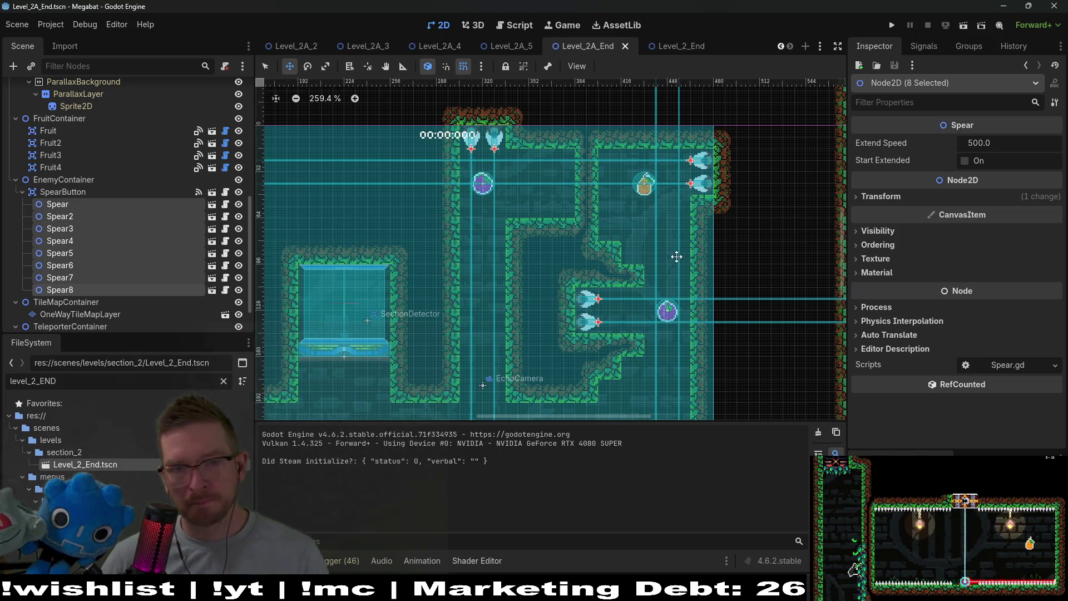
scroll(707, 161, up, 7)
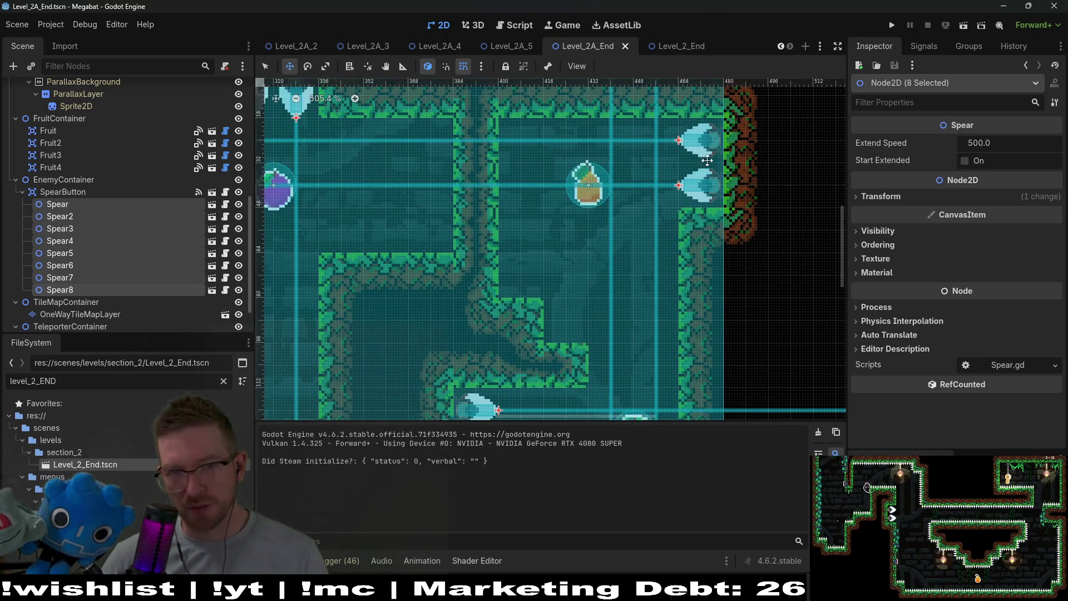
scroll(707, 161, down, 3)
scroll(501, 174, up, 3)
scroll(74, 159, up, 5)
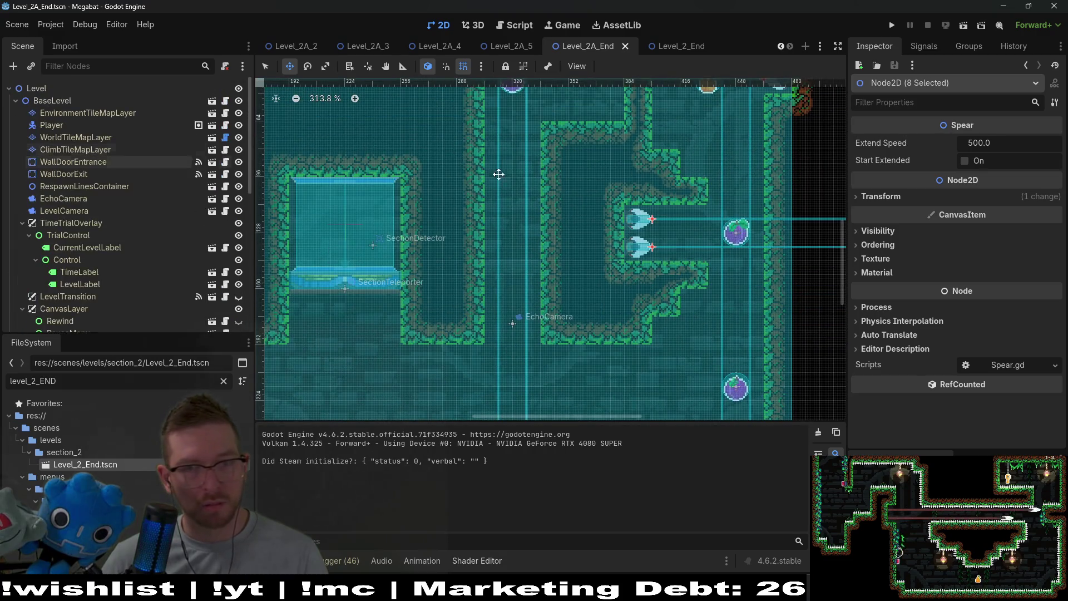
scroll(715, 198, up, 3)
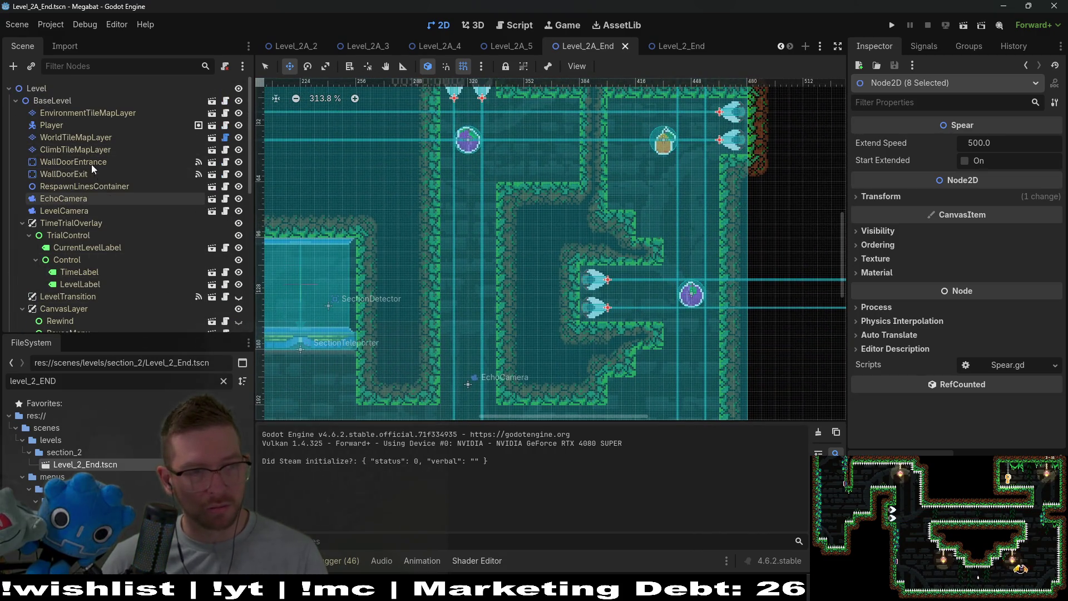
click(75, 137)
click(299, 495)
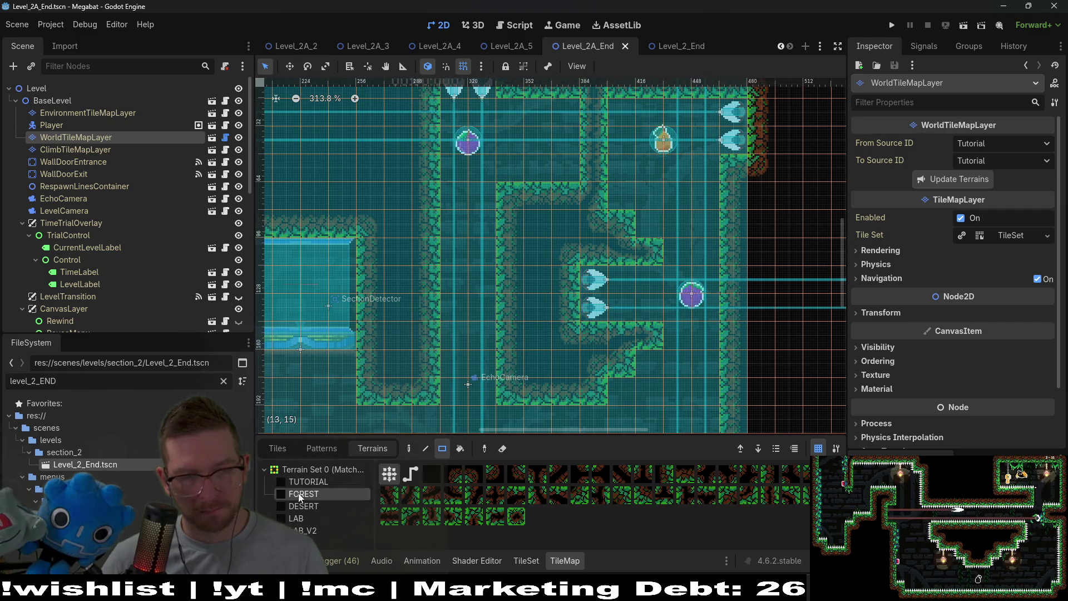
drag(506, 281, 529, 306)
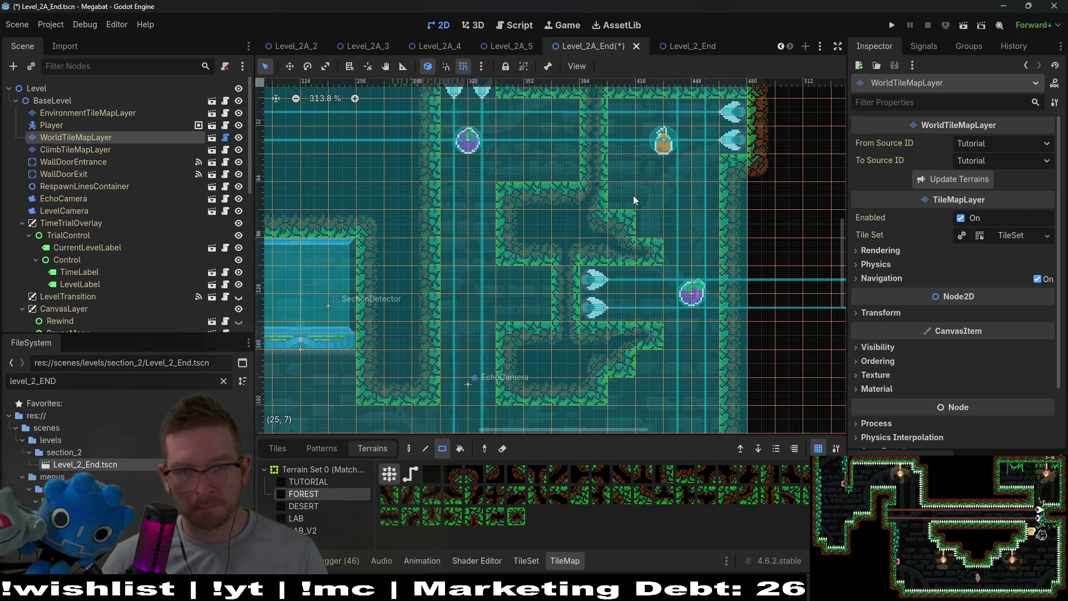
- Move Spear5 and Spear6 left into the middle alcove and save the scene
click(66, 149)
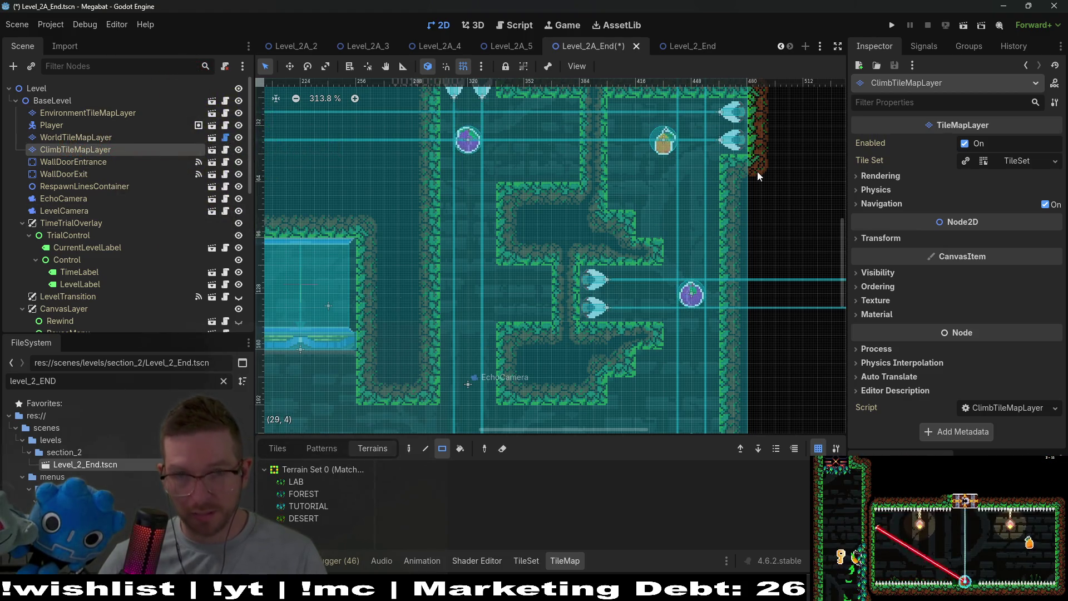
scroll(82, 215, down, 3)
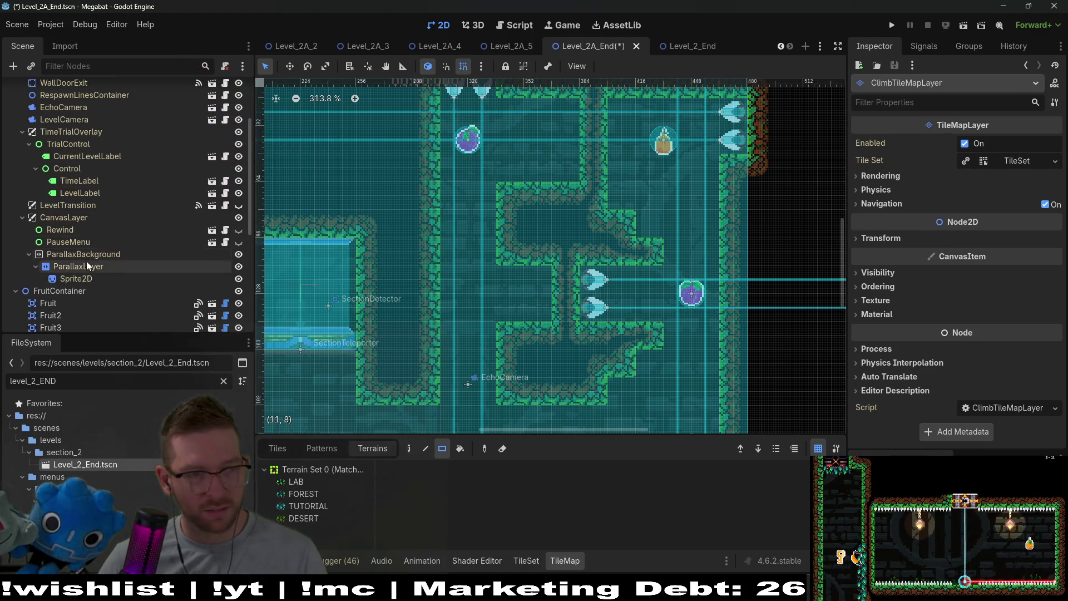
click(58, 316)
scroll(63, 301, down, 5)
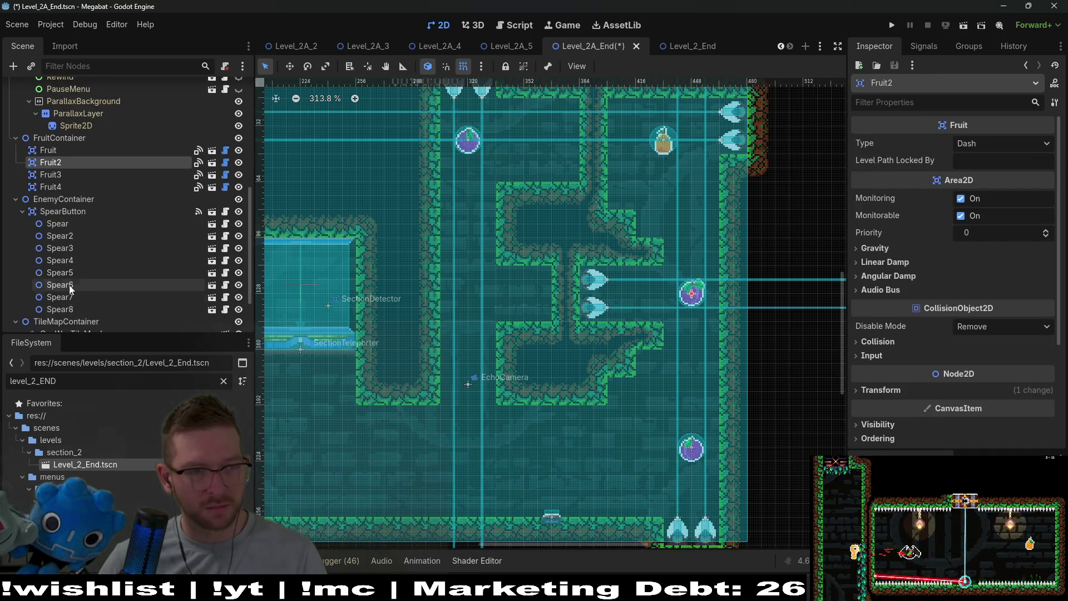
click(69, 284)
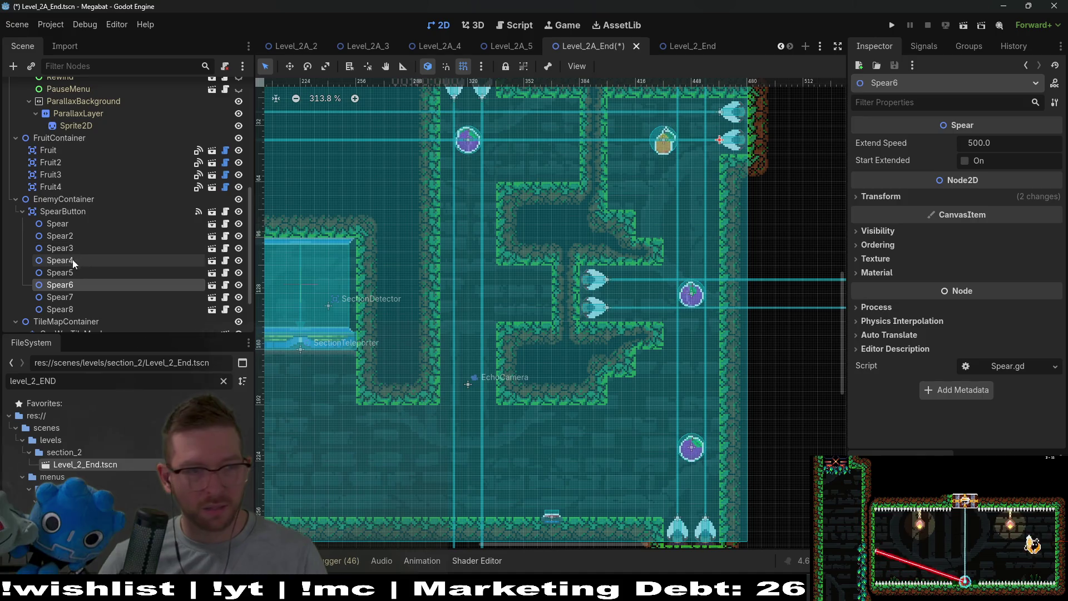
ctrl+click(76, 271)
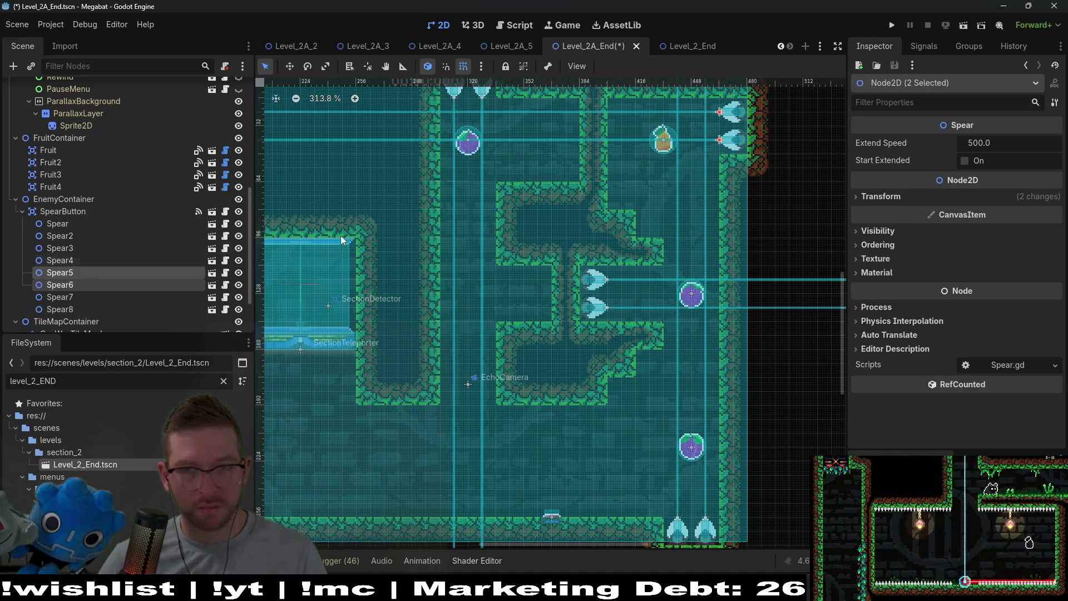
key(w)
mouse_move(604, 284)
mouse_down()
mouse_move(537, 282)
mouse_move(531, 261)
mouse_move(546, 274)
mouse_up()
scroll(535, 281, up, 2)
scroll(535, 280, up, 2)
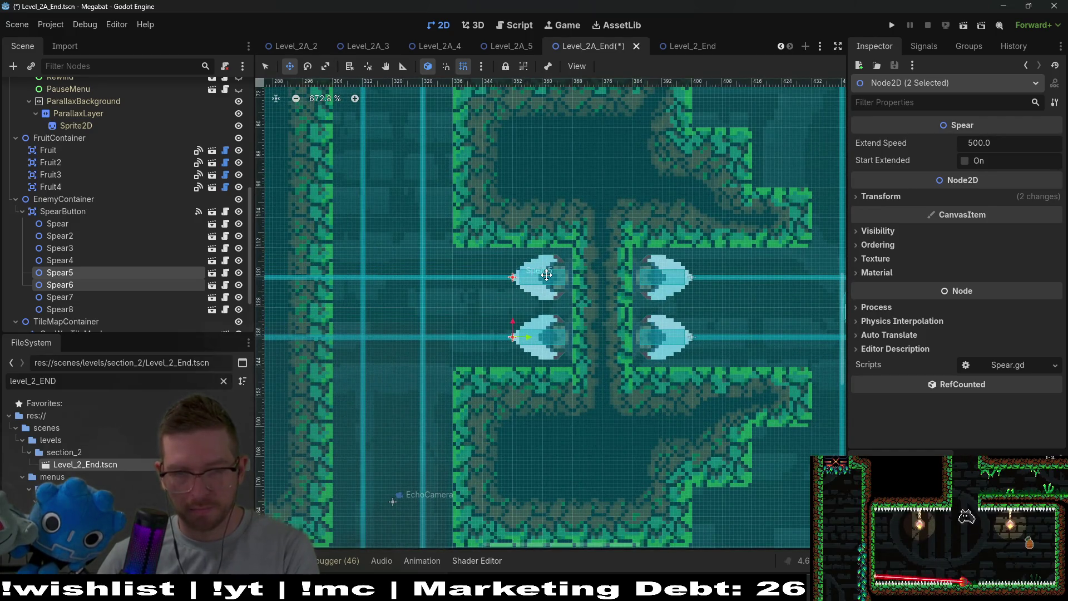
scroll(547, 274, down, 6)
key(ctrl+s)
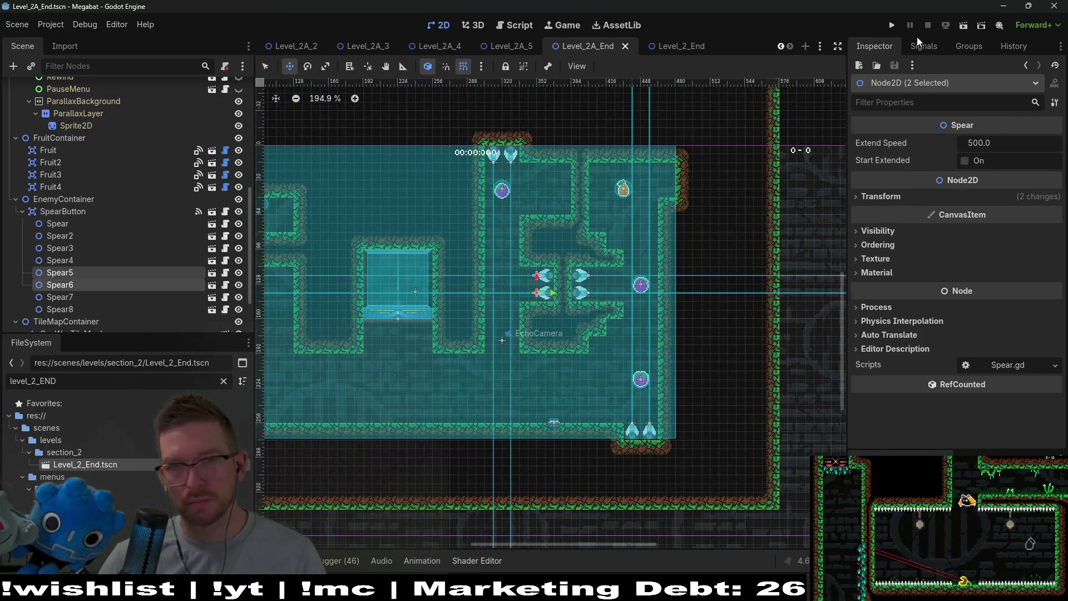
- Launch the game and fly the bat along the floor, up the right shaft, and back left
click(963, 25)
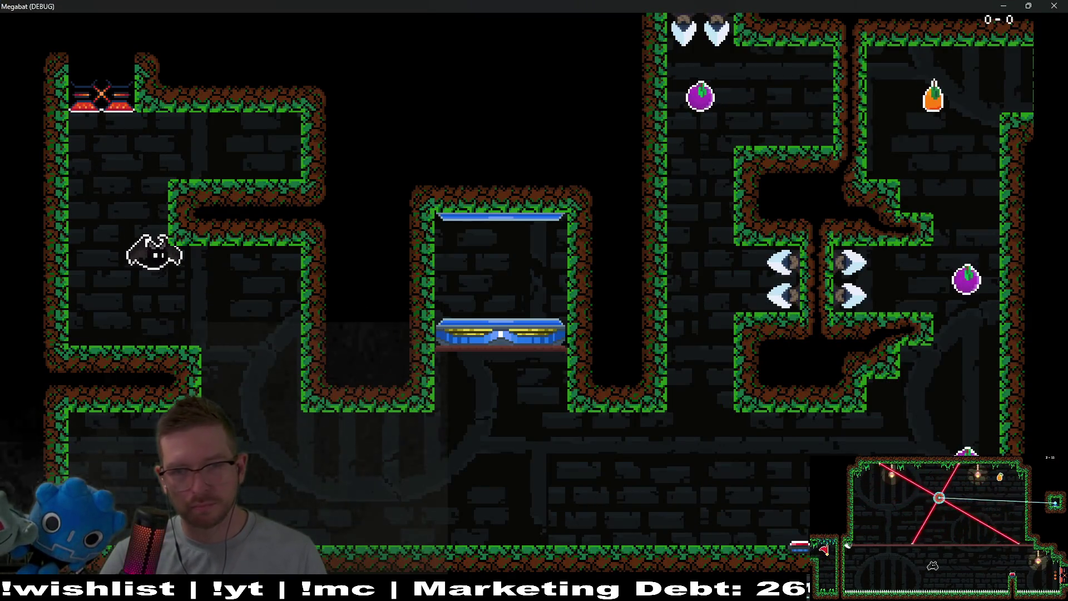
key(Right)
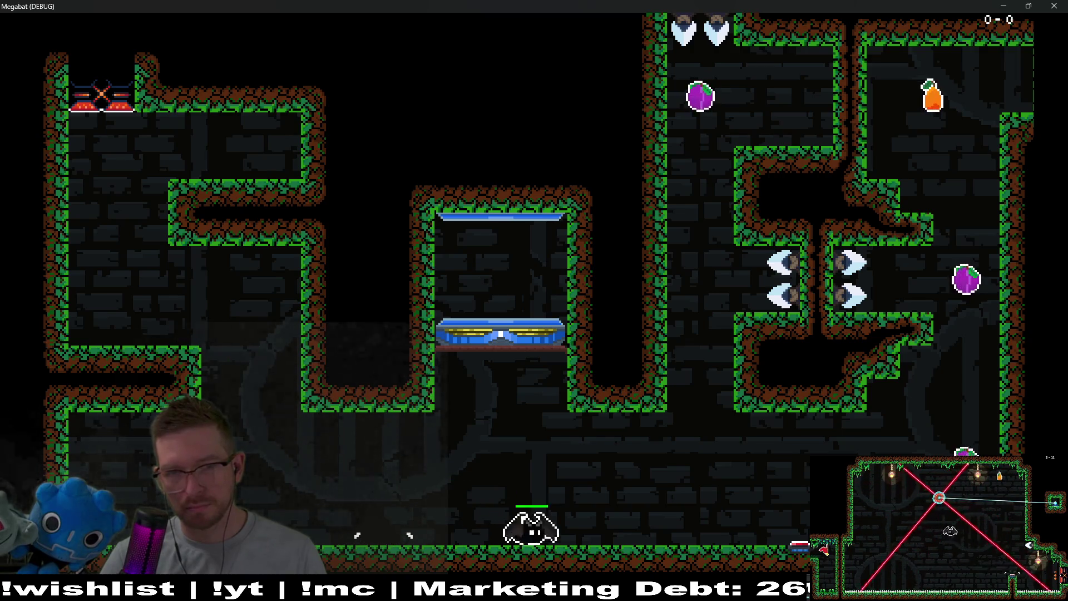
key(Right)
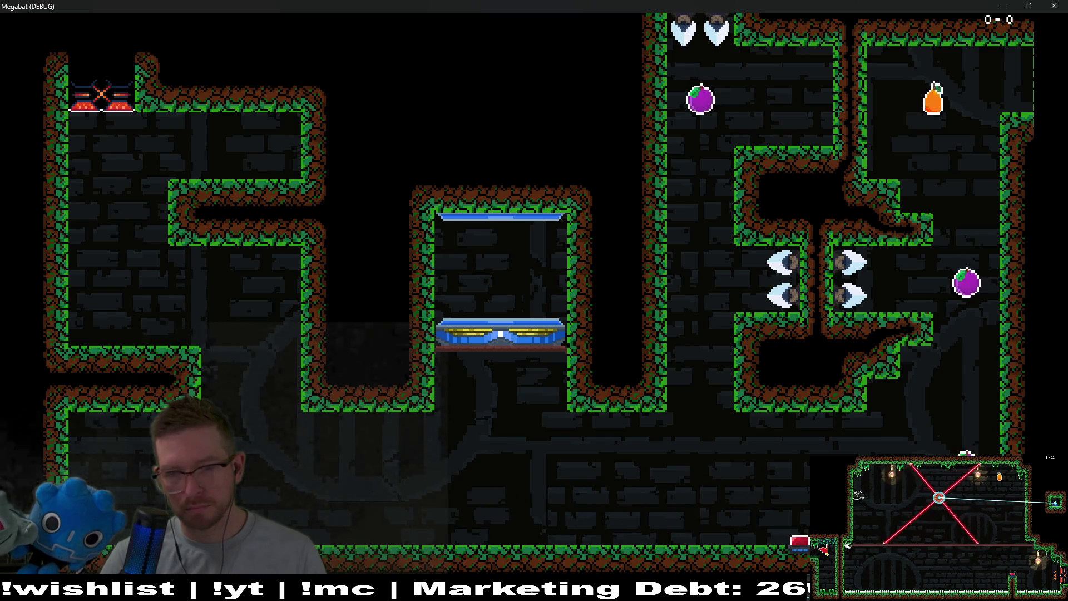
key(Up)
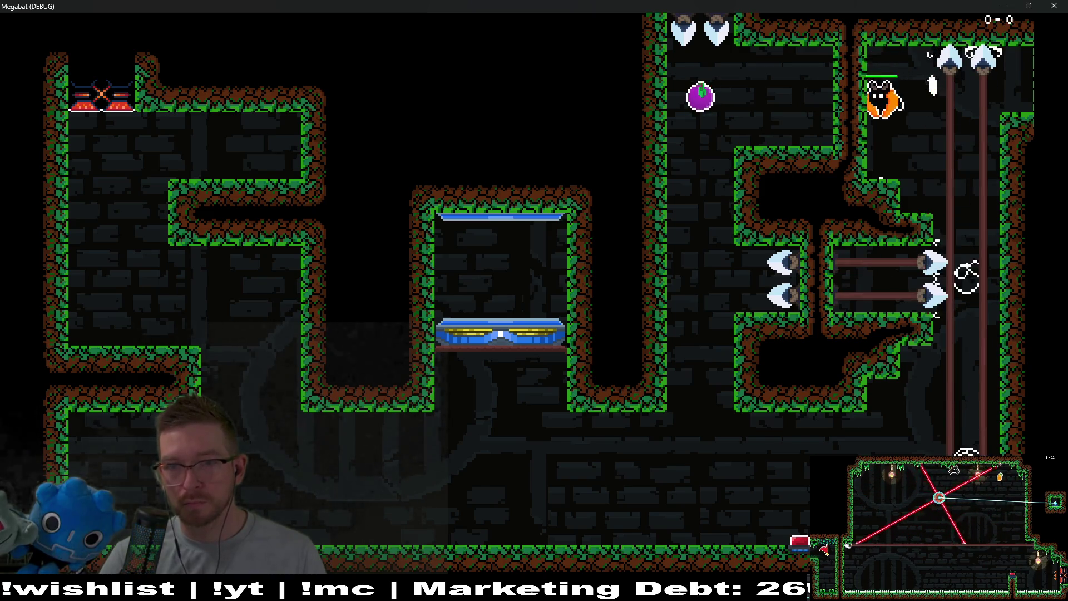
key(Down)
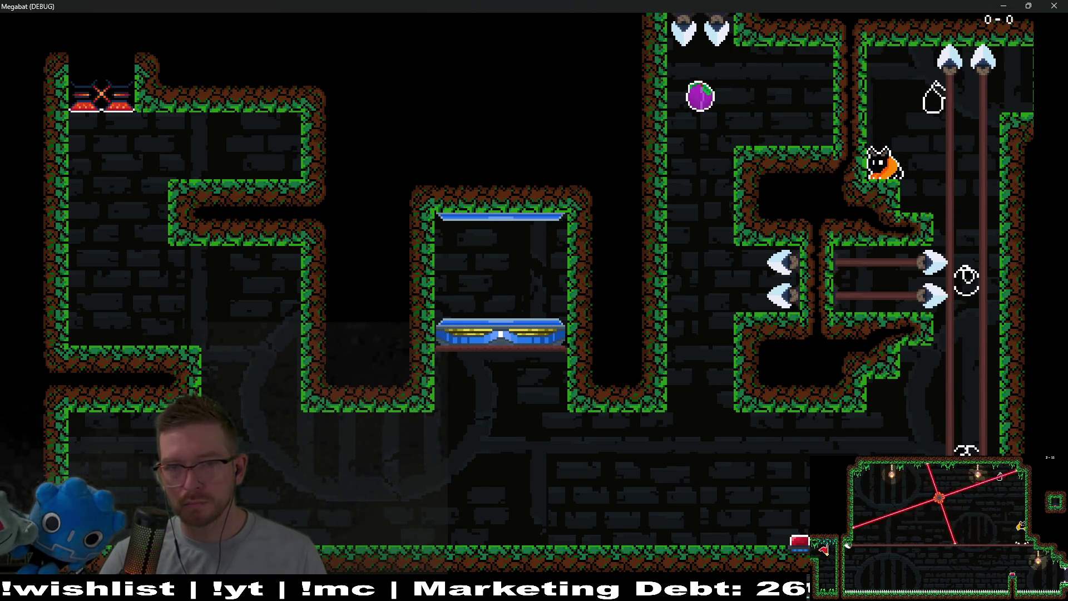
key(Up)
key(Left)
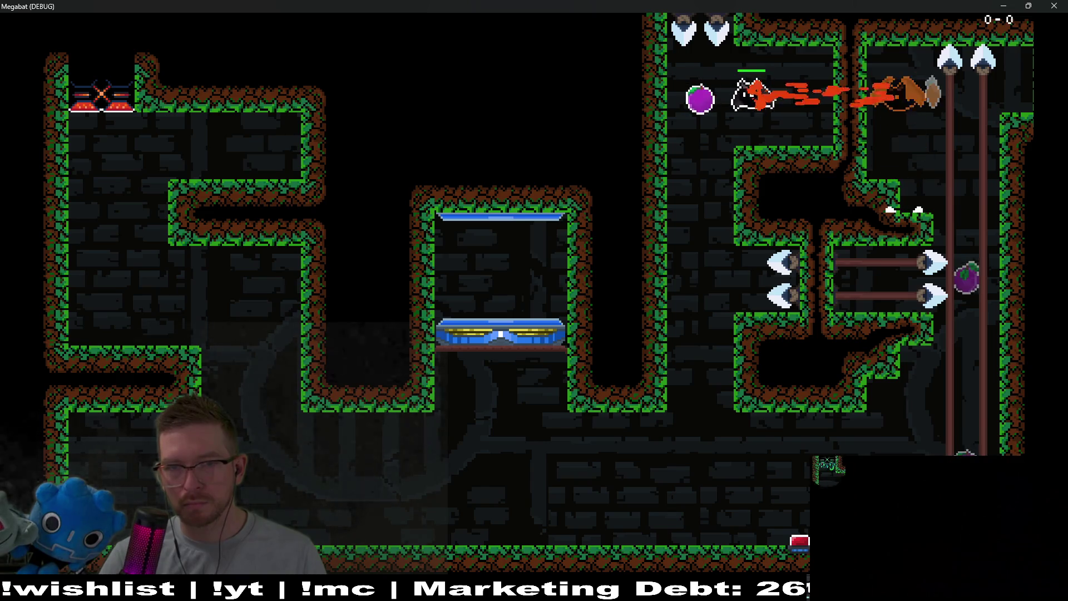
key(Left)
key(Down)
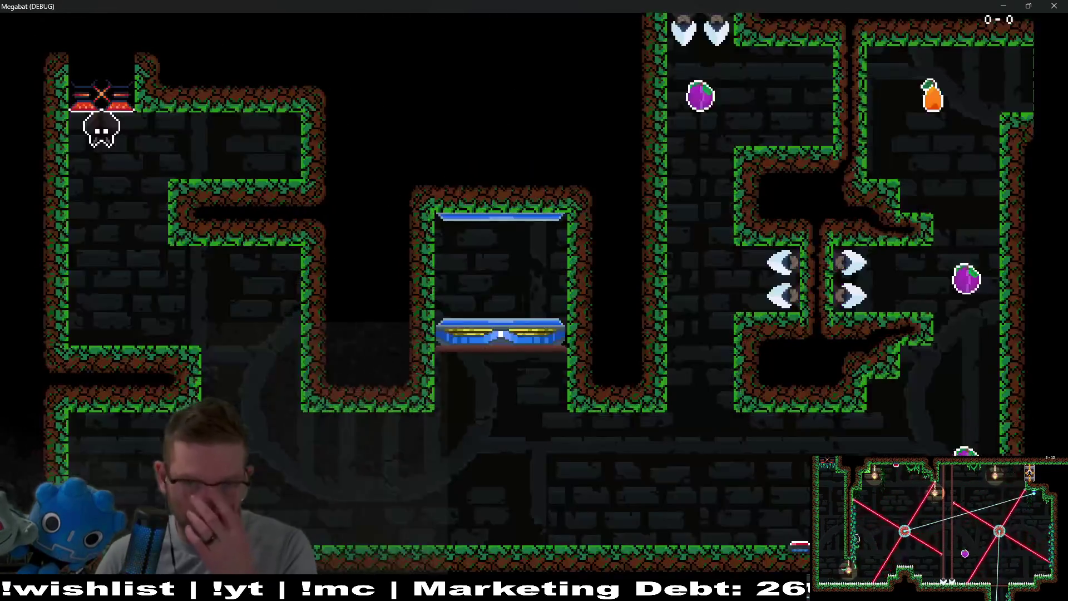
- Close the running game and shift Fruit4 slightly to the right
click(1055, 6)
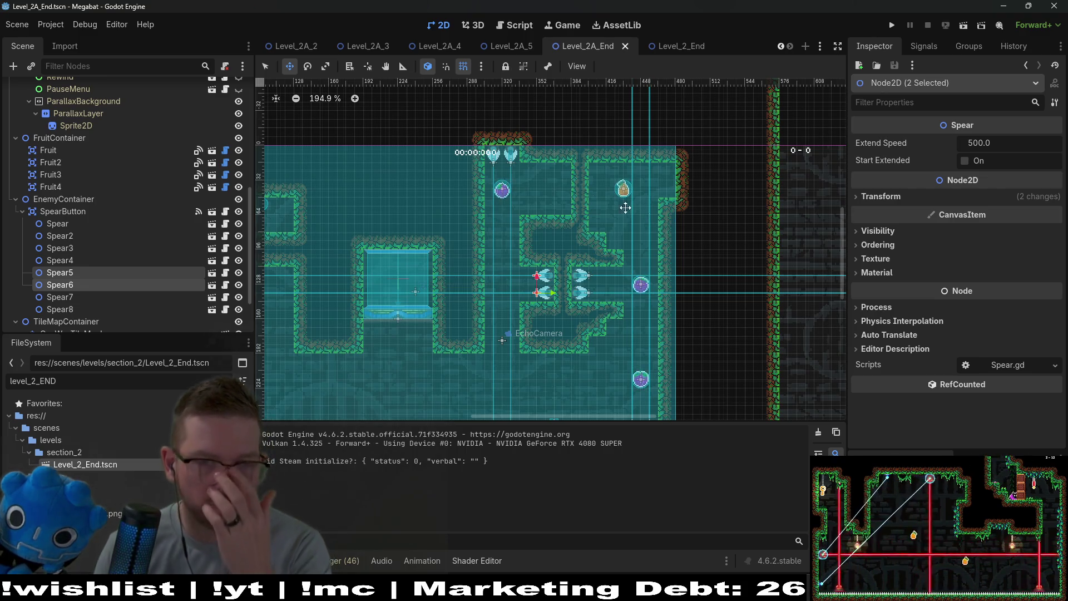
click(65, 162)
click(51, 187)
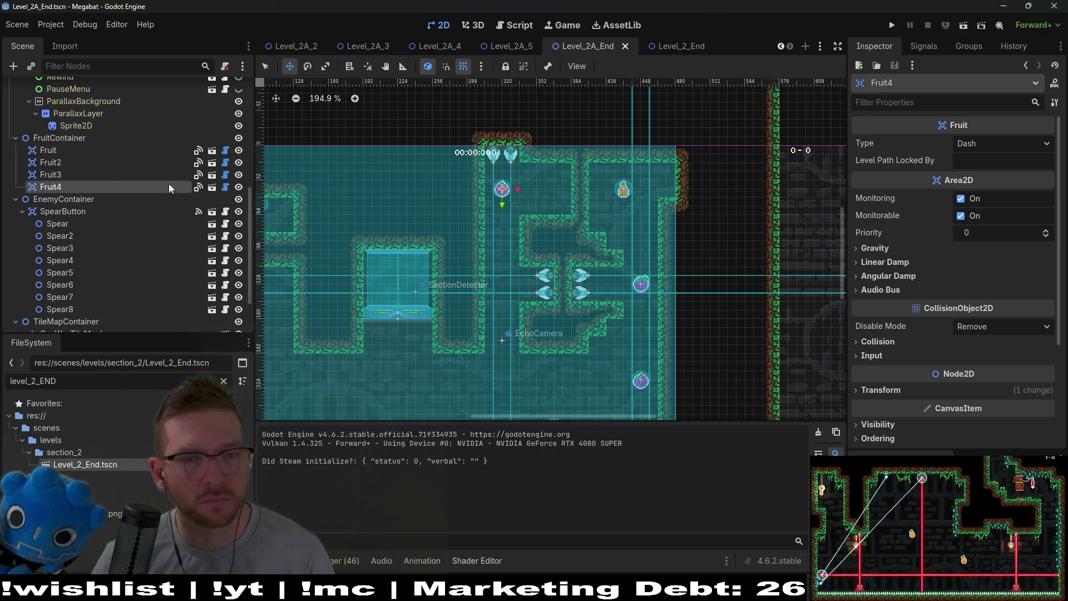
drag(493, 184, 537, 184)
- Delete the extra spears Spear5 and Spear6 from the level
scroll(537, 184, up, 5)
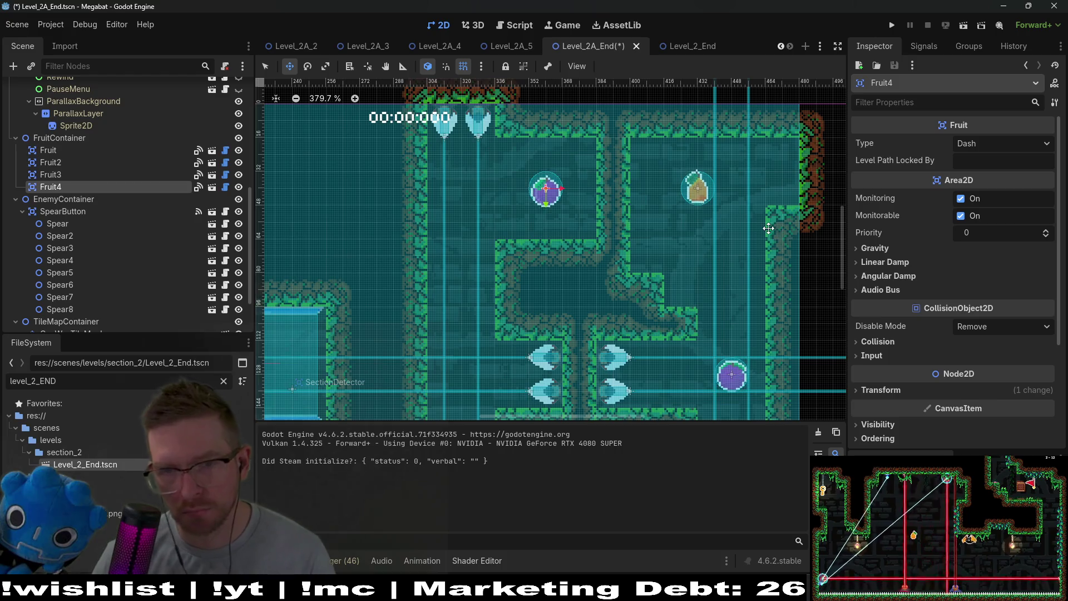
scroll(763, 225, down, 5)
scroll(112, 195, down, 3)
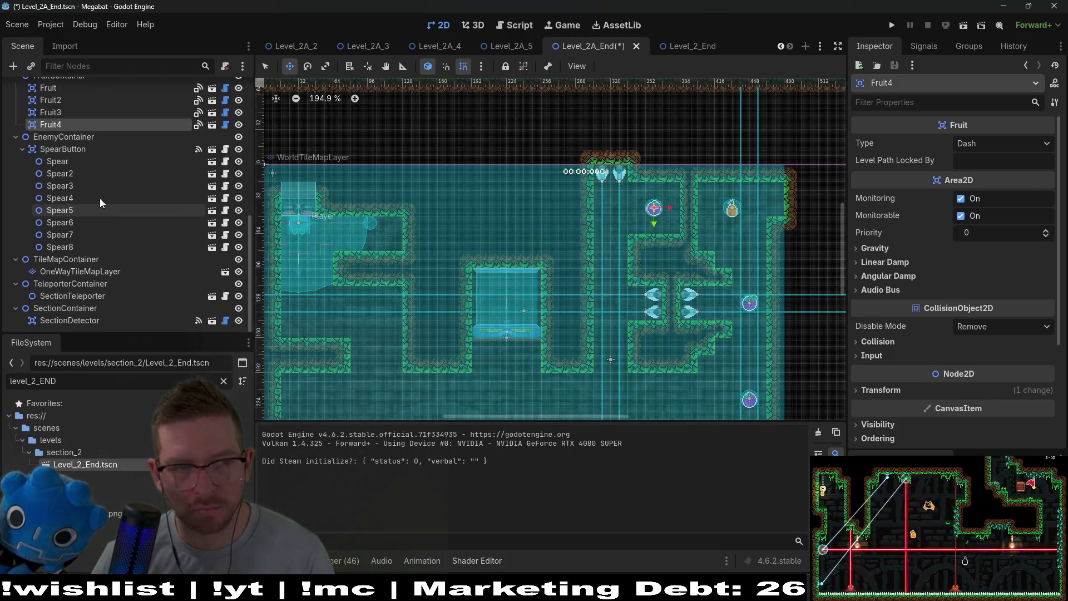
click(99, 198)
click(78, 245)
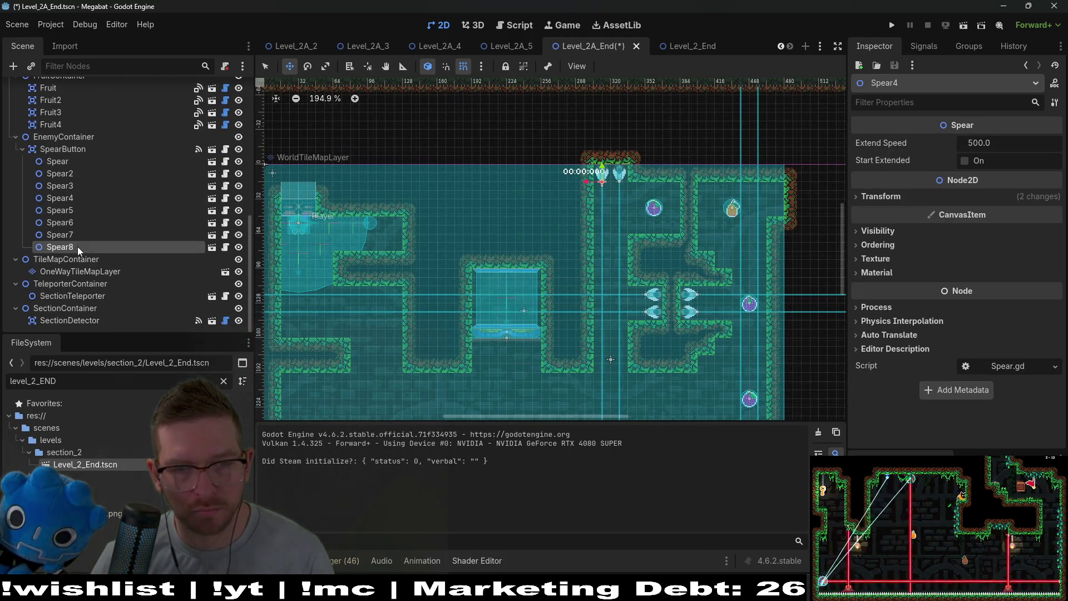
click(79, 235)
click(69, 220)
ctrl+click(60, 210)
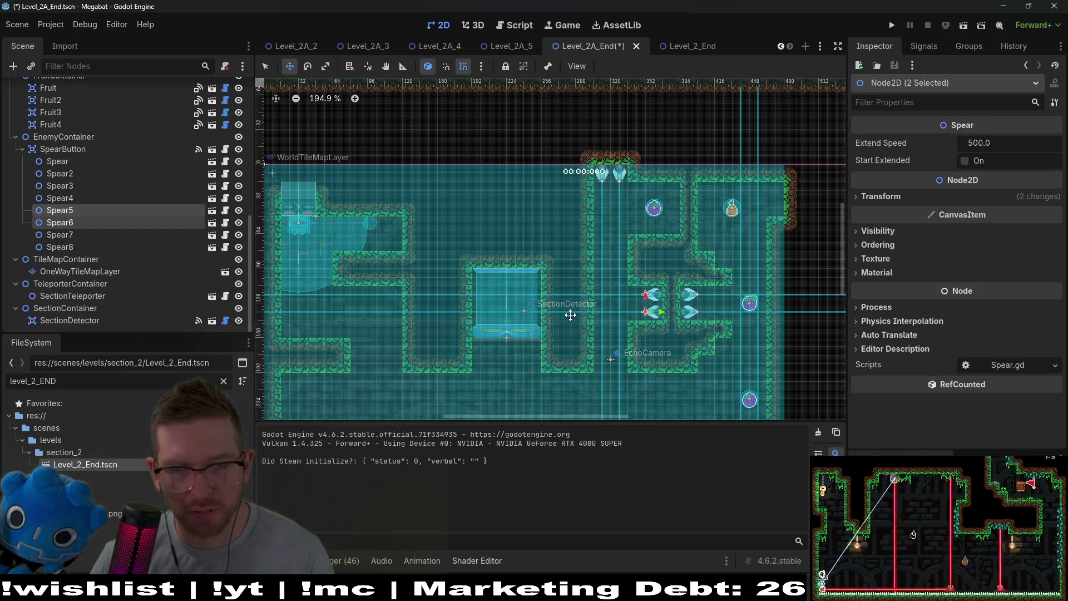
key(Delete)
key(Return)
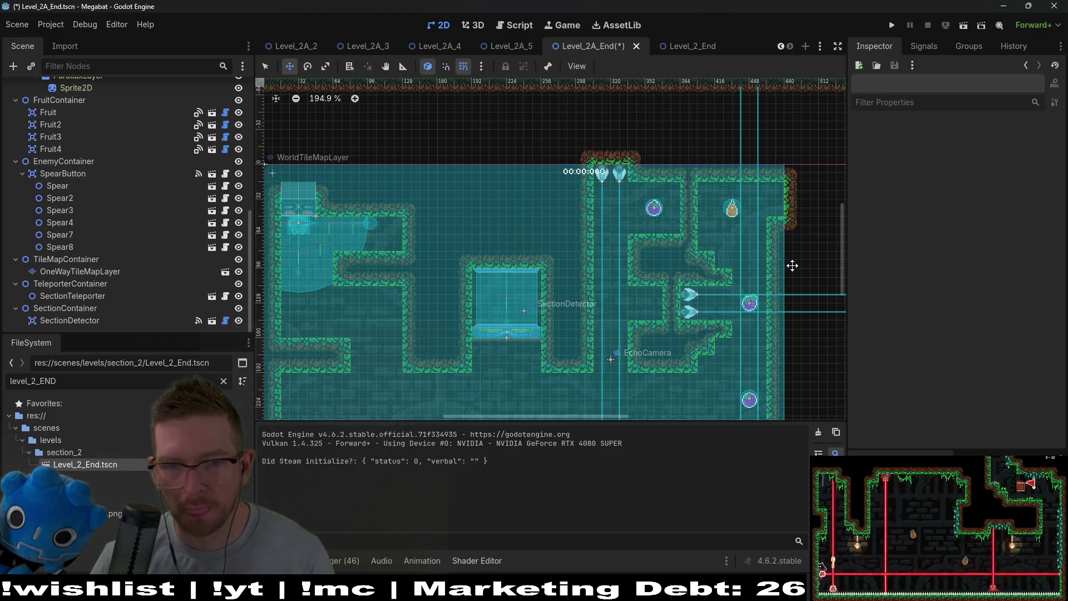
- Paint solid FOREST terrain wall sections and a wall column in the right room on WorldTileMapLayer
scroll(758, 264, up, 4)
drag(767, 263, 769, 232)
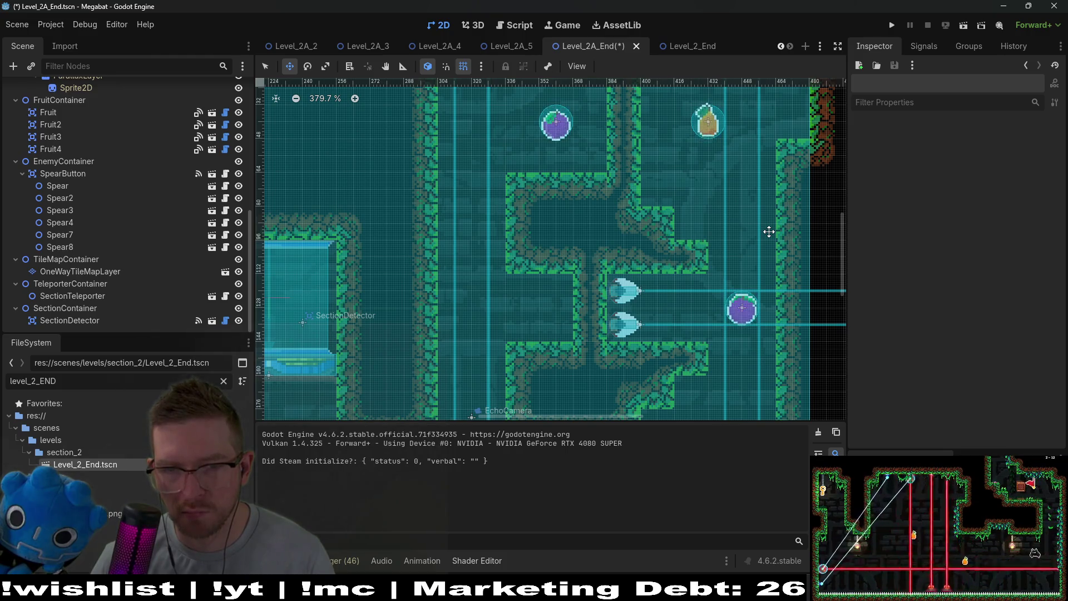
scroll(768, 232, down, 3)
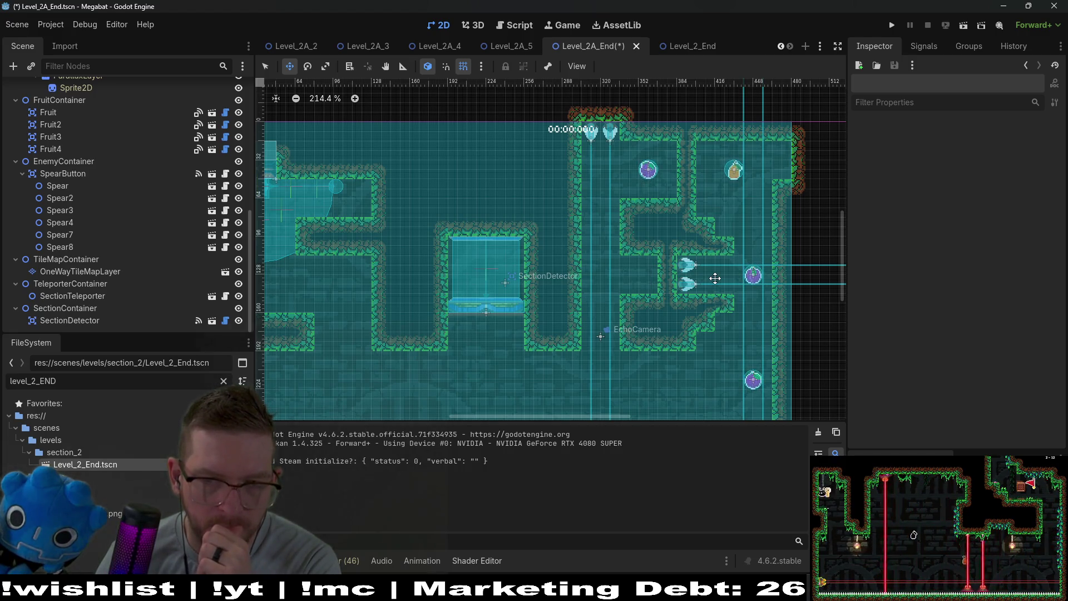
scroll(125, 145, up, 5)
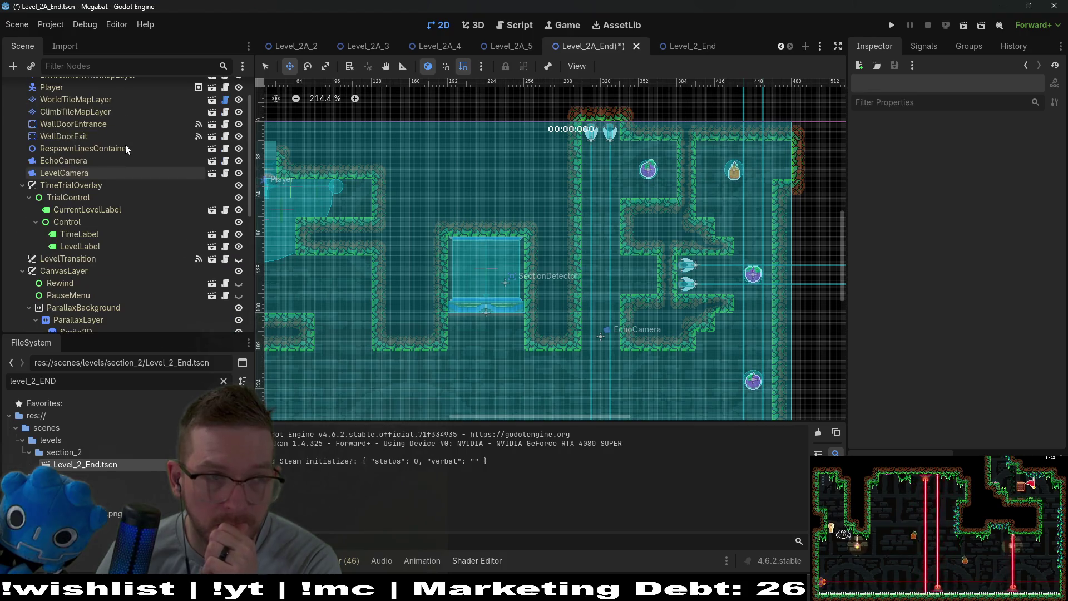
click(83, 100)
click(320, 498)
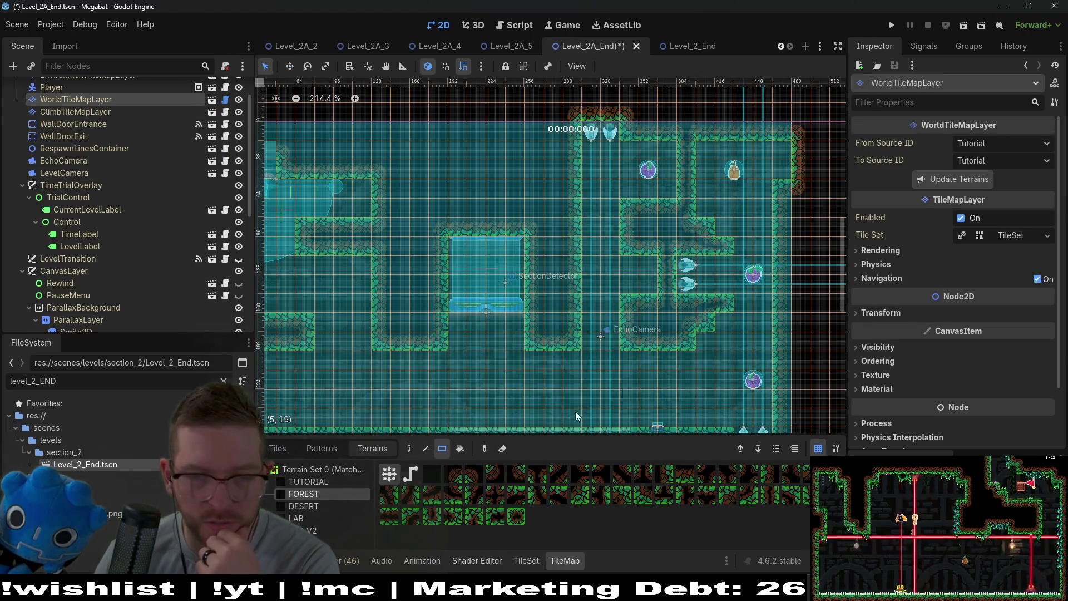
drag(625, 264, 659, 303)
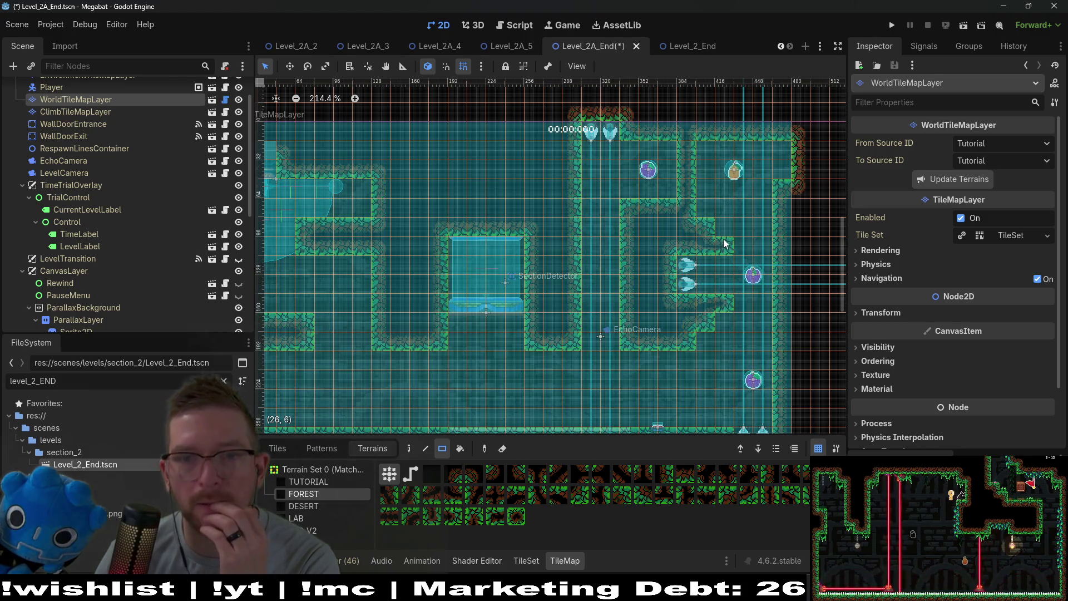
drag(779, 146, 785, 195)
scroll(749, 220, down, 3)
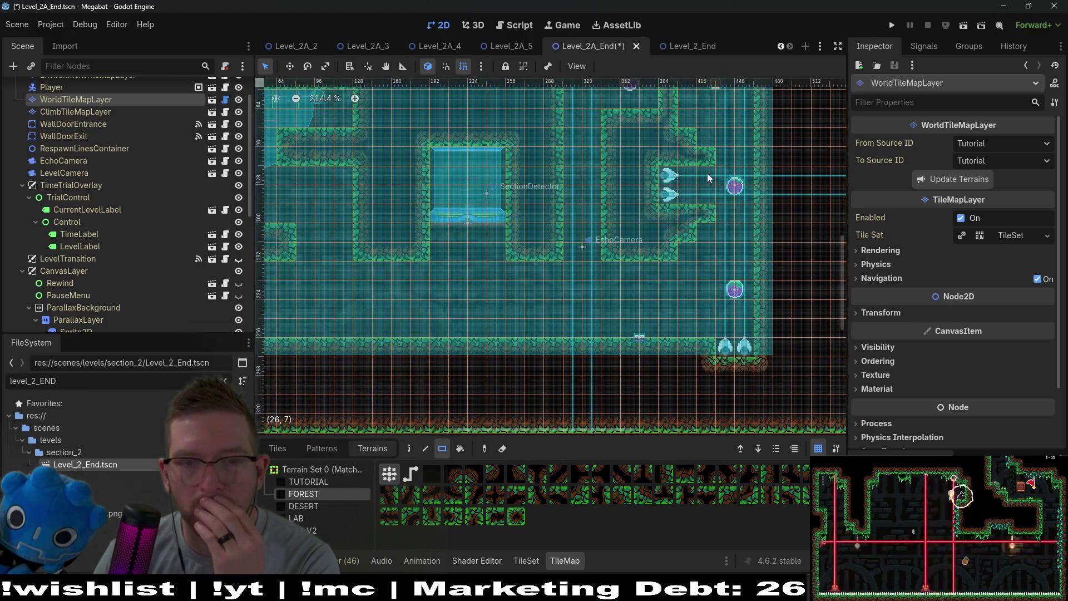
scroll(612, 256, up, 3)
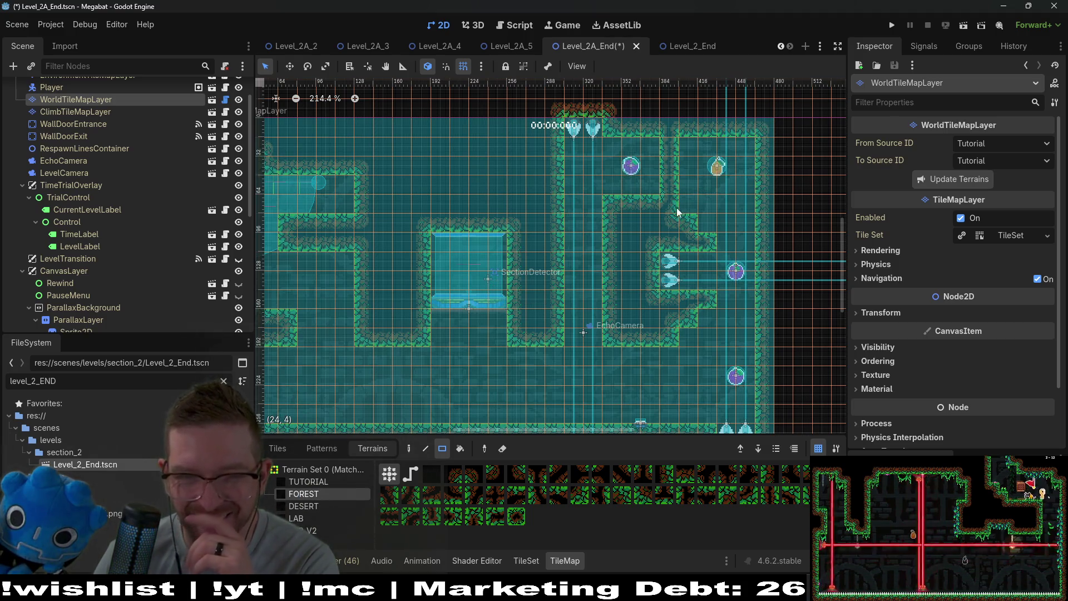
scroll(77, 198, down, 5)
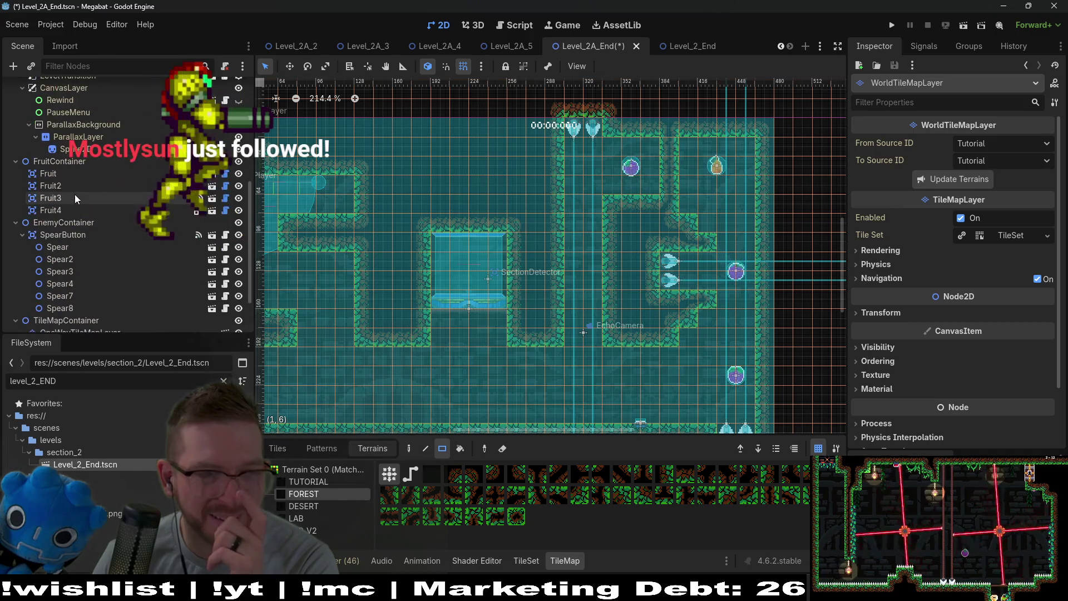
- Duplicate Fruit3 as Fruit5 in the central shaft, order it after Fruit4, and run the level
click(77, 198)
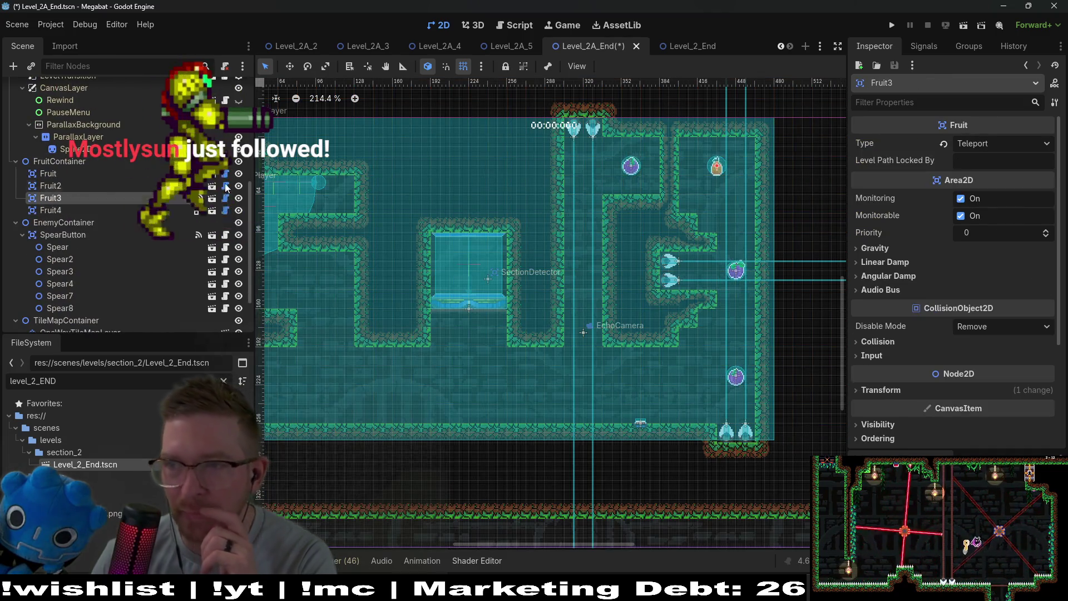
key(ctrl+d)
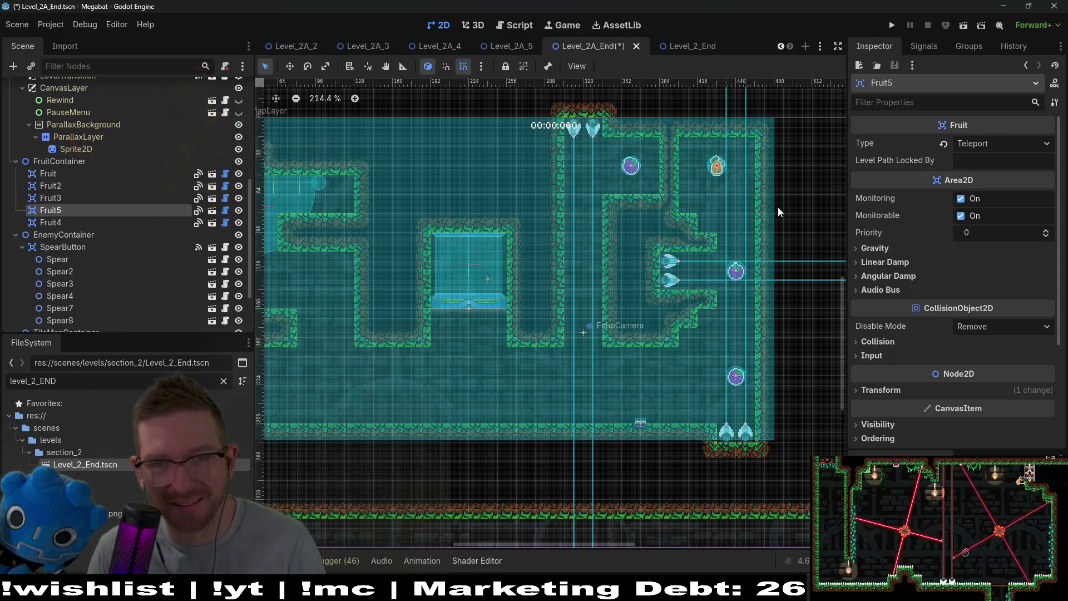
drag(669, 215, 577, 290)
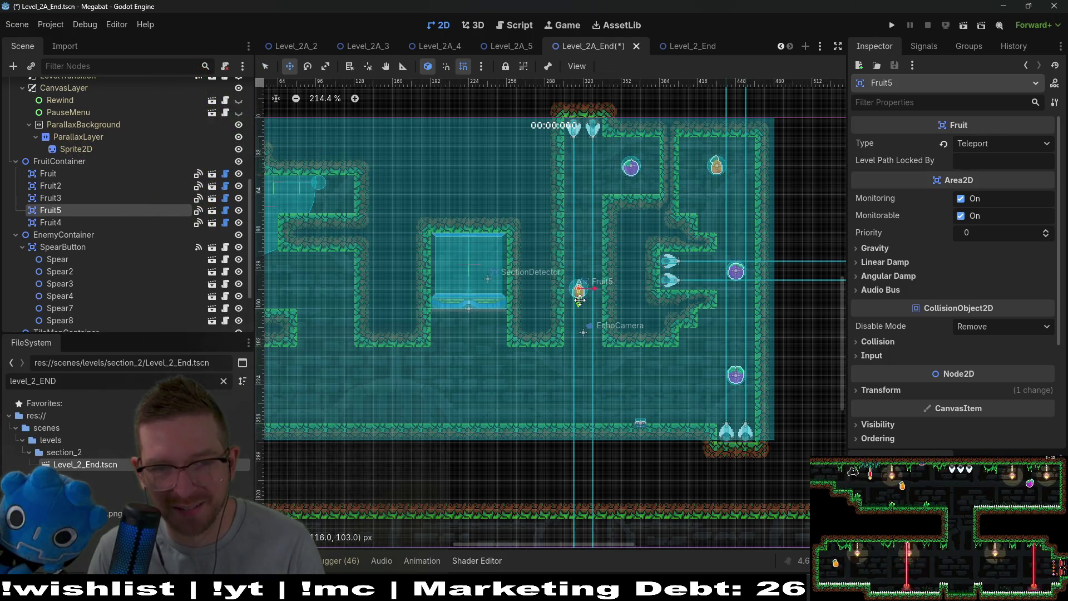
scroll(582, 301, up, 2)
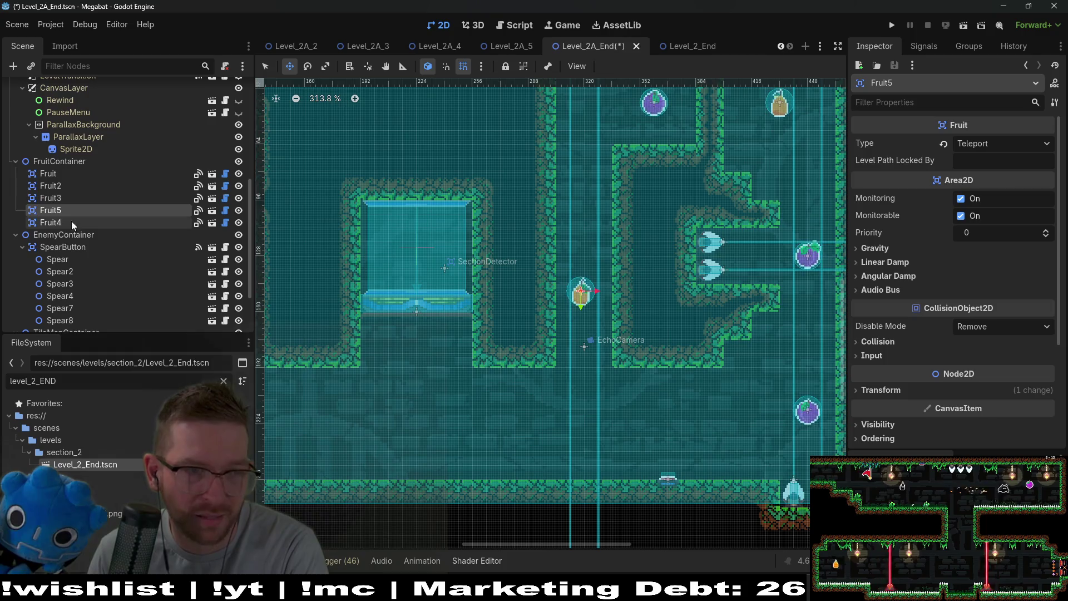
drag(56, 231, 58, 232)
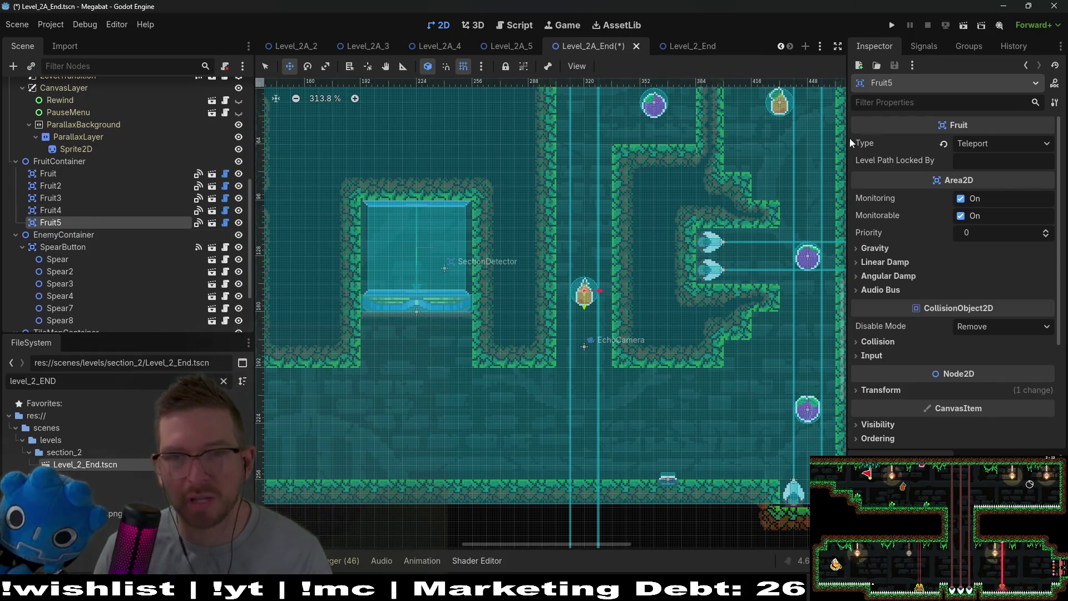
click(962, 25)
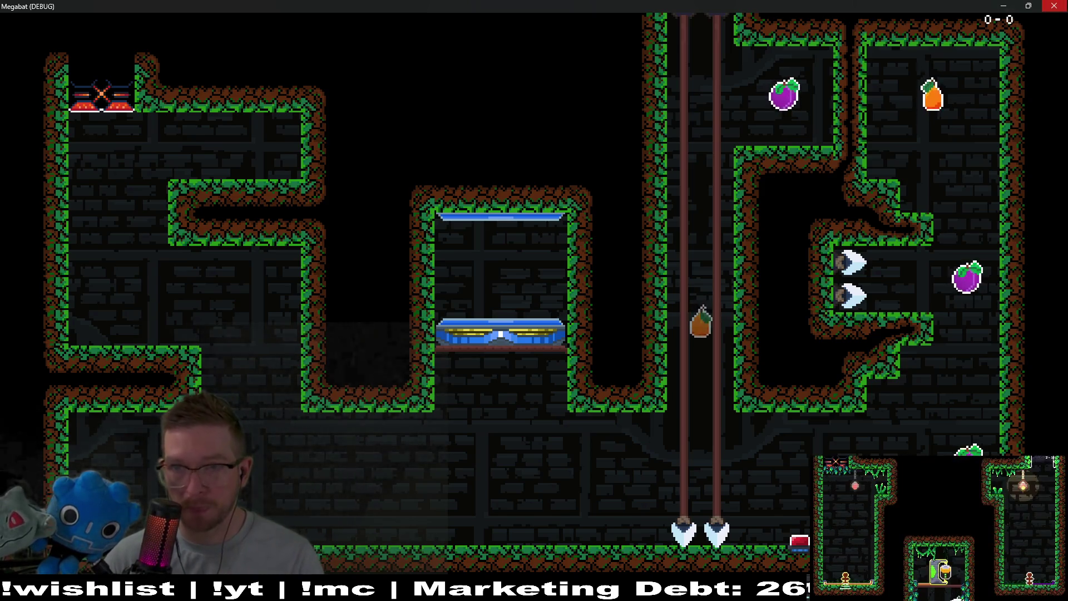
click(1054, 6)
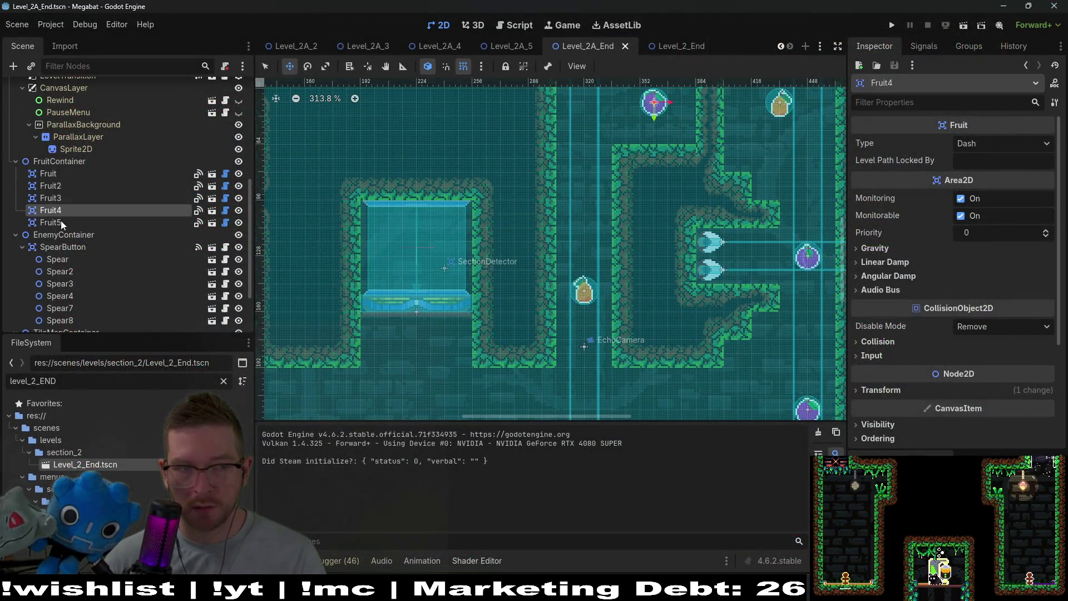
- Delete the extra Fruit5
key(Delete)
key(Return)
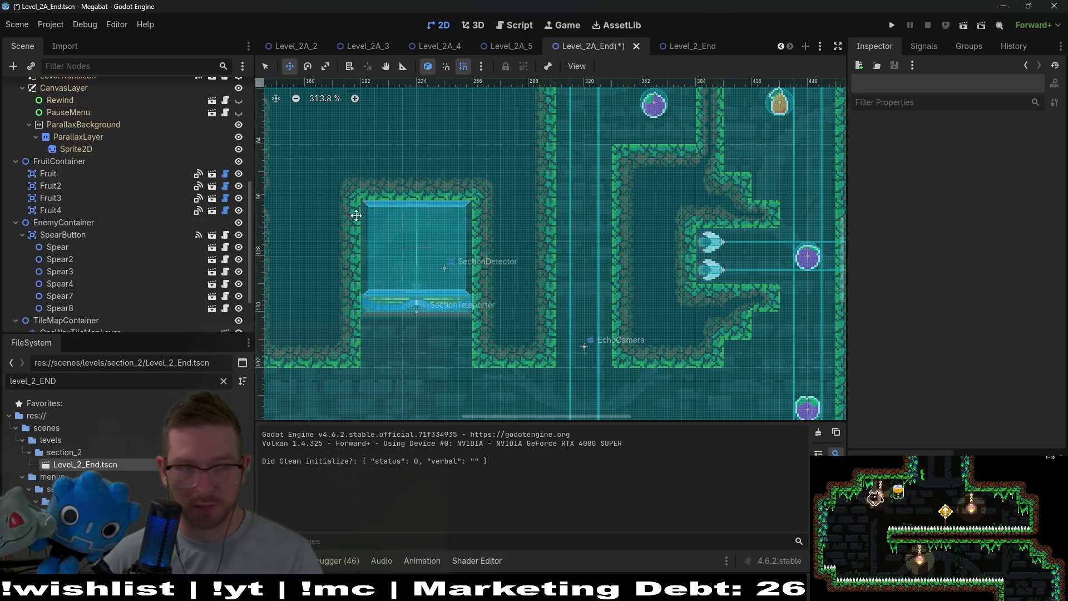
scroll(72, 195, up, 5)
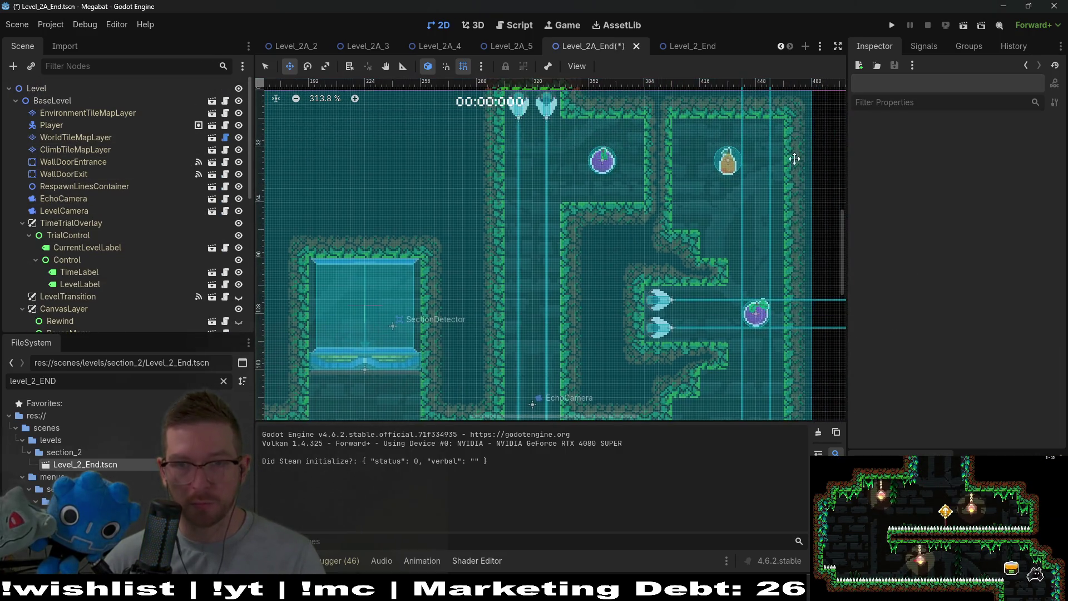
- Repaint the central shaft walls with FOREST terrain, opening a column and squaring the stepped corner
click(83, 137)
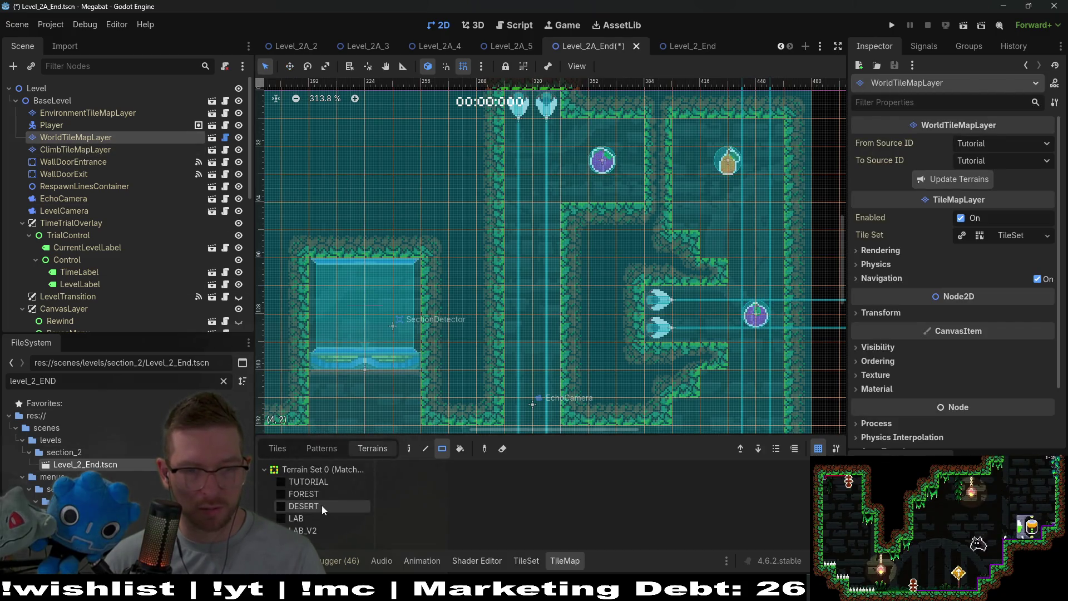
click(309, 494)
drag(655, 189, 662, 138)
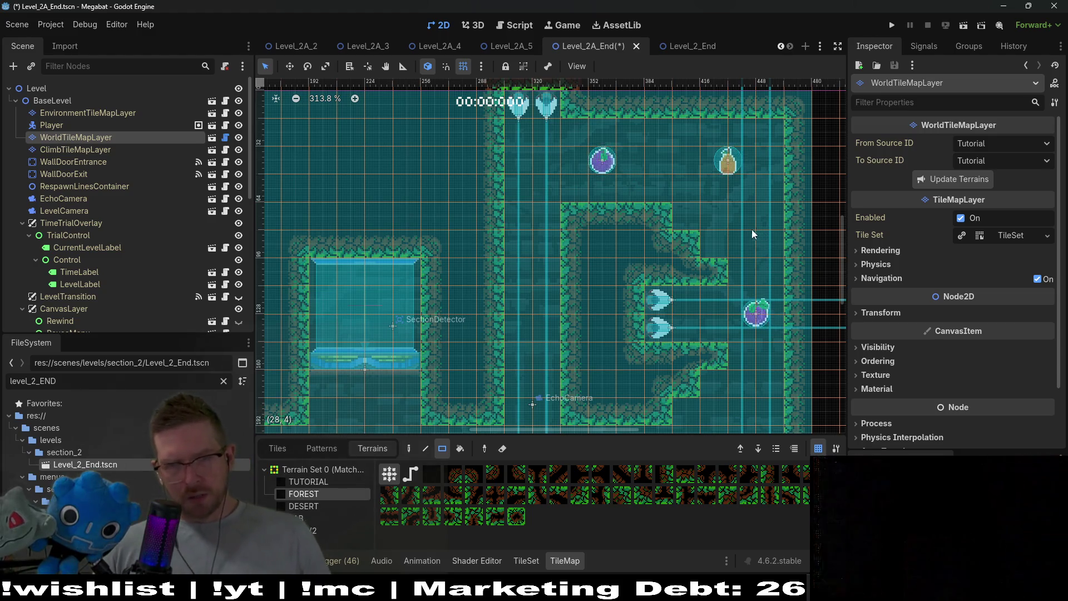
drag(676, 215, 717, 244)
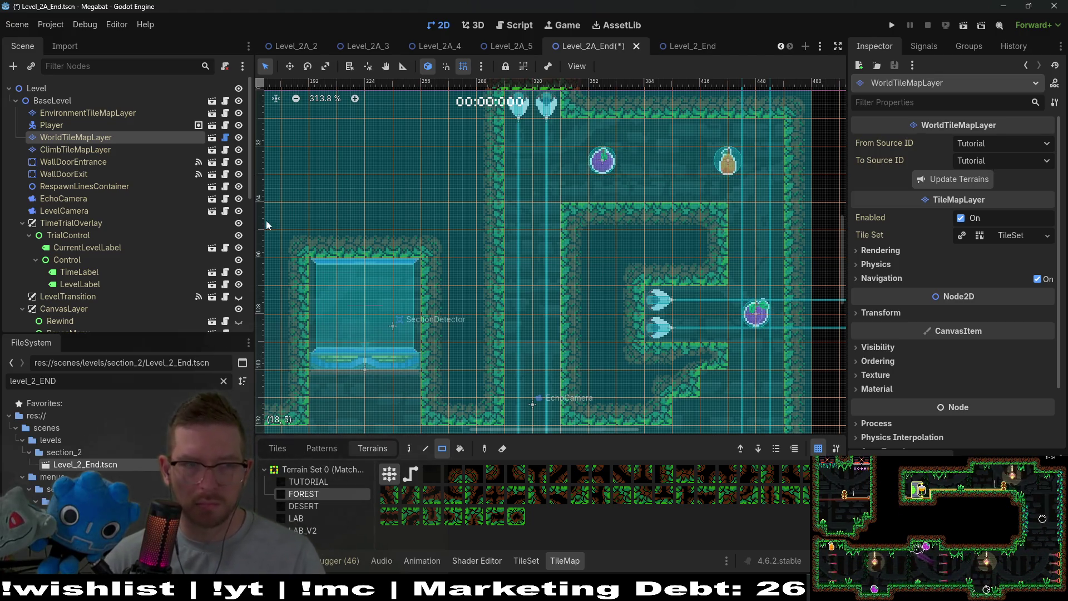
click(67, 209)
- Nudge the orange Fruit3 to the right
scroll(73, 168, down, 5)
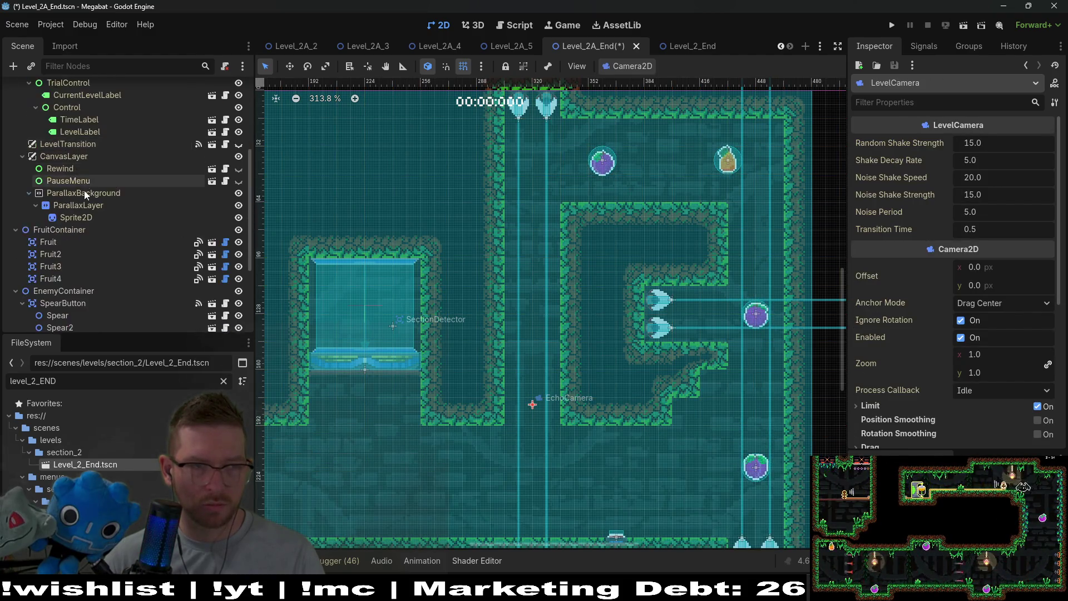
click(58, 205)
key(shift+Right)
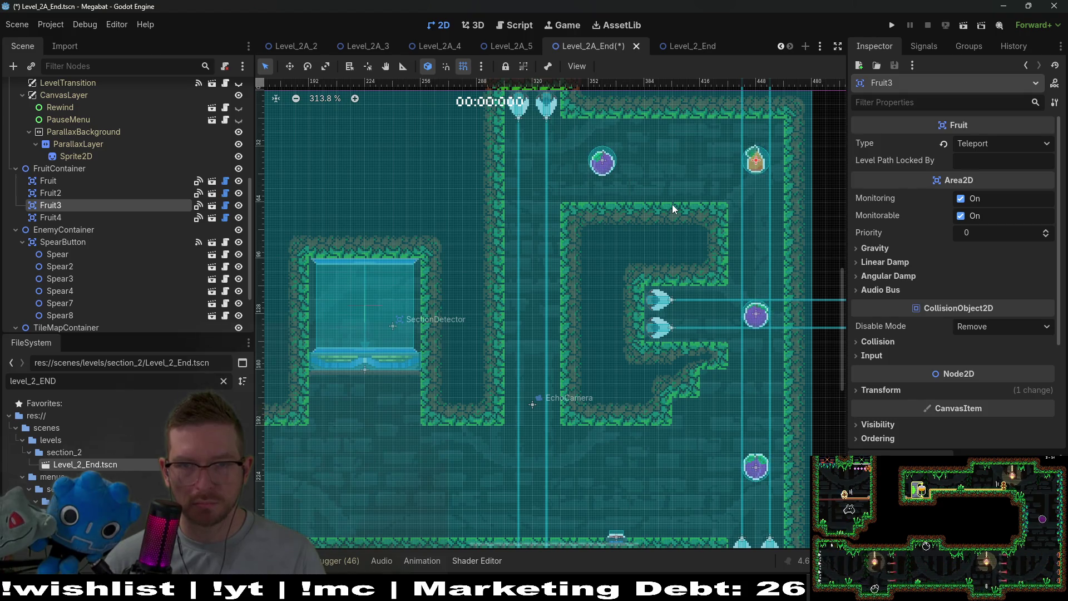
- Instantiate HazardTileMapLayer as a child scene under TileMapContainer
scroll(80, 251, down, 3)
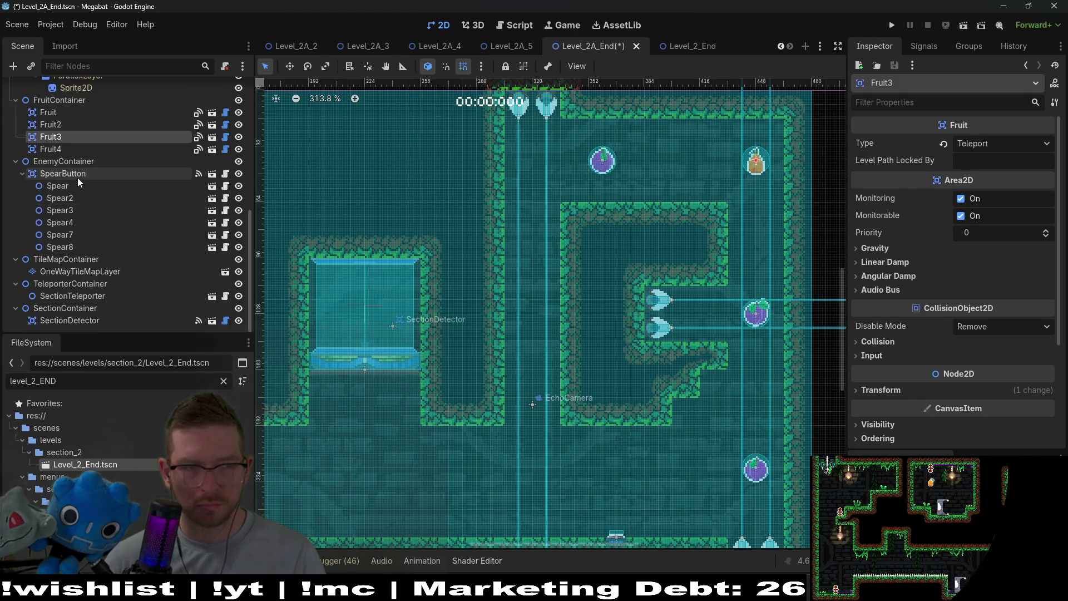
right_click(58, 161)
click(84, 187)
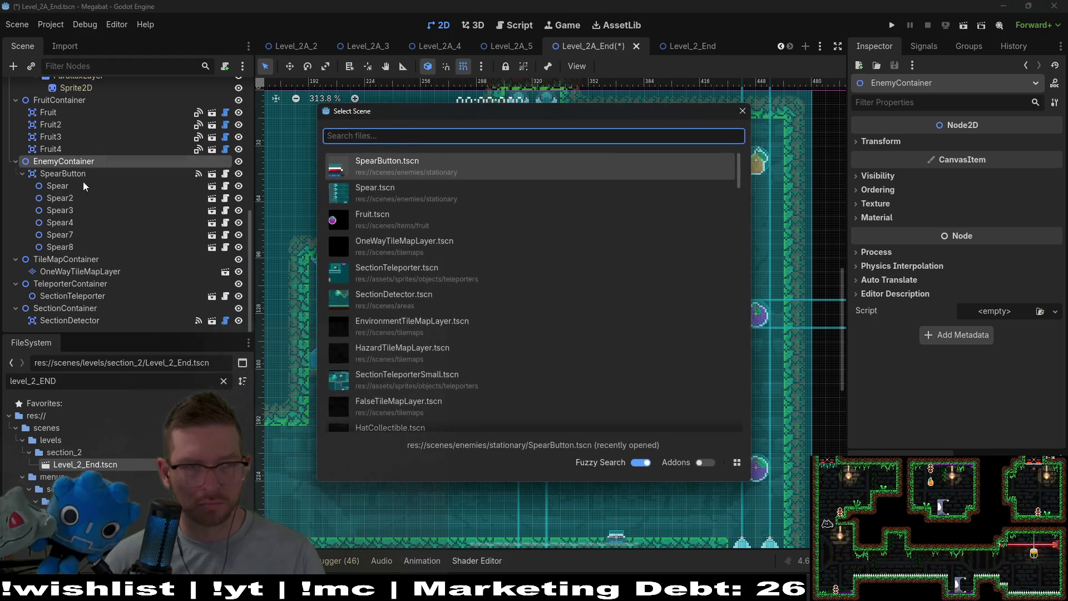
key(Escape)
right_click(95, 259)
click(119, 282)
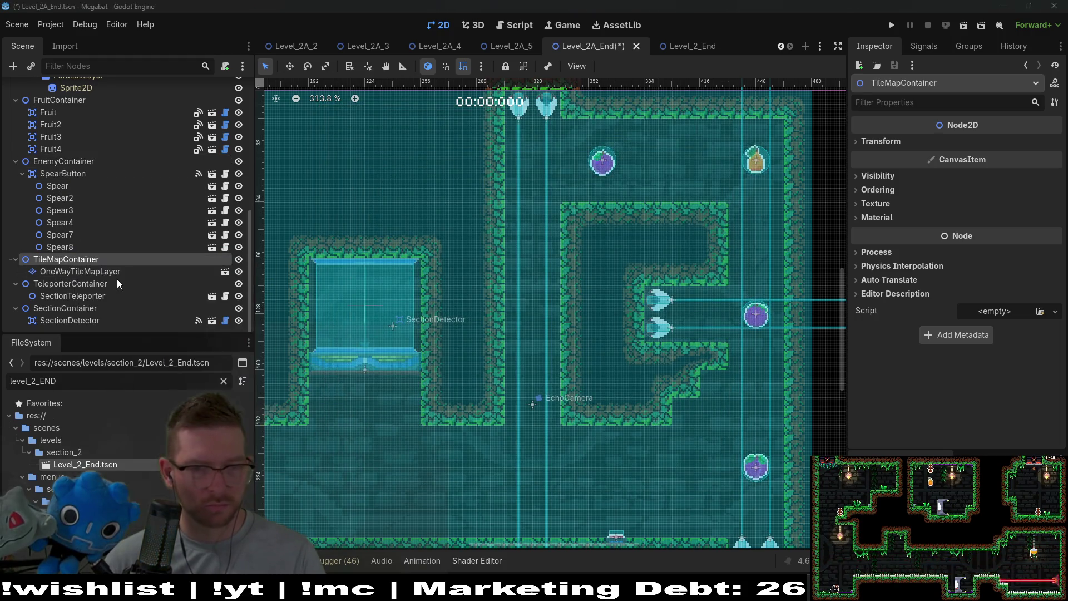
text(hazard)
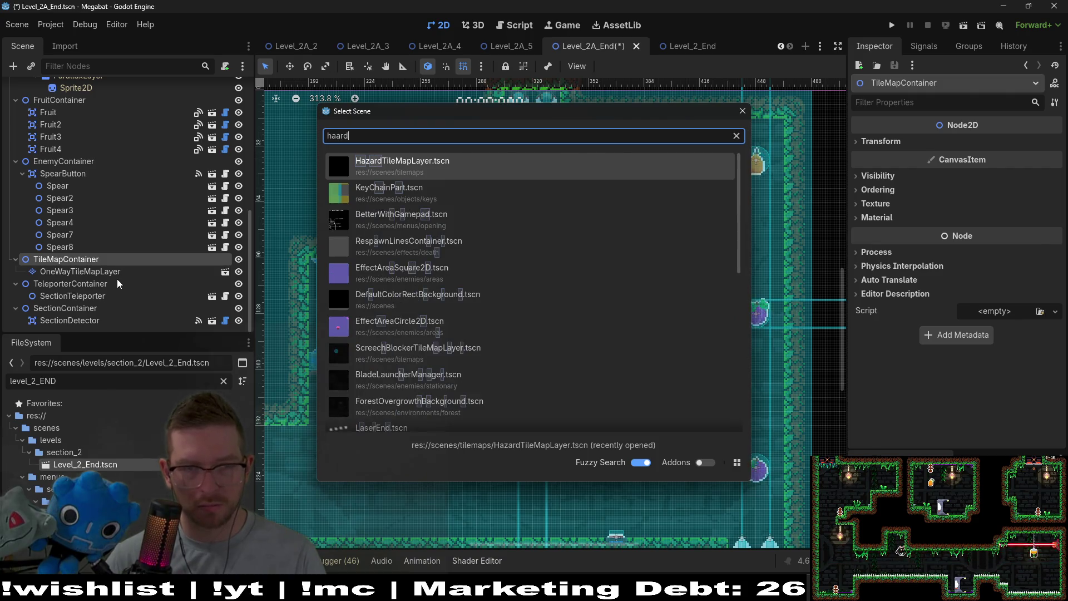
key(Return)
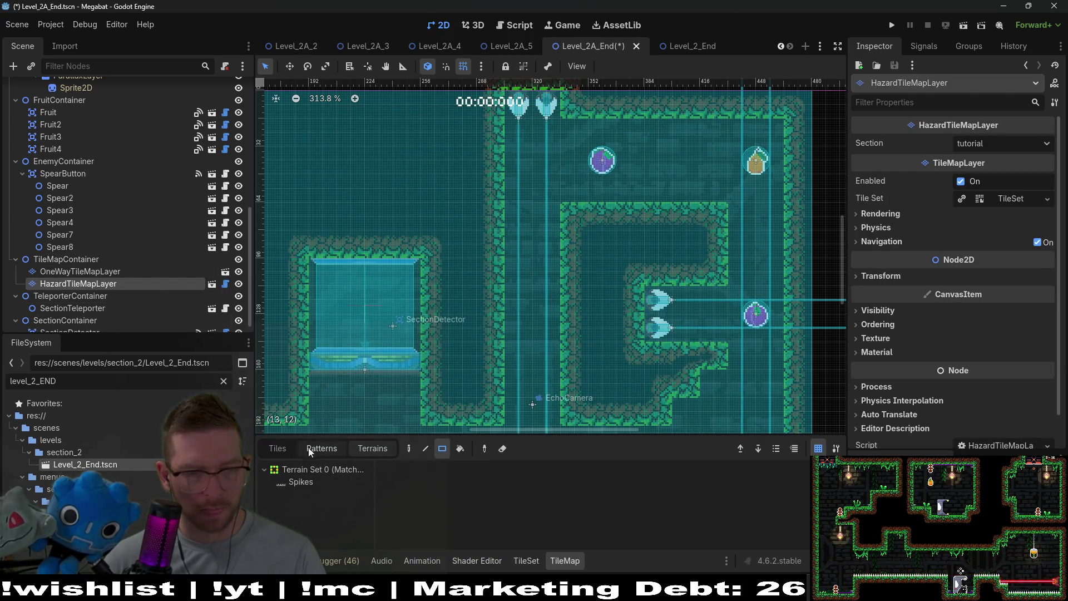
- Paint a row of TrapSpikesUp tiles from the ActionSpikes set along the inner wall ledge
click(293, 452)
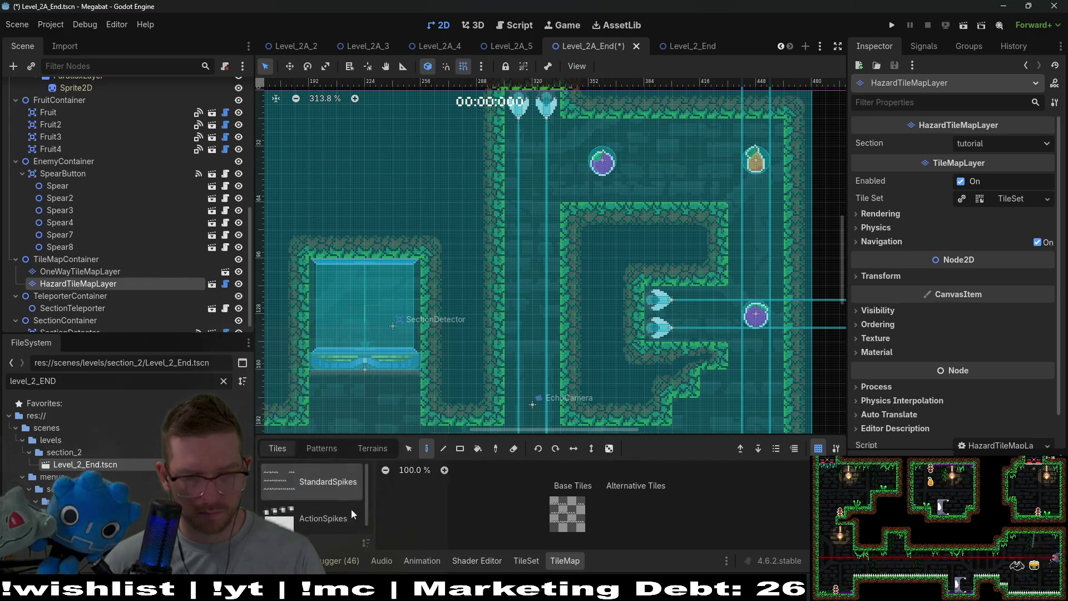
click(323, 515)
click(522, 516)
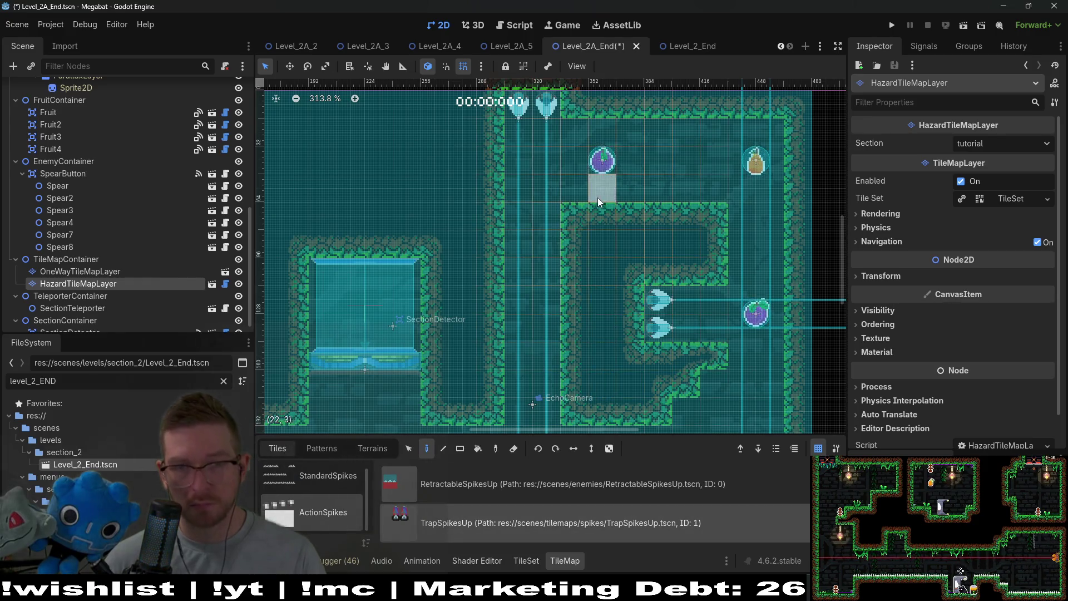
drag(587, 194, 733, 194)
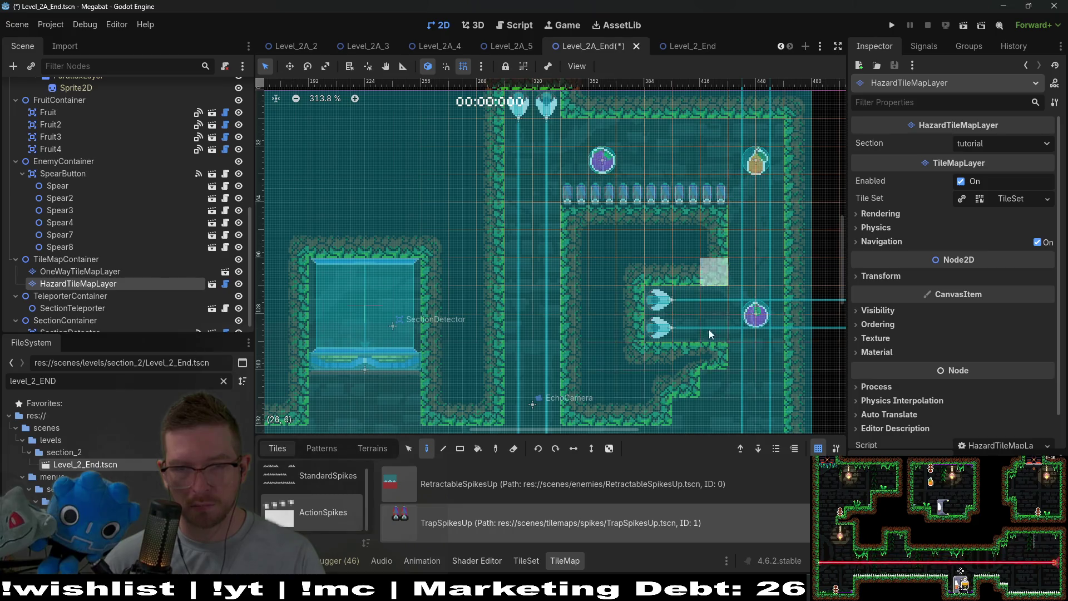
scroll(710, 334, down, 5)
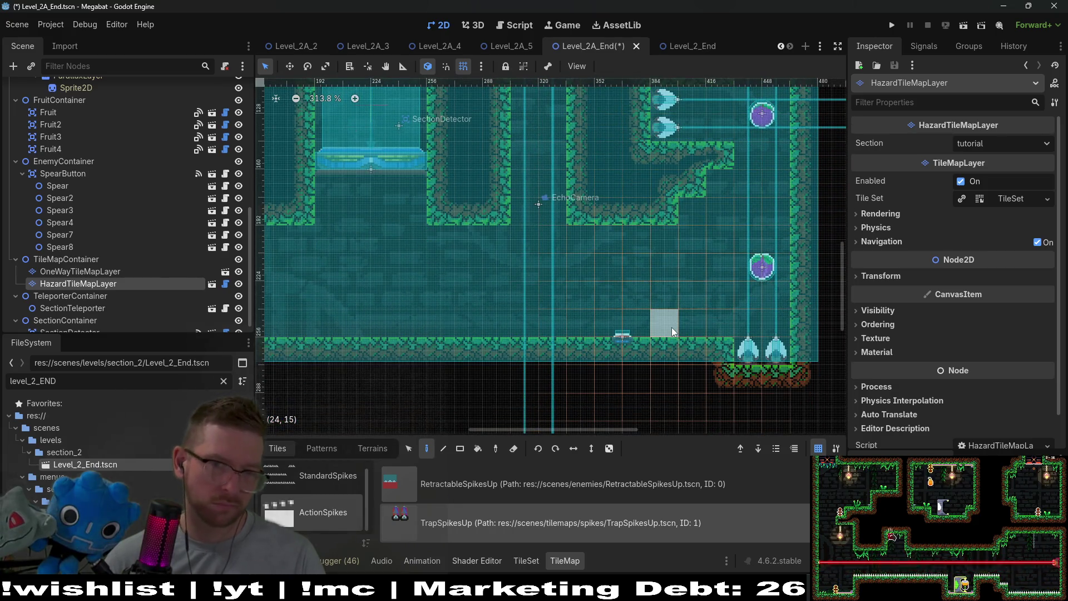
scroll(672, 327, up, 3)
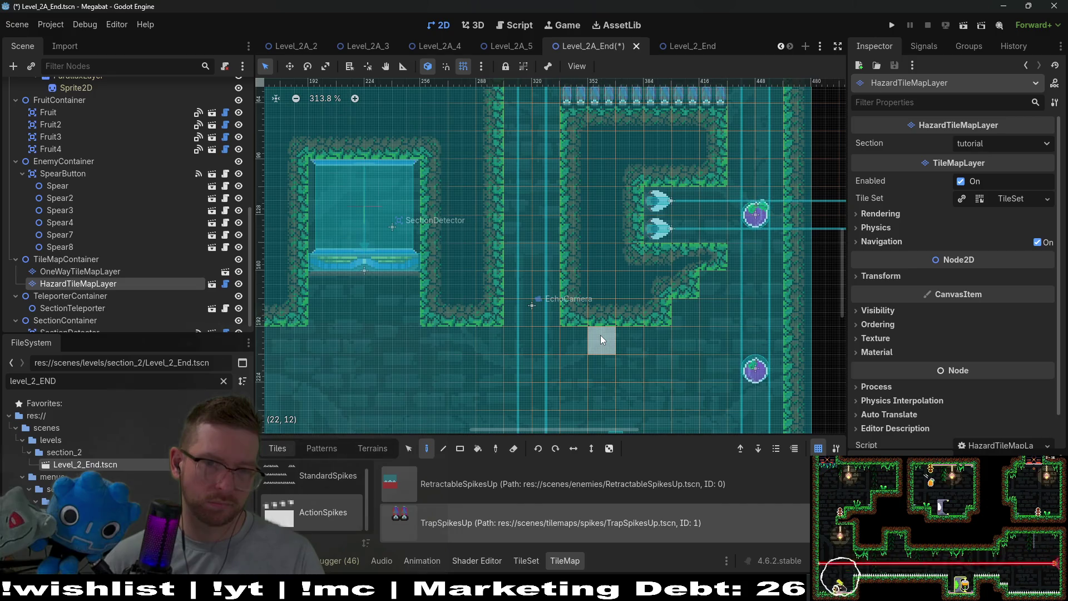
scroll(640, 358, down, 6)
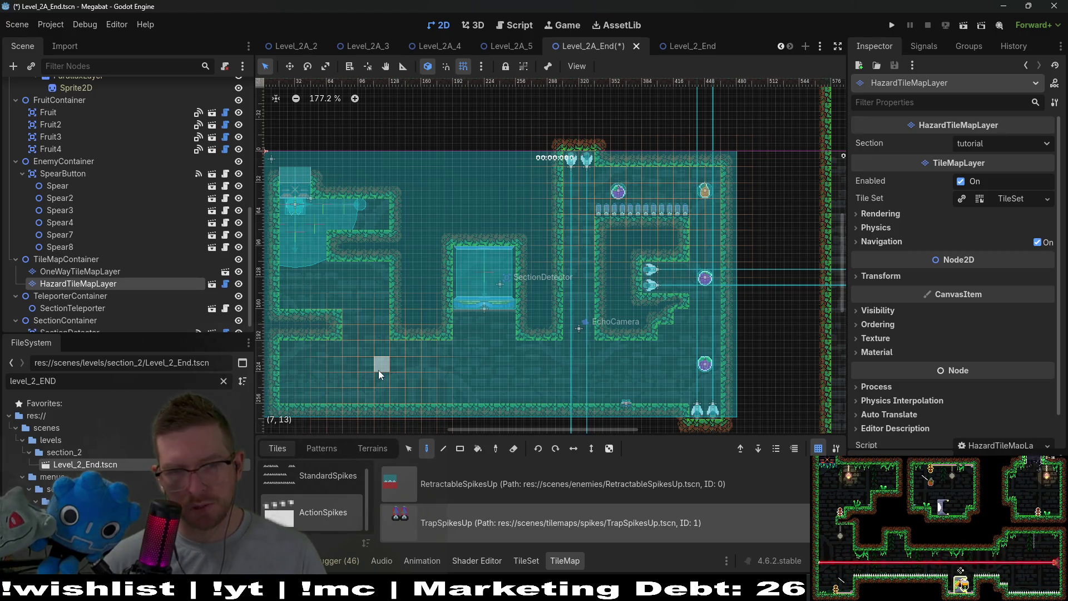
- Save and launch the level, flying the bat through the lower corridor and down past the spears
click(963, 28)
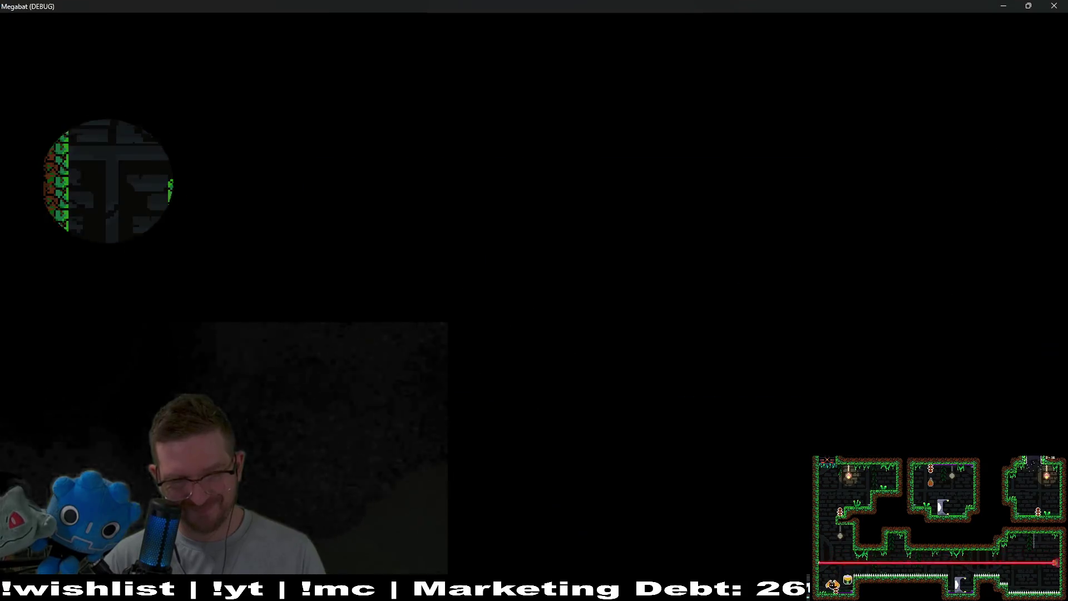
key(Right)
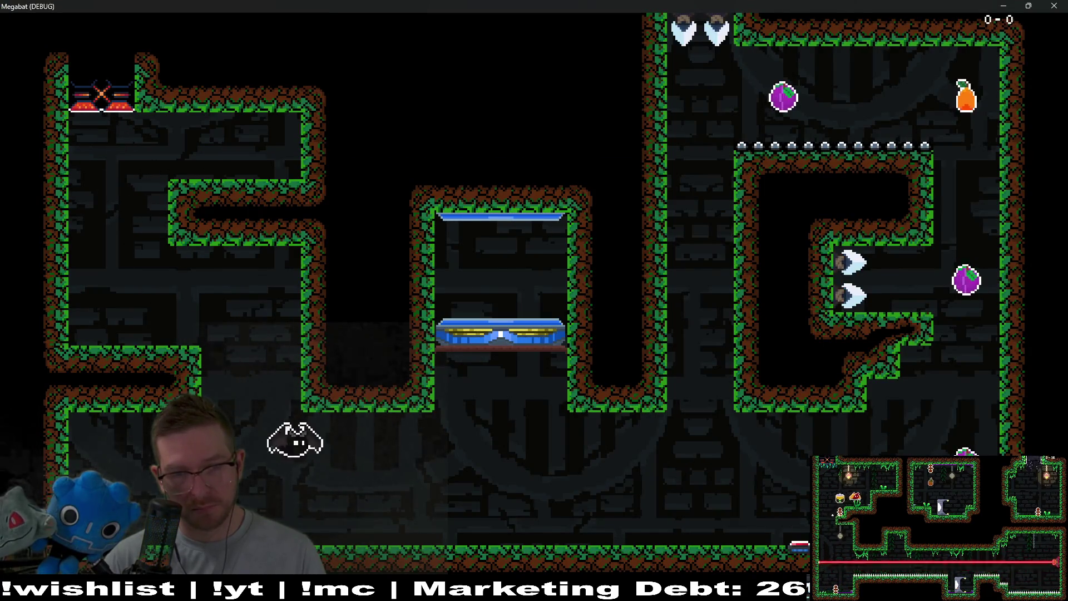
key(Right)
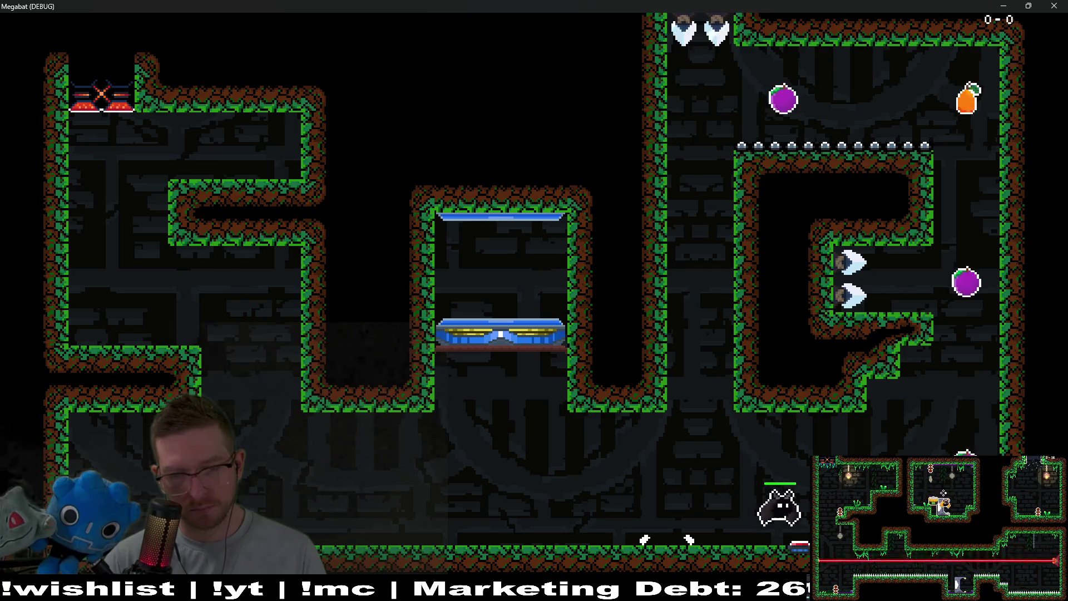
key(Up)
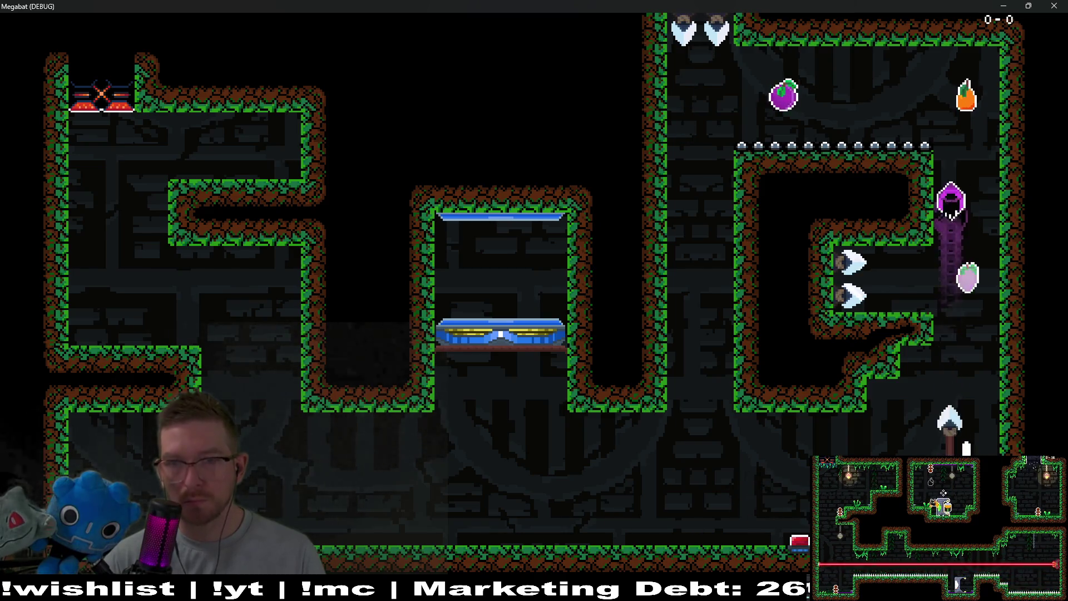
key(Left)
key(Down)
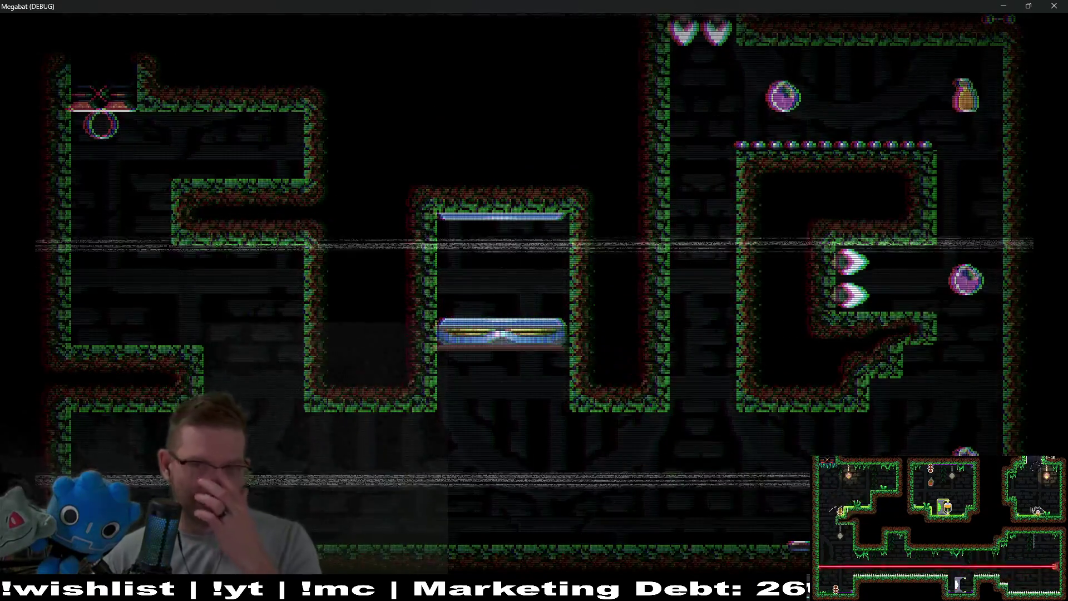
- Replay from spawn through the shaft and up toward the spikes, then close the game
key(Right)
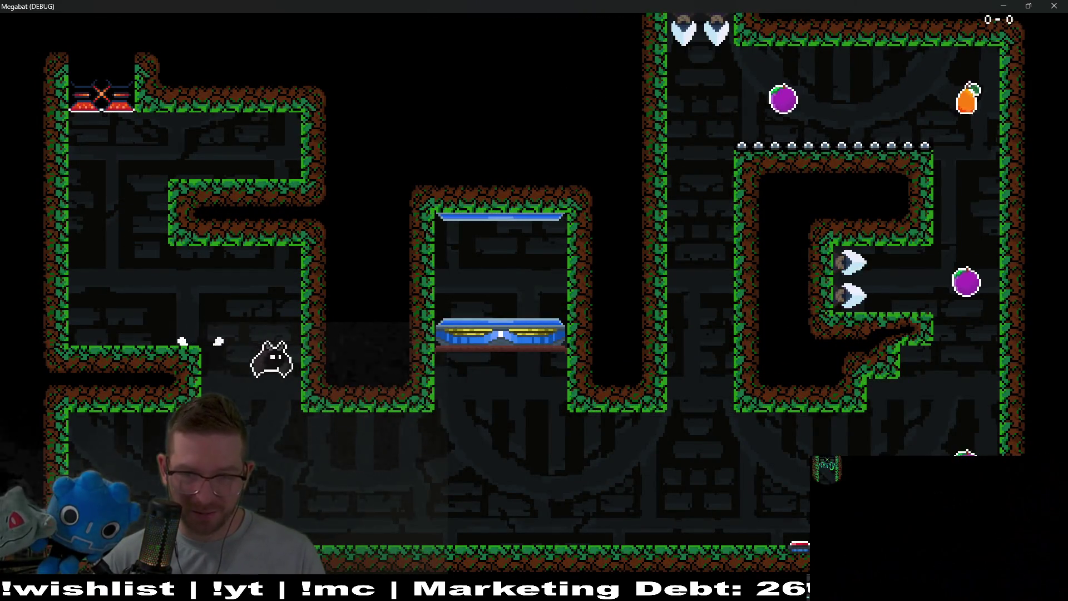
key(Right)
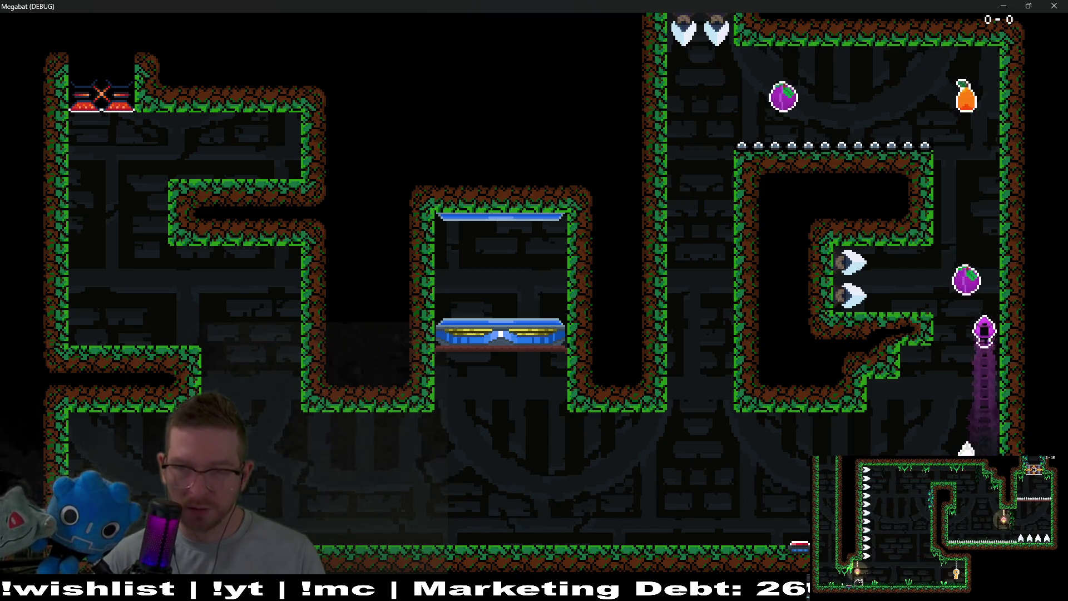
key(Left)
key(Right)
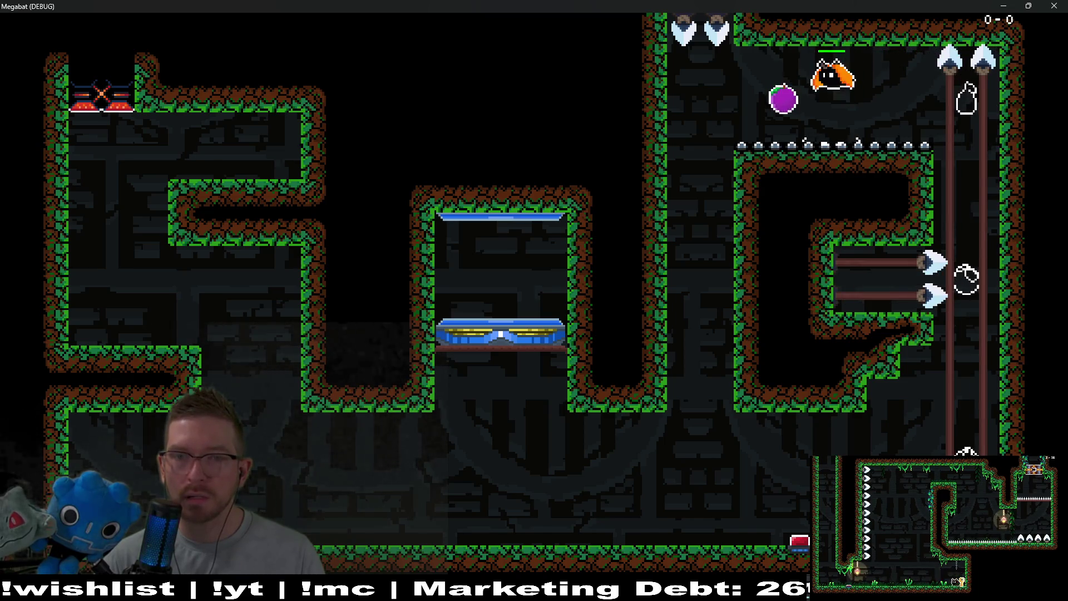
key(Left)
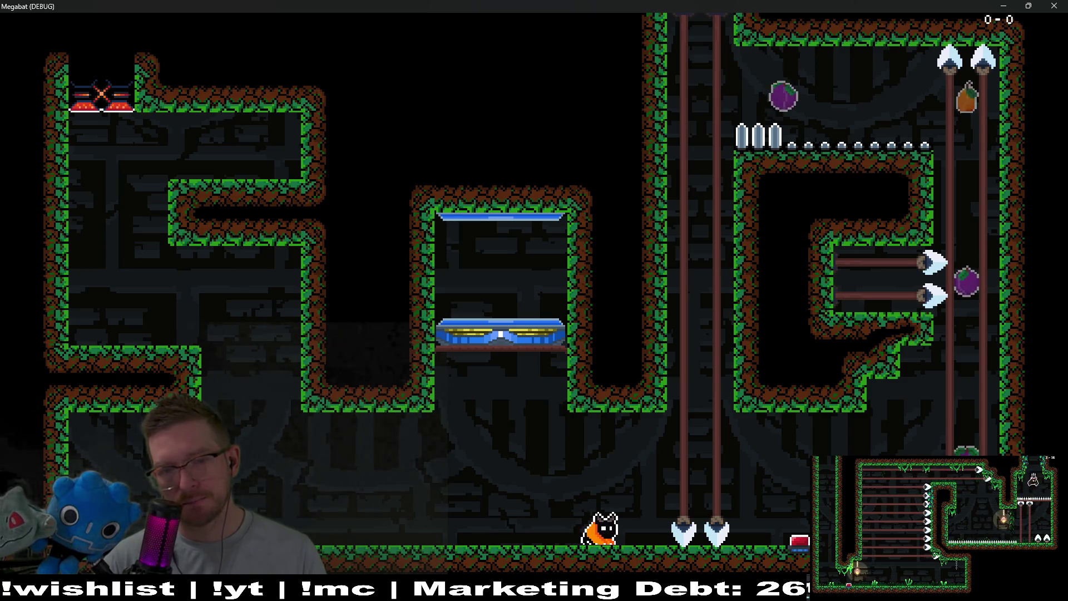
key(Right)
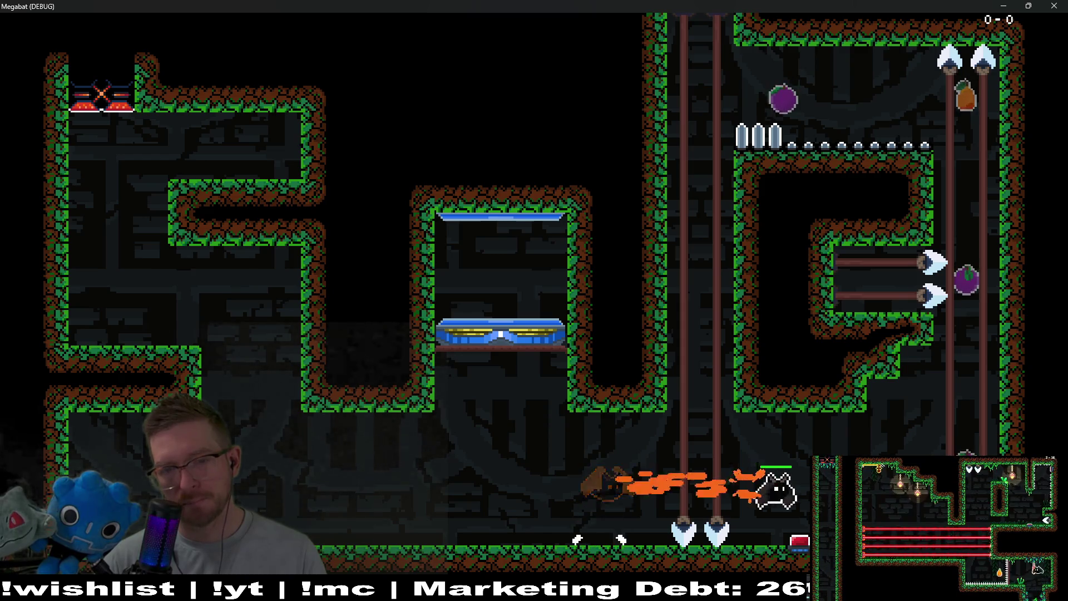
key(Up)
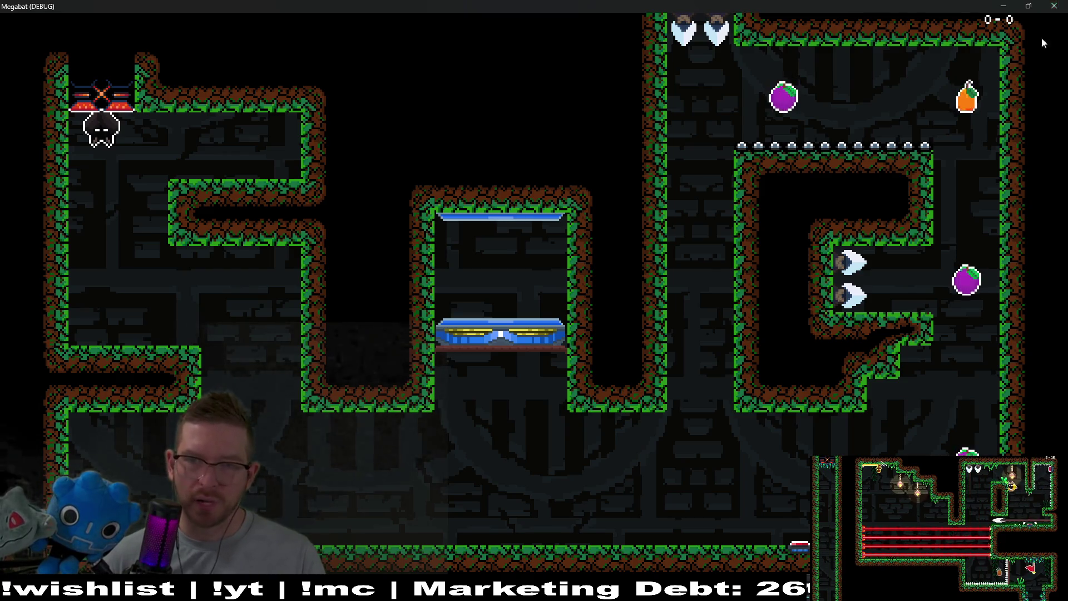
click(1054, 6)
- Set WorldTileMapLayer to paint FOREST terrain, then save and relaunch Level_2A_End
scroll(653, 285, up, 4)
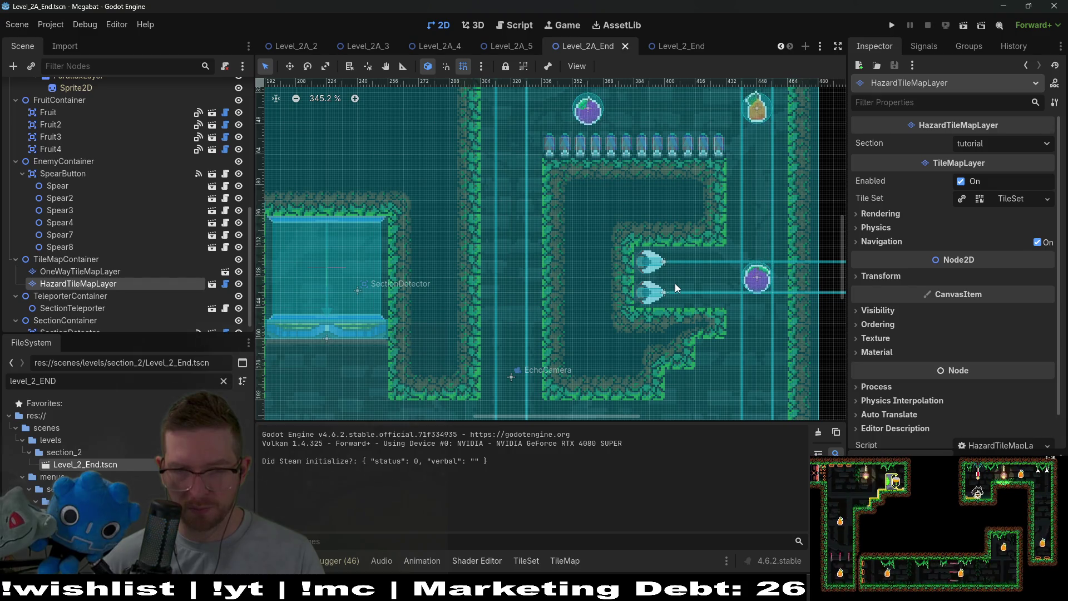
scroll(674, 282, down, 2)
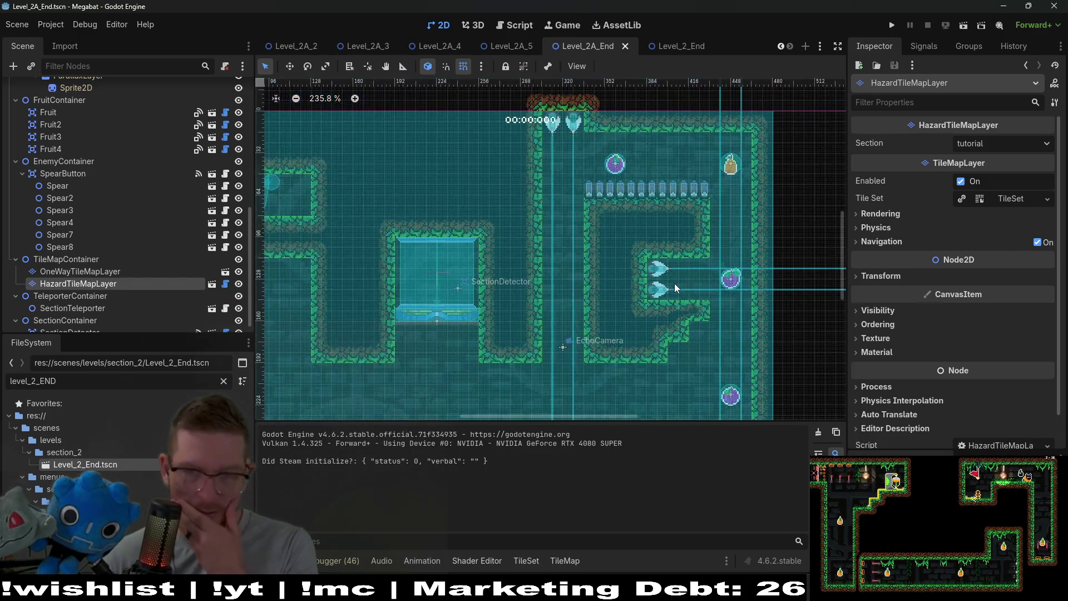
scroll(710, 303, down, 5)
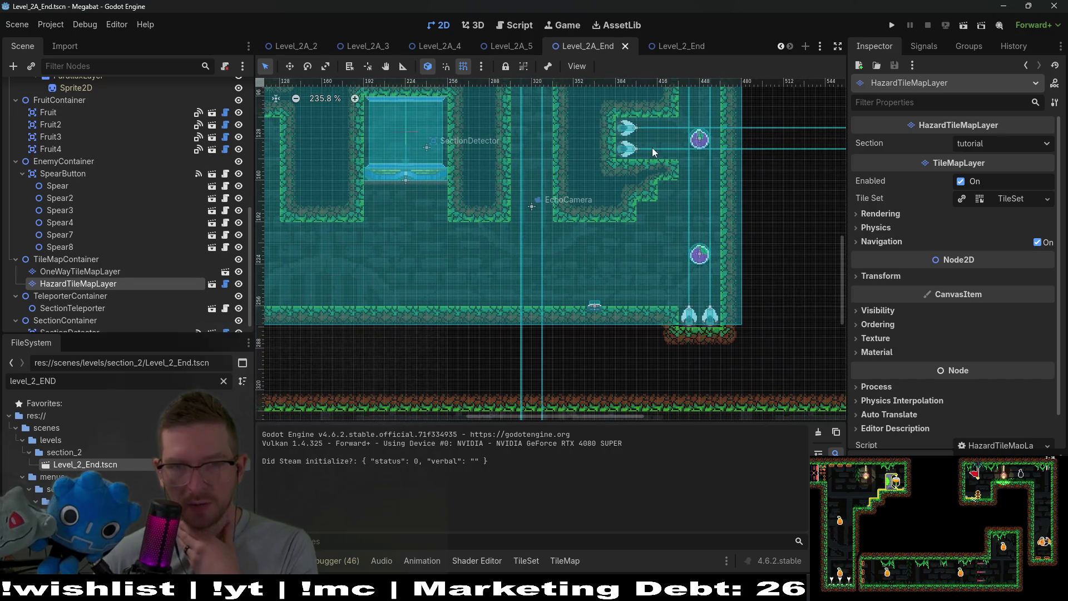
scroll(653, 150, up, 2)
scroll(658, 242, up, 2)
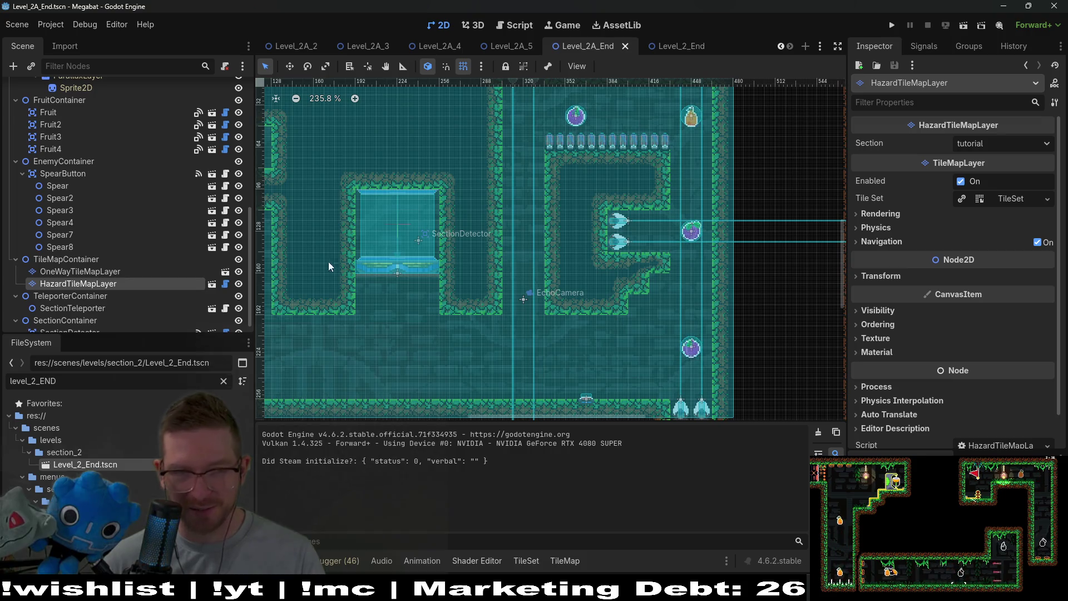
scroll(81, 165, up, 6)
scroll(79, 165, up, 2)
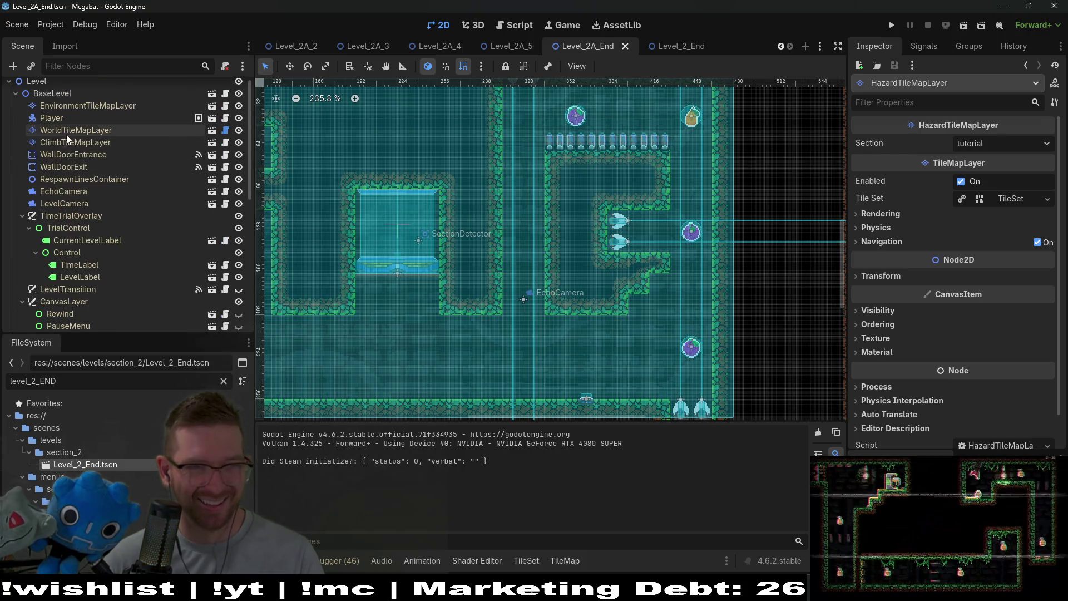
click(78, 130)
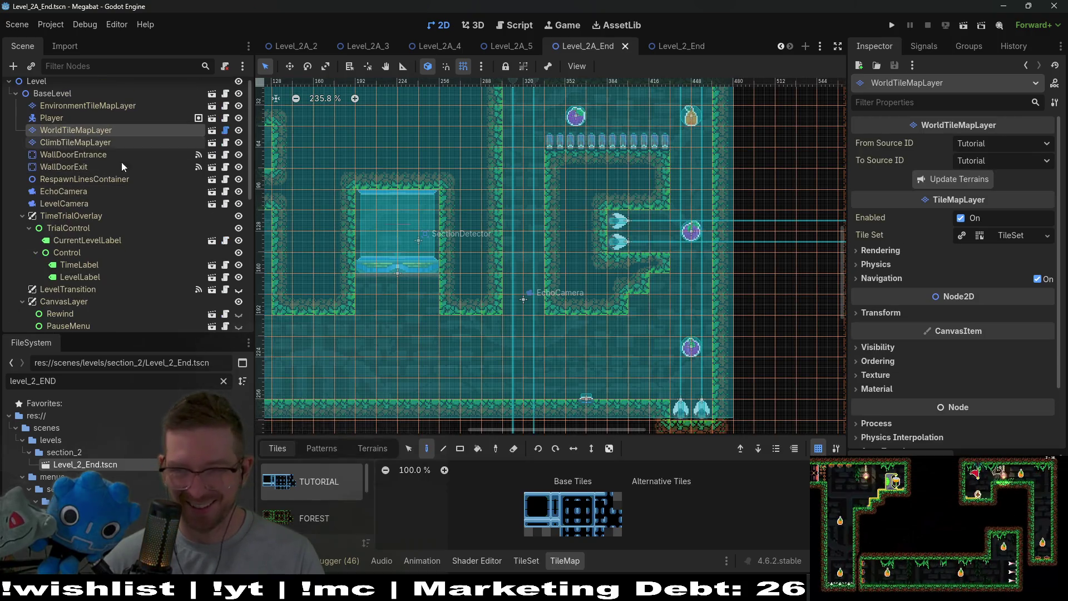
click(376, 449)
click(304, 494)
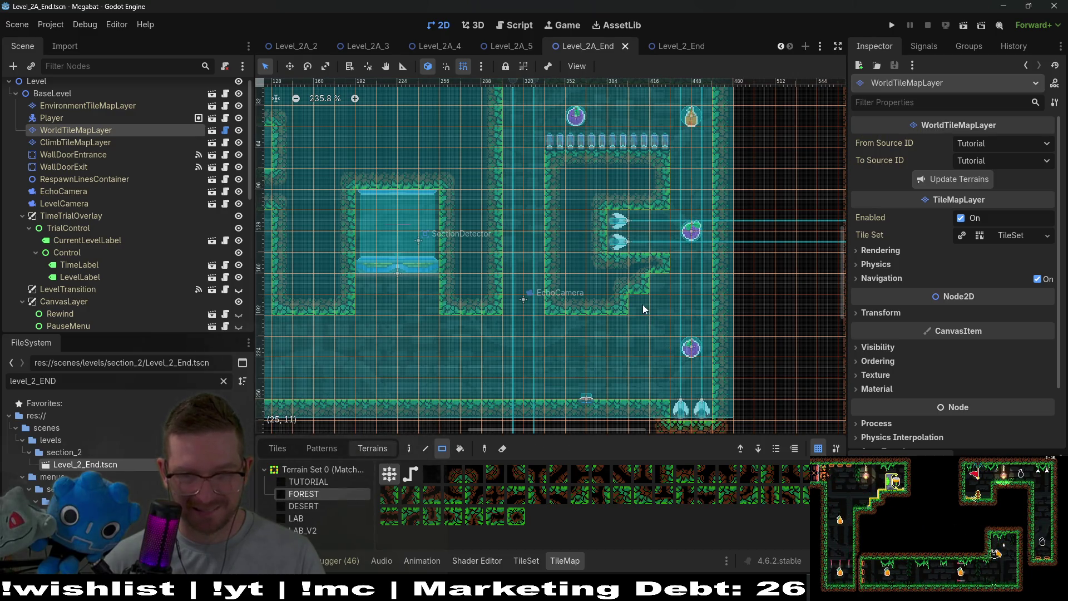
scroll(660, 304, down, 3)
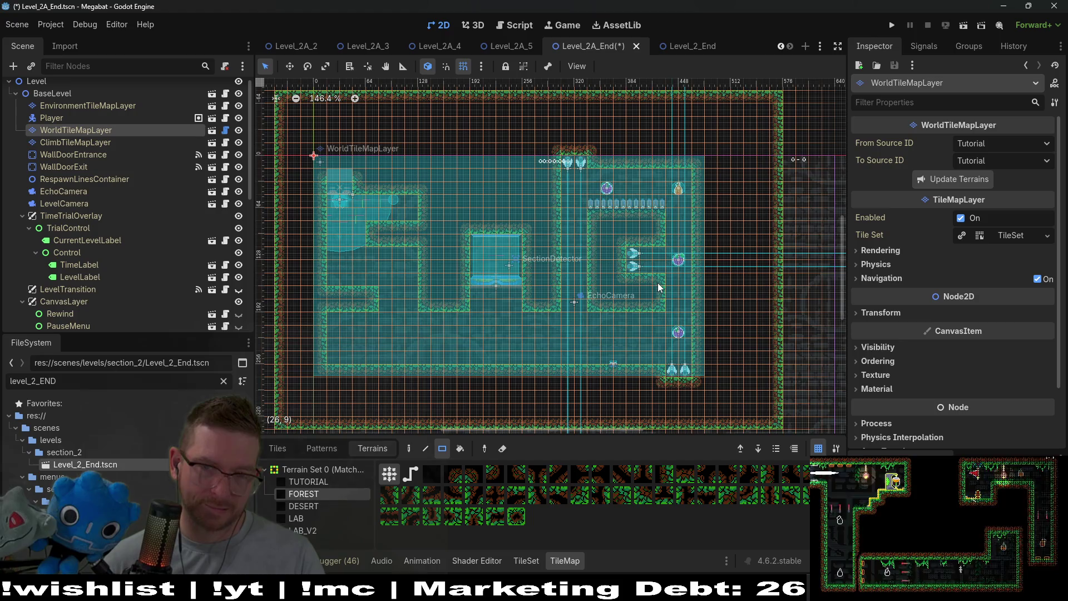
click(961, 29)
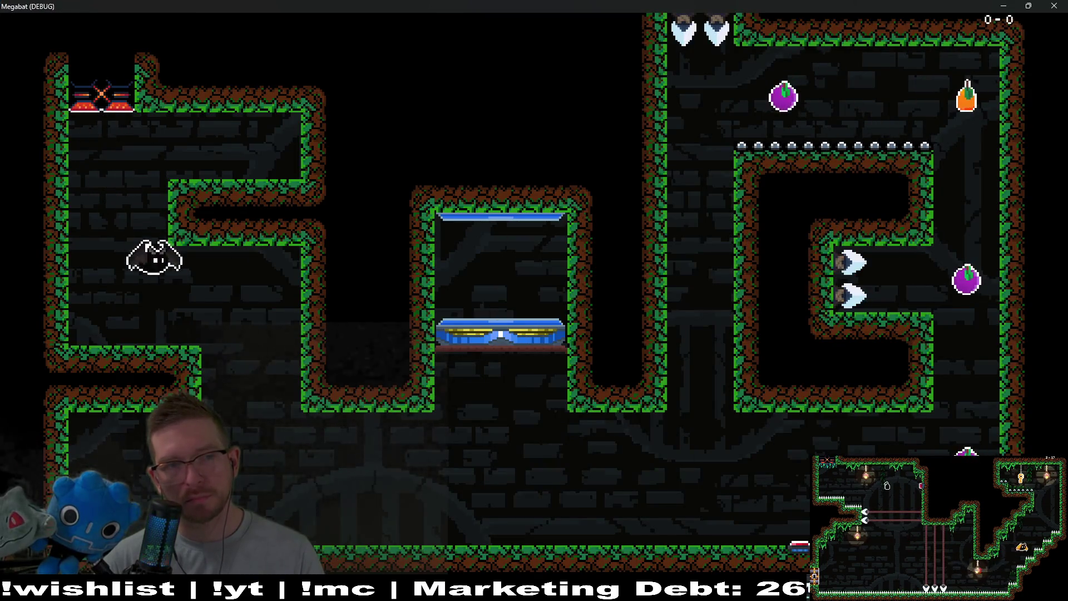
key(Right)
key(Right)
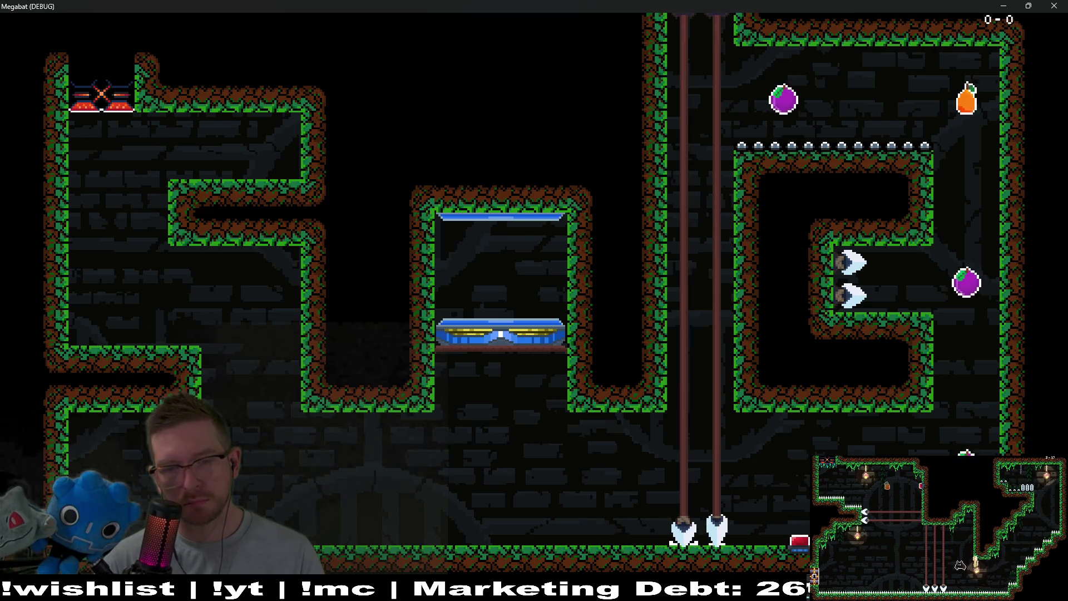
key(Up)
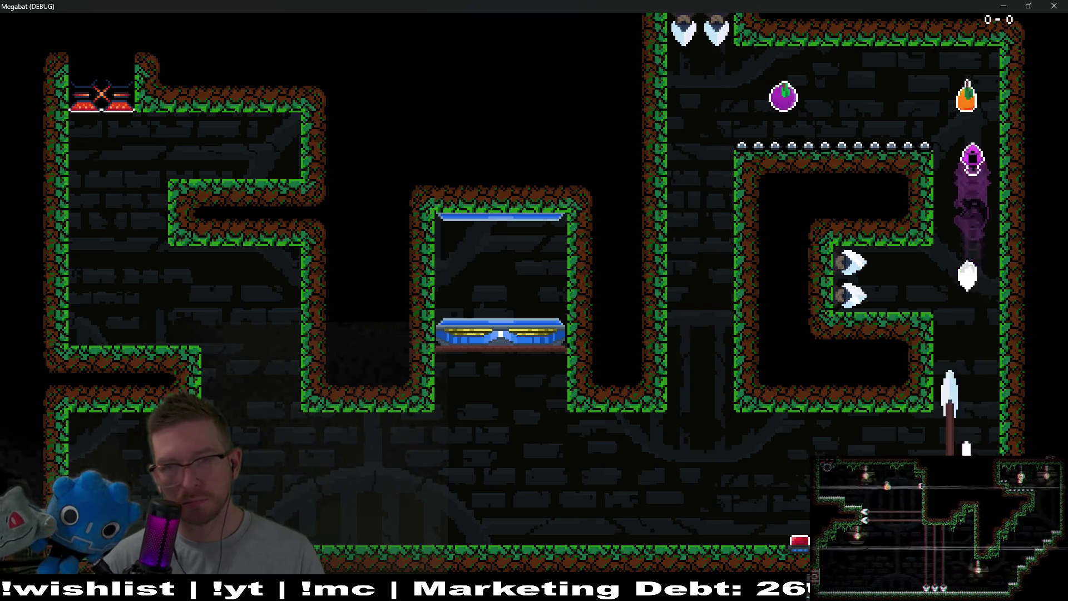
key(Left)
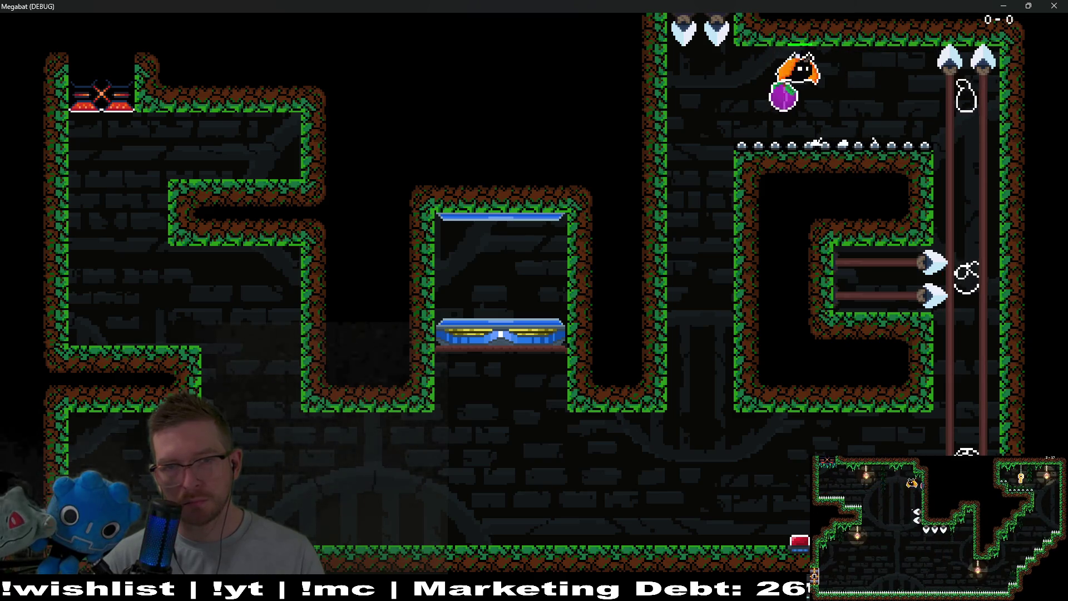
key(Right)
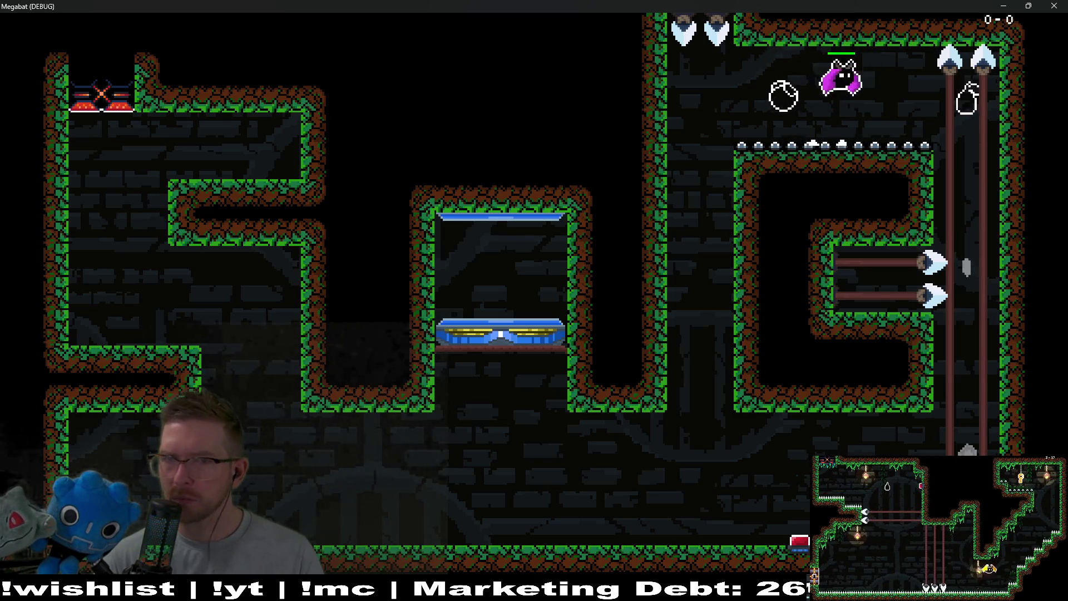
key(Left)
key(Down)
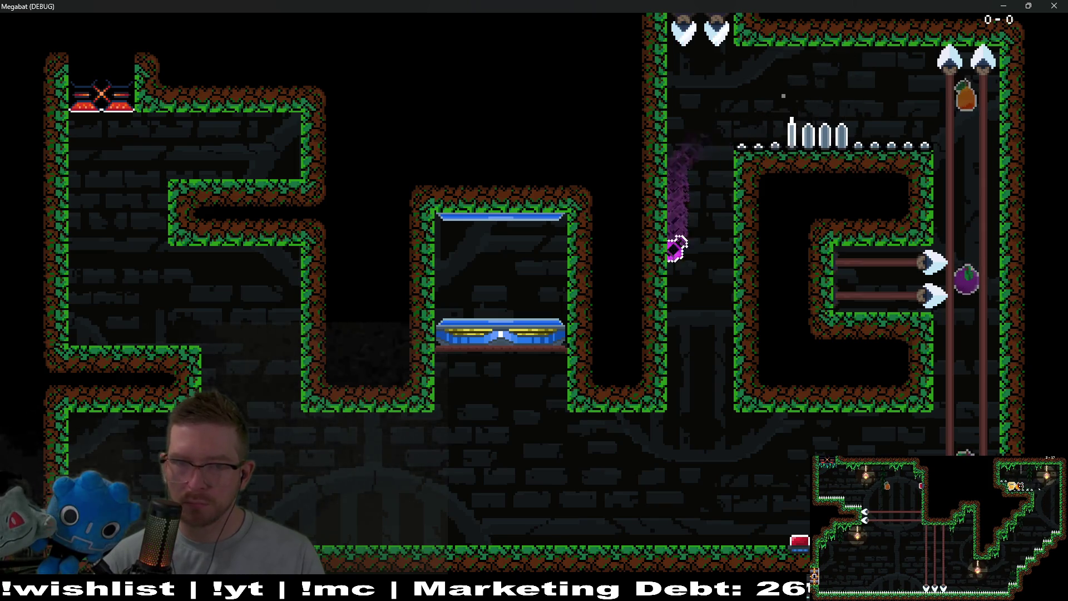
key(Left)
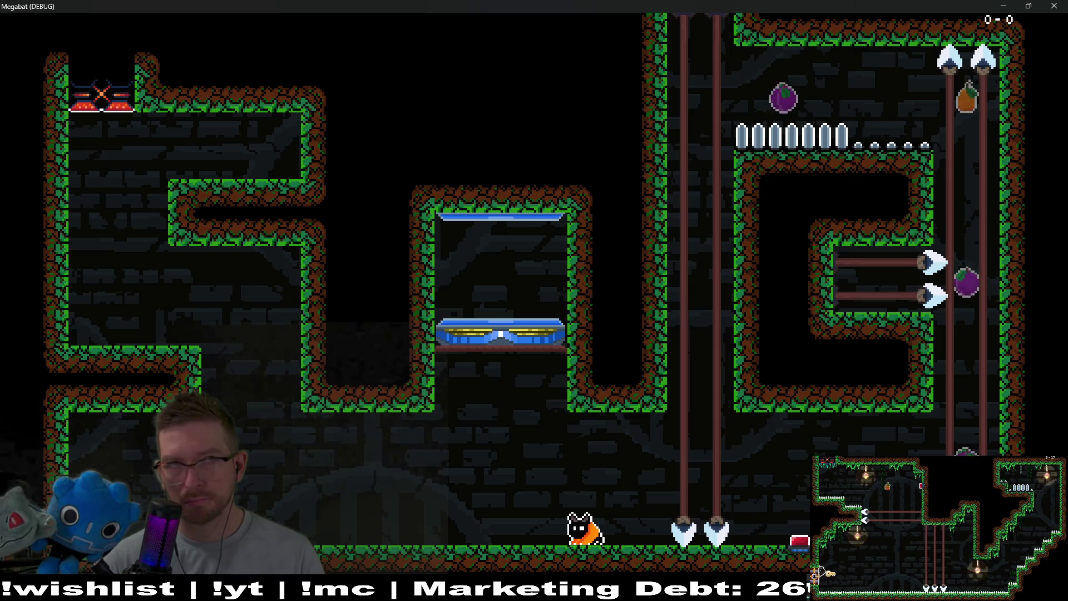
key(Right)
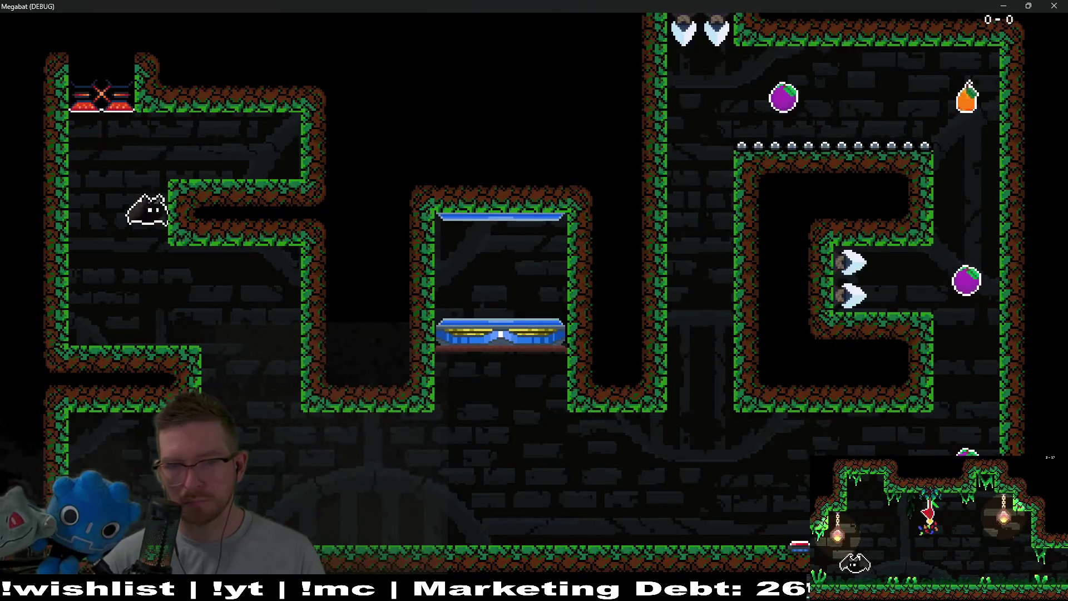
key(Right)
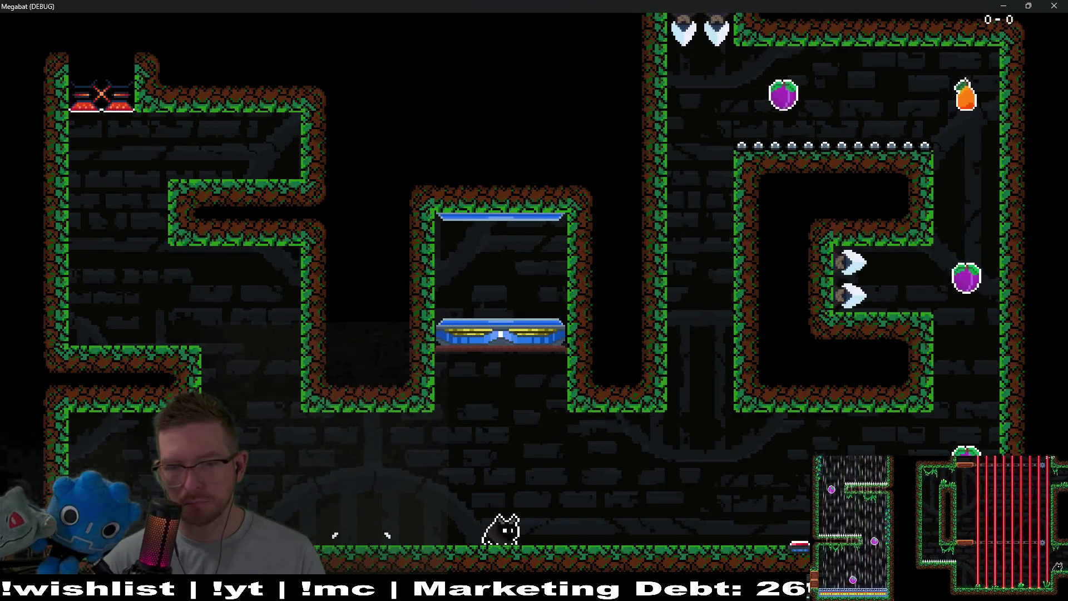
key(Right)
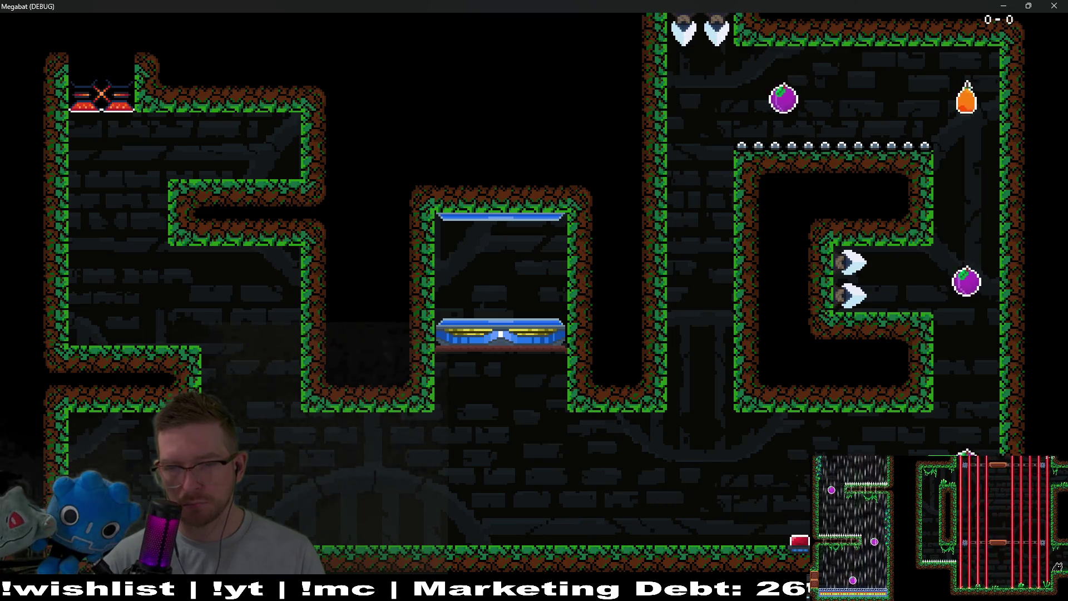
key(Up)
key(Left)
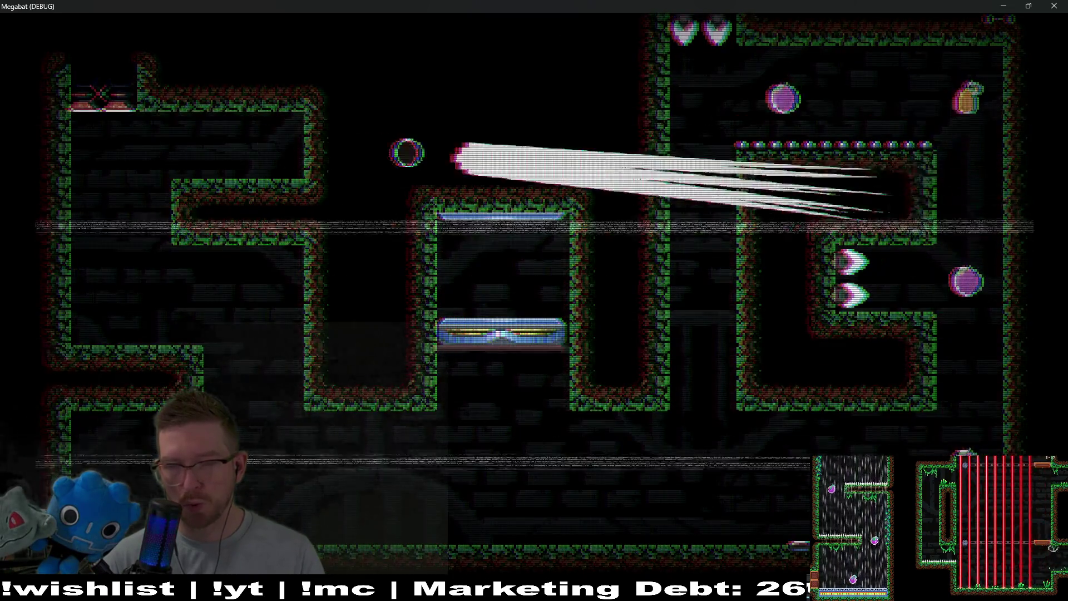
key(Right)
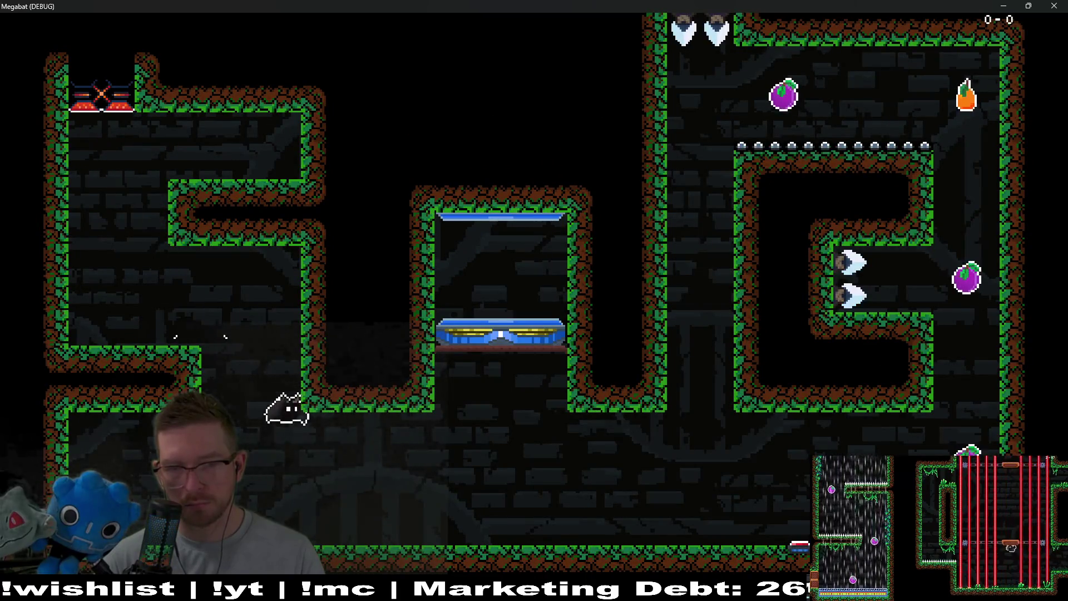
key(Right)
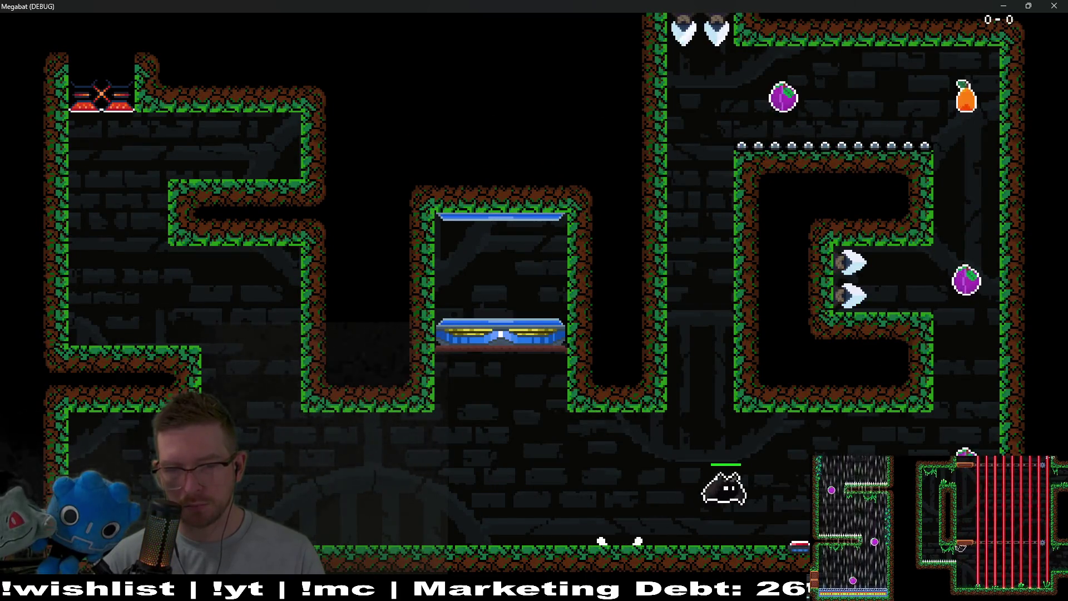
key(Down)
key(Up)
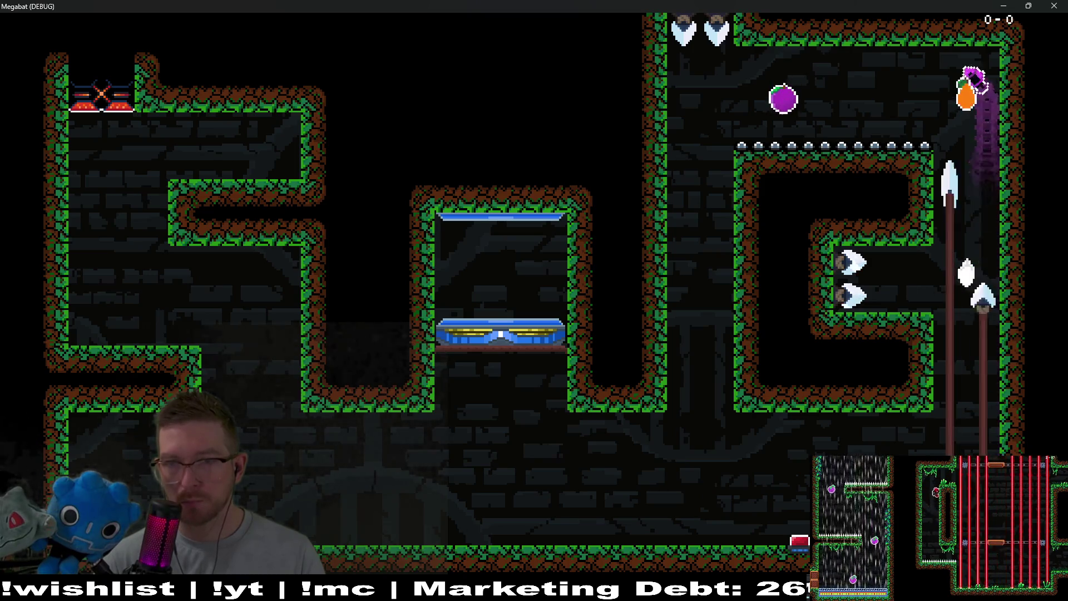
key(Left)
key(Down)
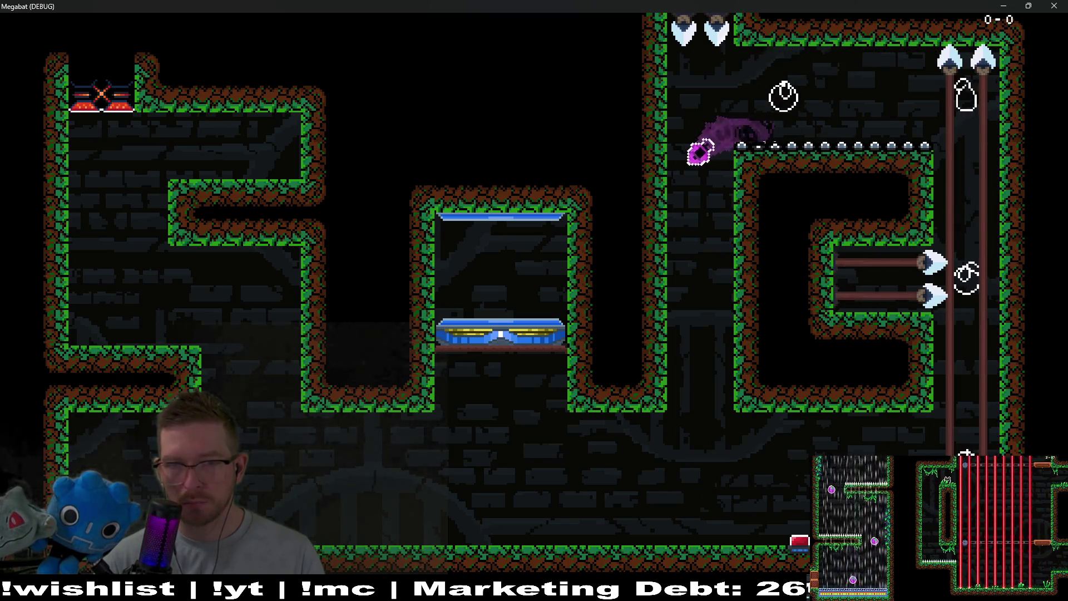
key(Left)
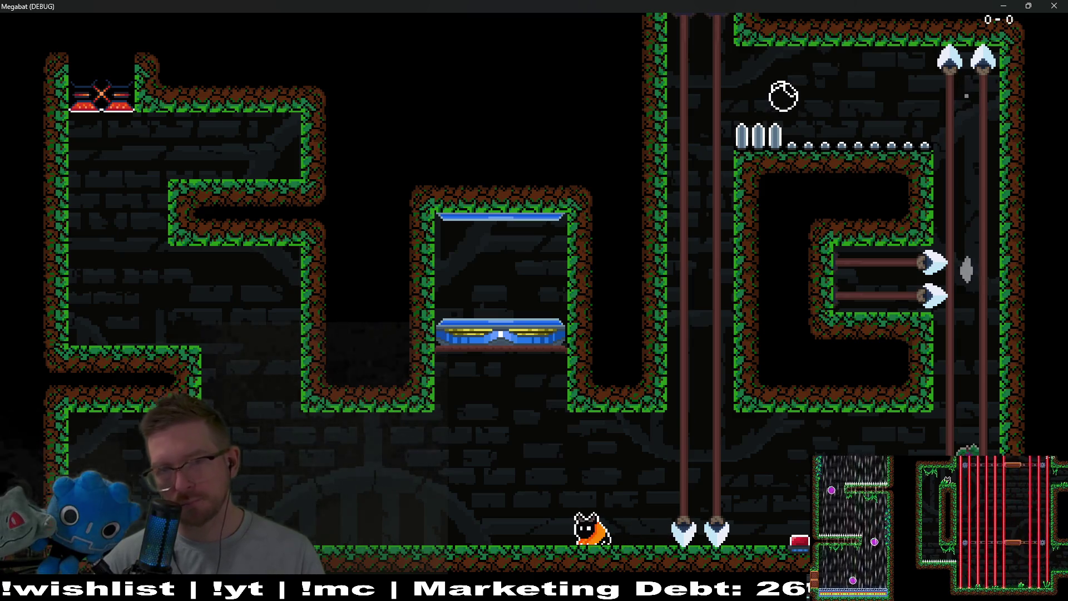
key(Right)
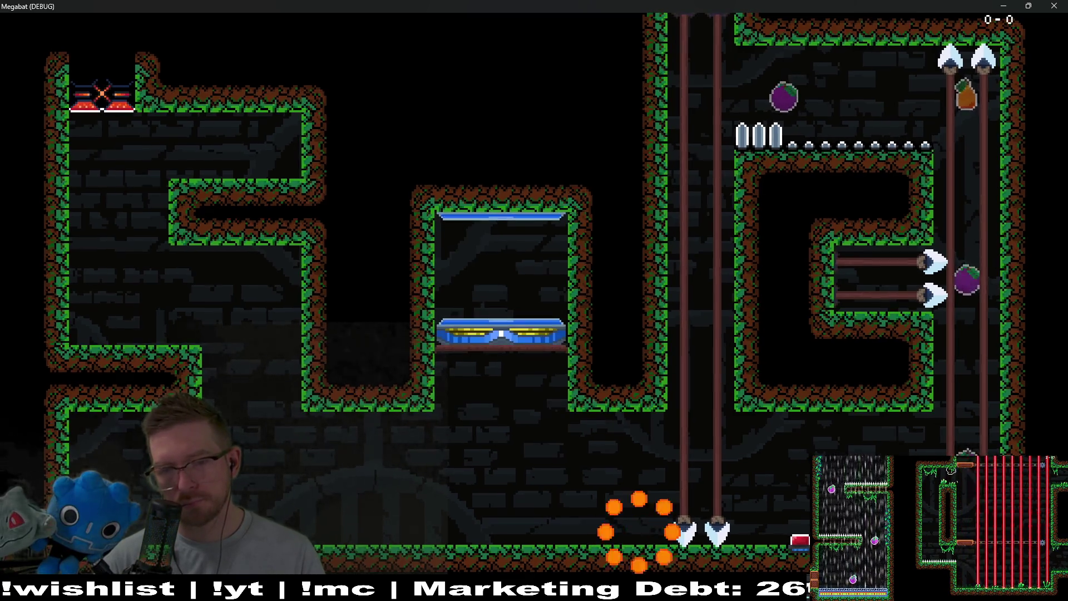
key(Down)
key(Right)
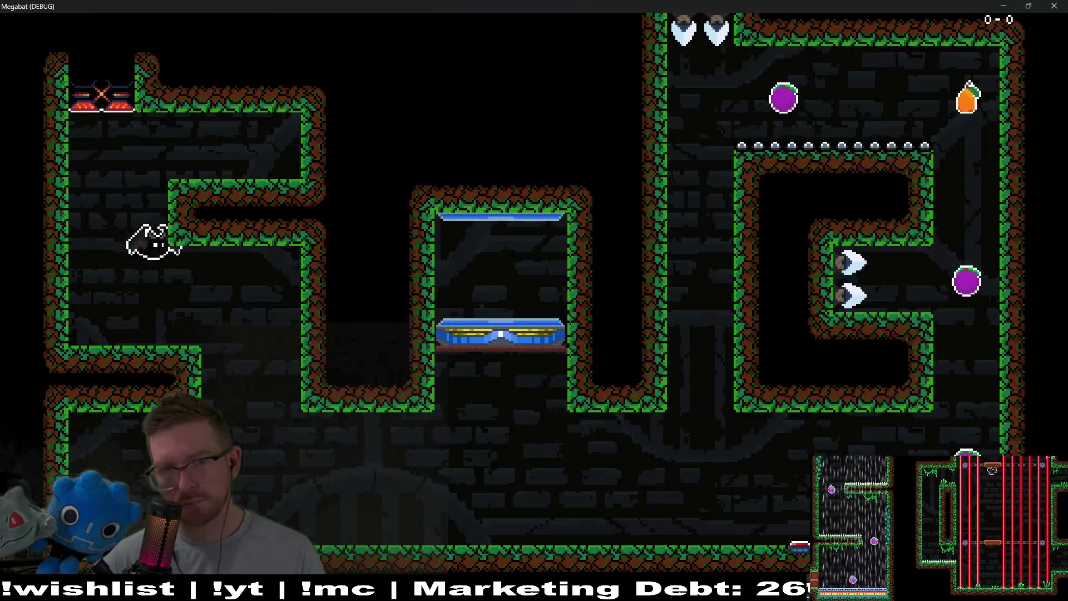
key(Right)
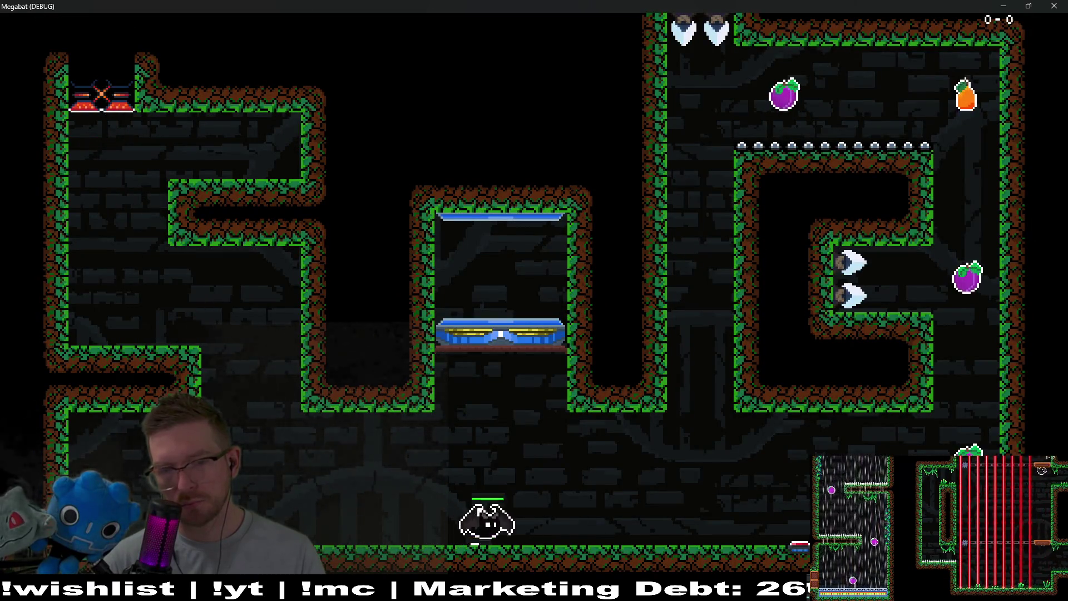
key(Right)
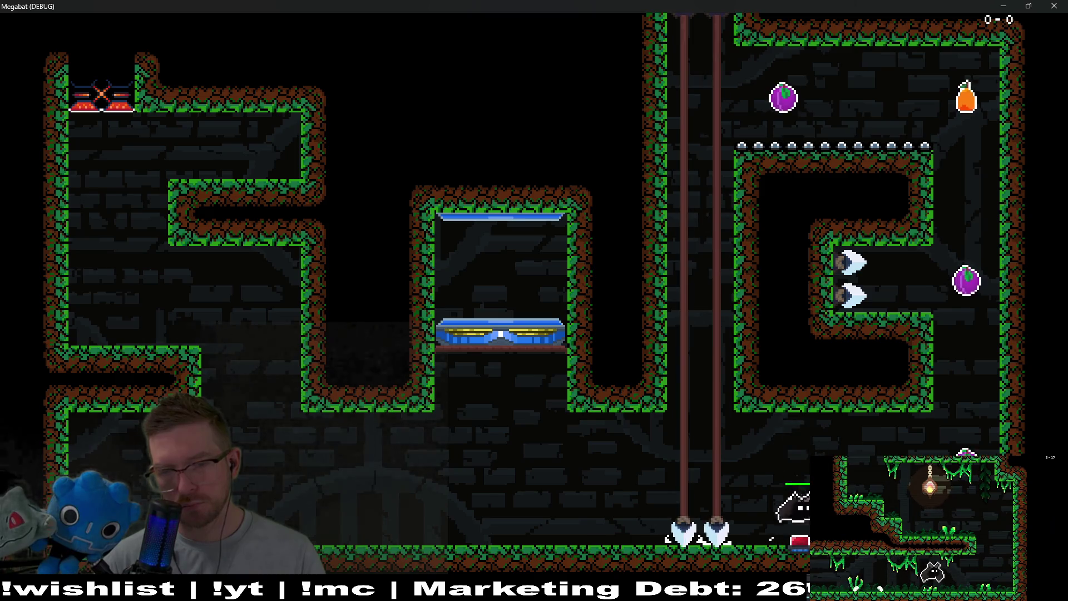
key(Up)
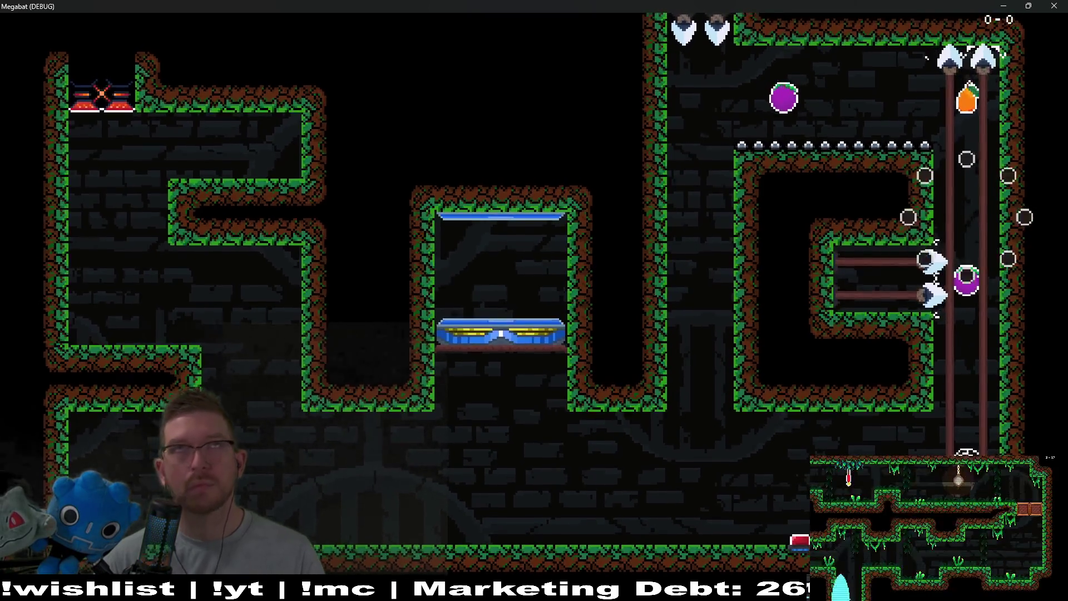
key(Right)
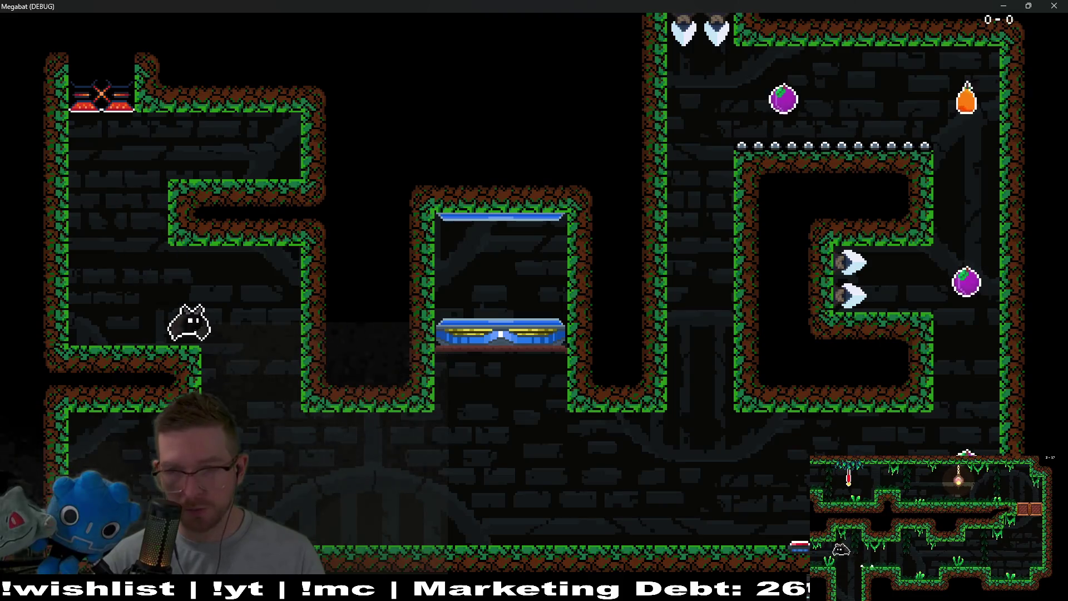
key(Right)
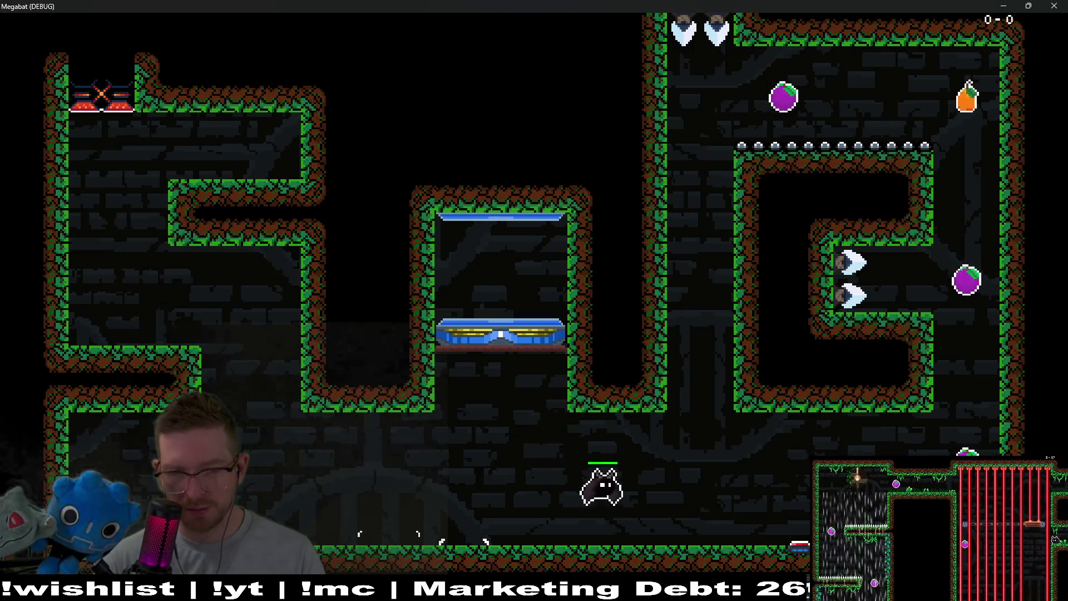
key(Right)
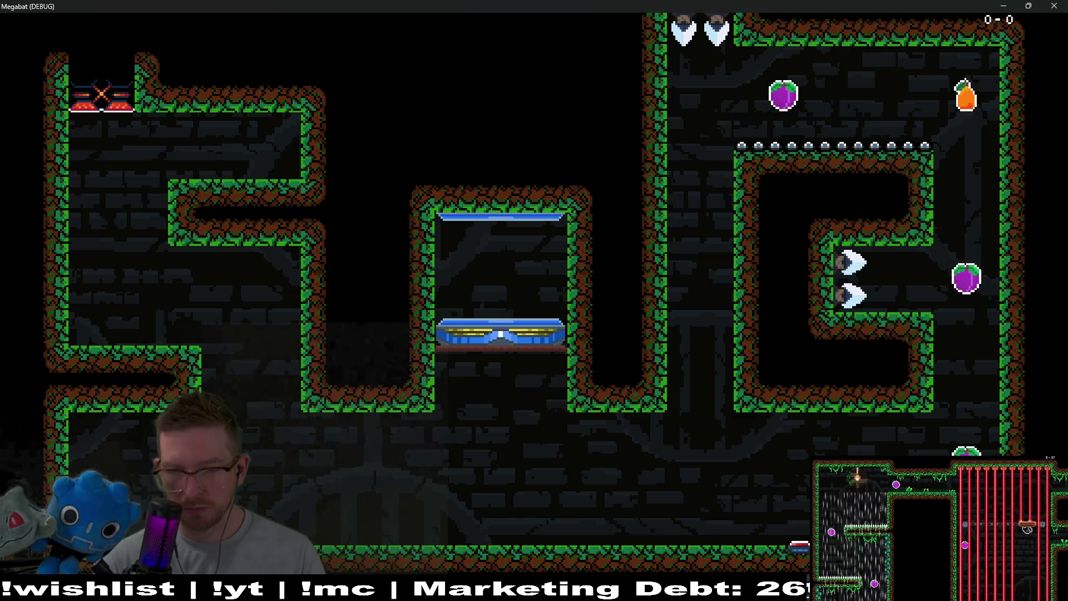
key(Up)
key(Left)
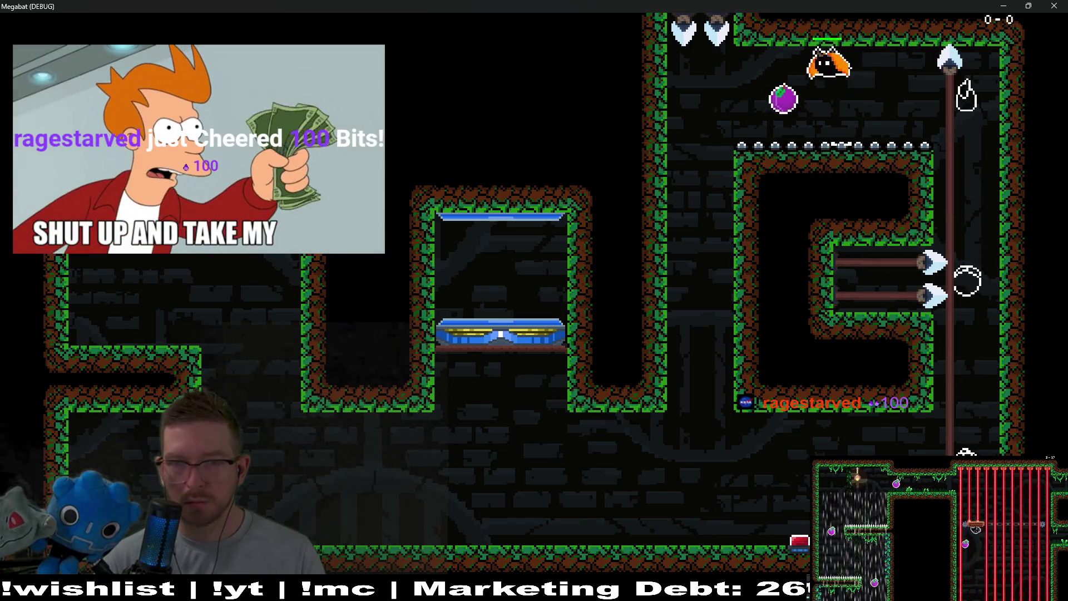
- Fly the bat down the shaft and up the right shaft, then stop the game with F8
key(Down)
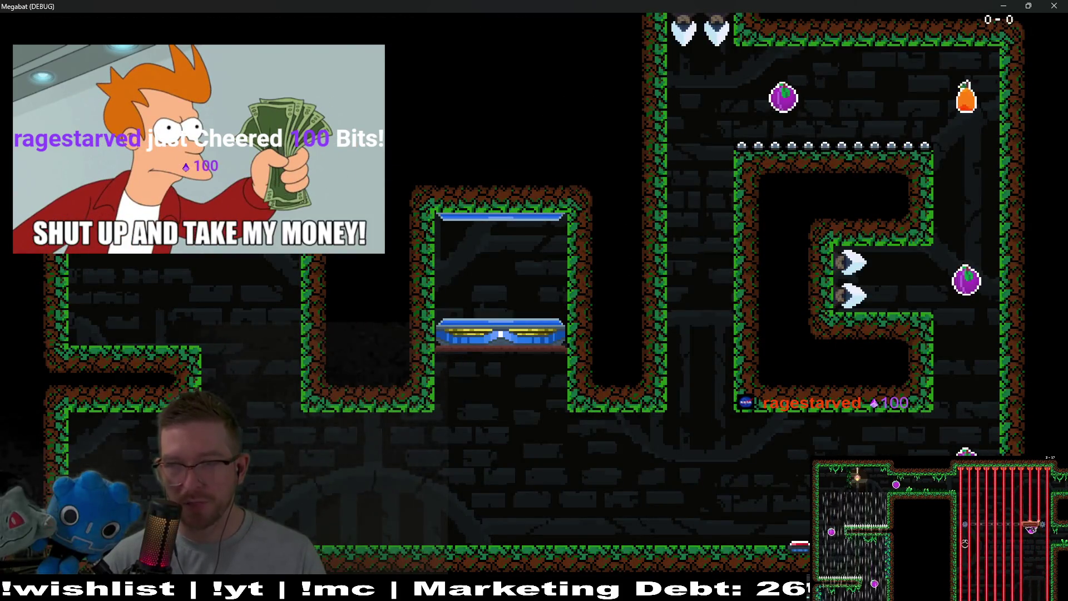
key(Right)
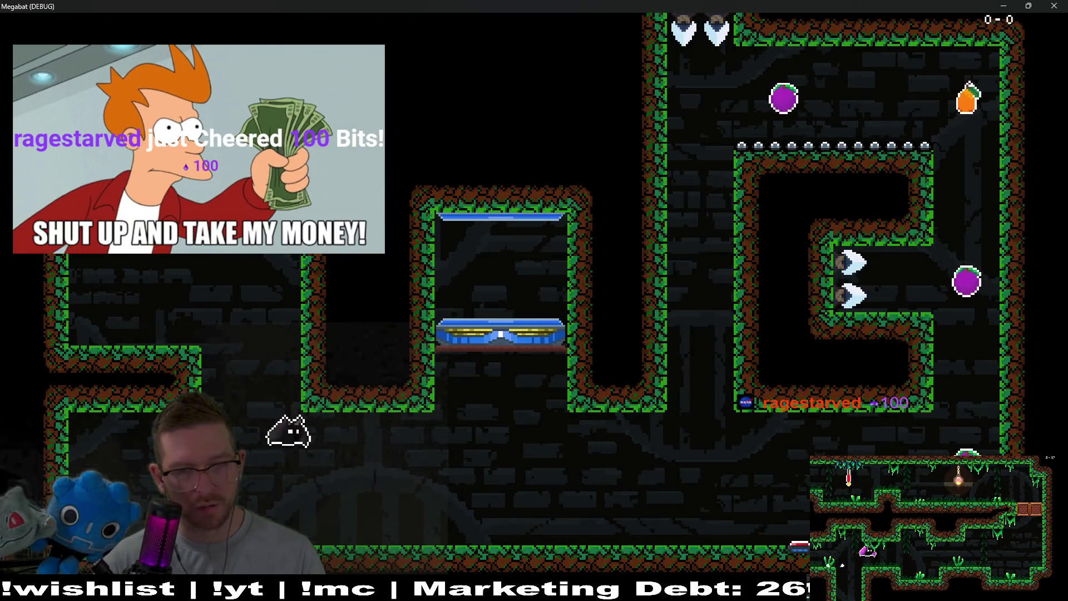
key(Right)
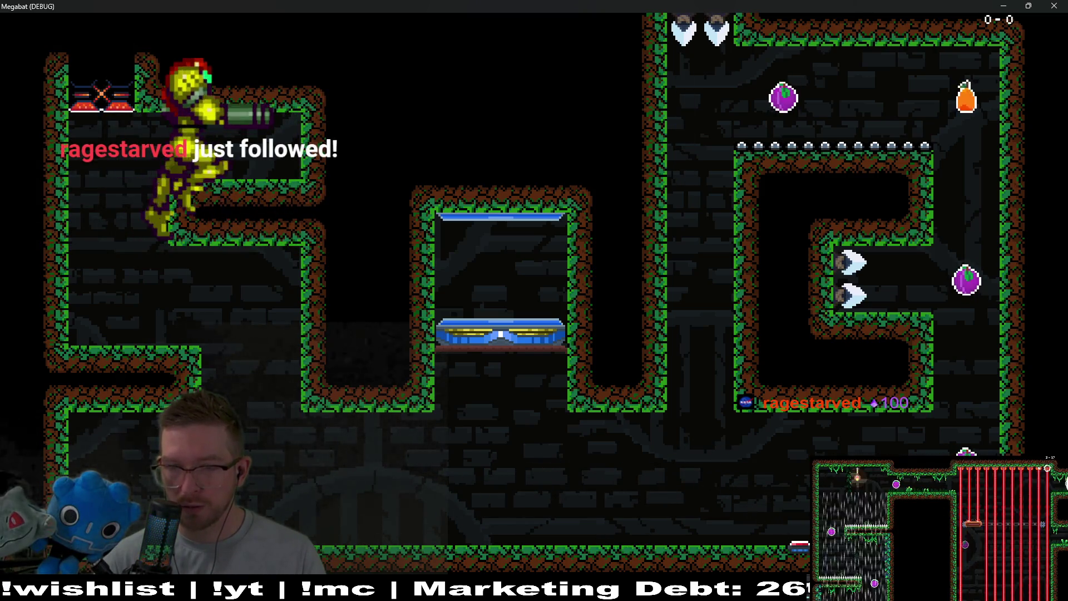
key(Up)
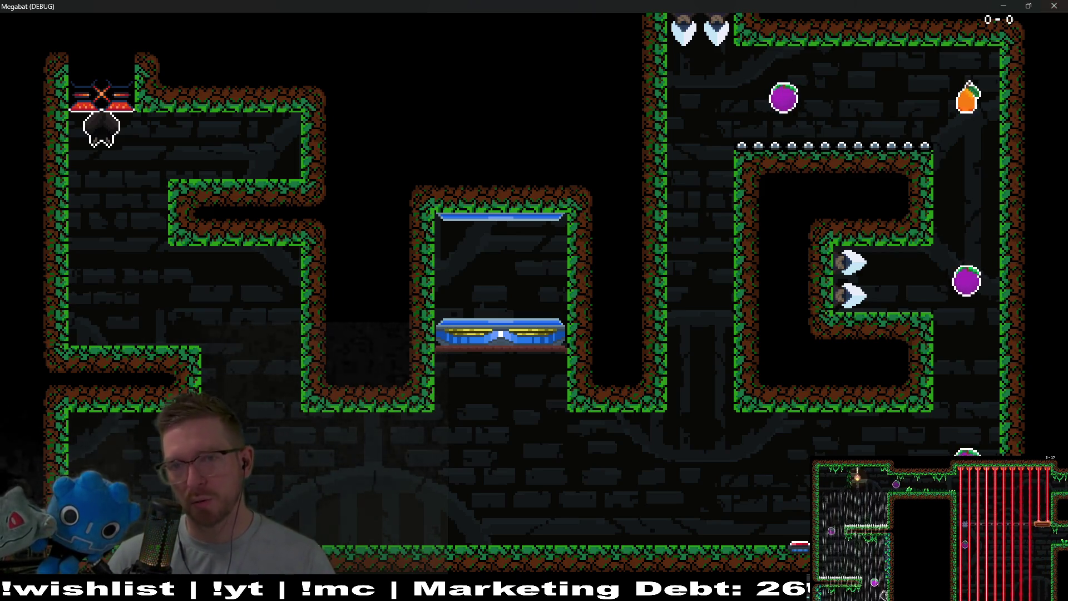
key(F8)
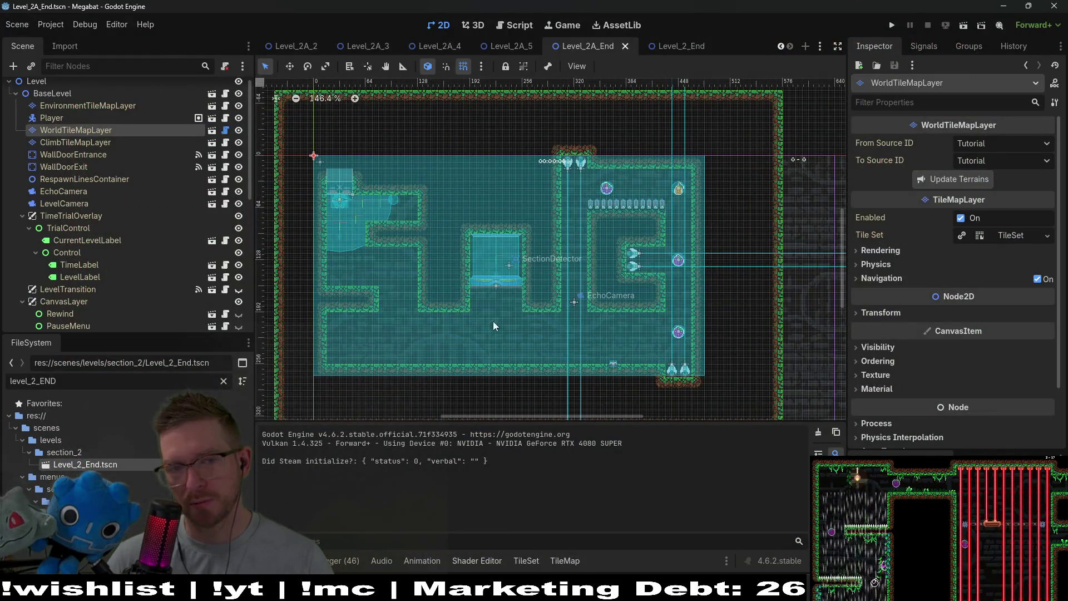
scroll(508, 304, up, 4)
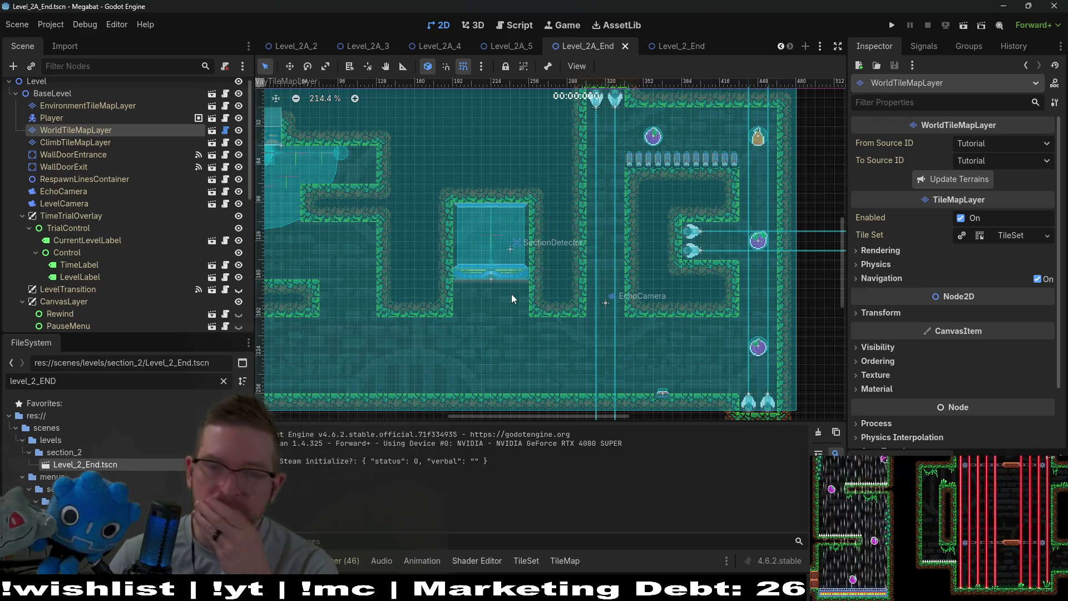
drag(411, 326, 528, 309)
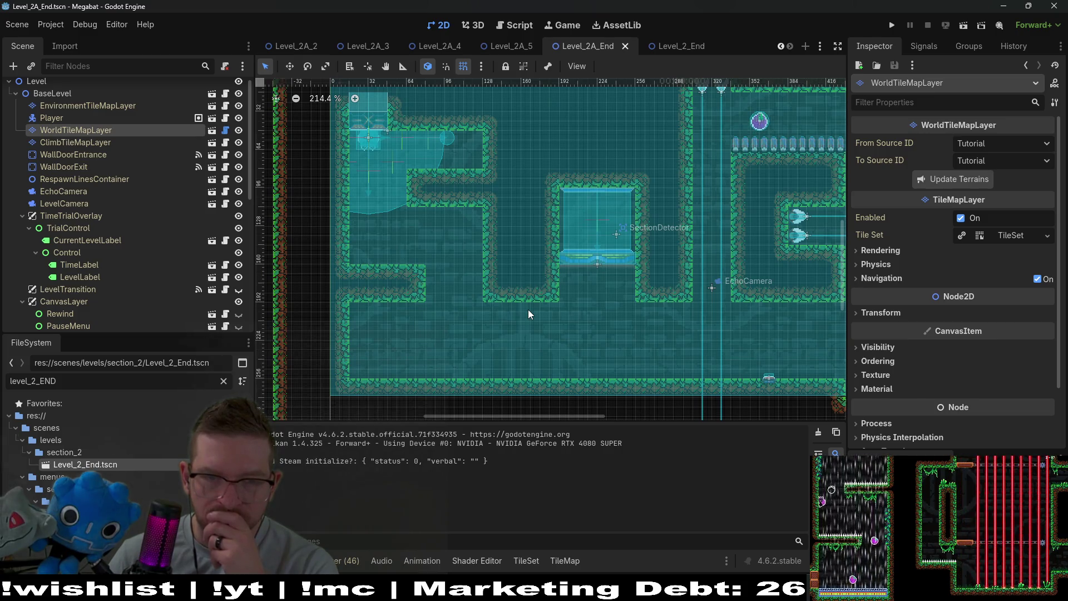
scroll(609, 319, down, 4)
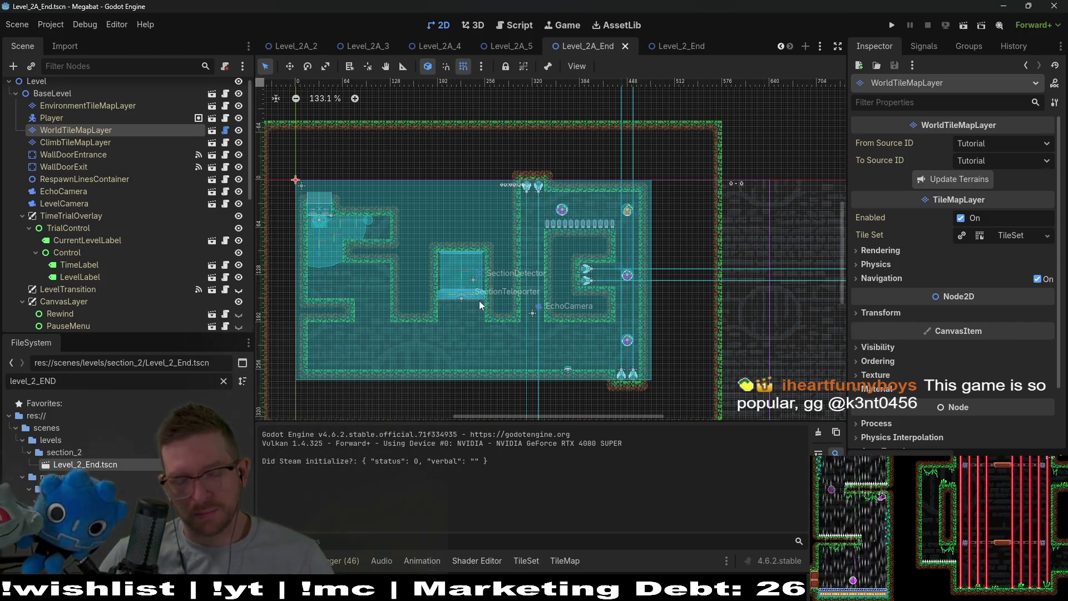
scroll(479, 301, up, 9)
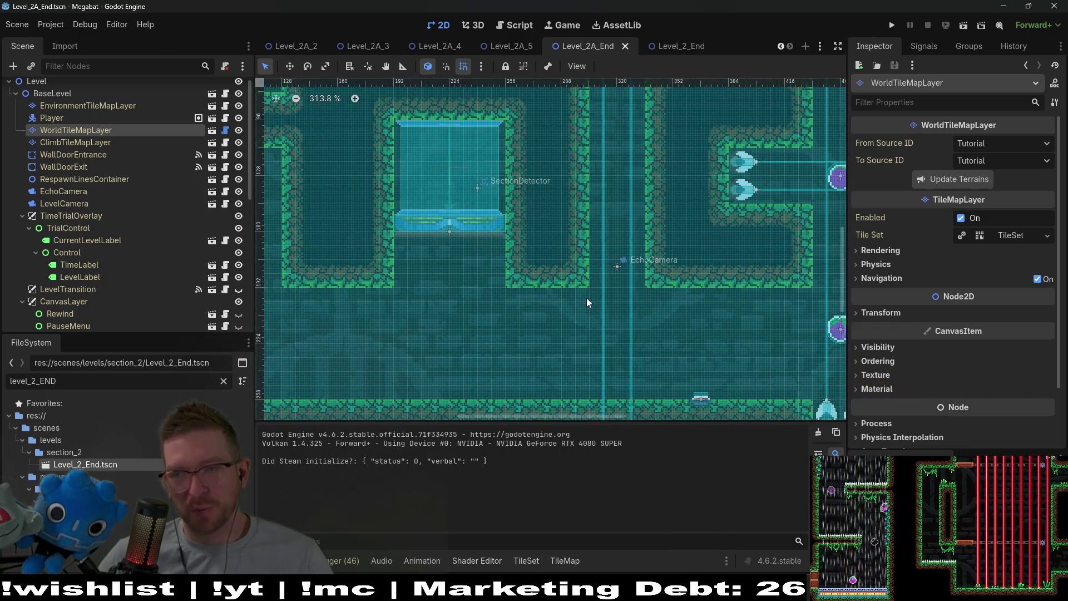
scroll(599, 227, down, 3)
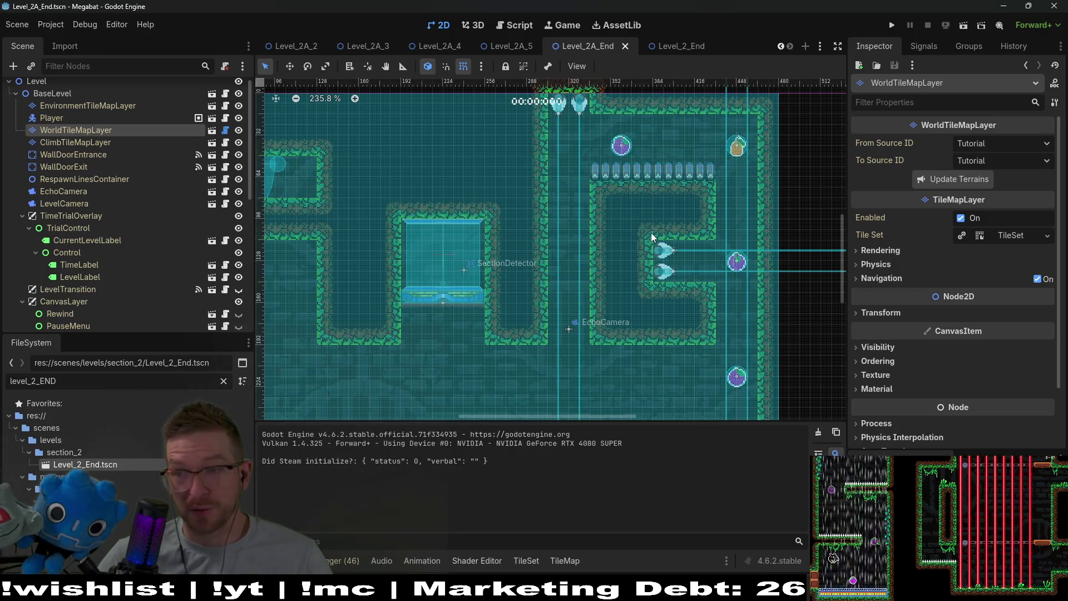
scroll(684, 275, down, 3)
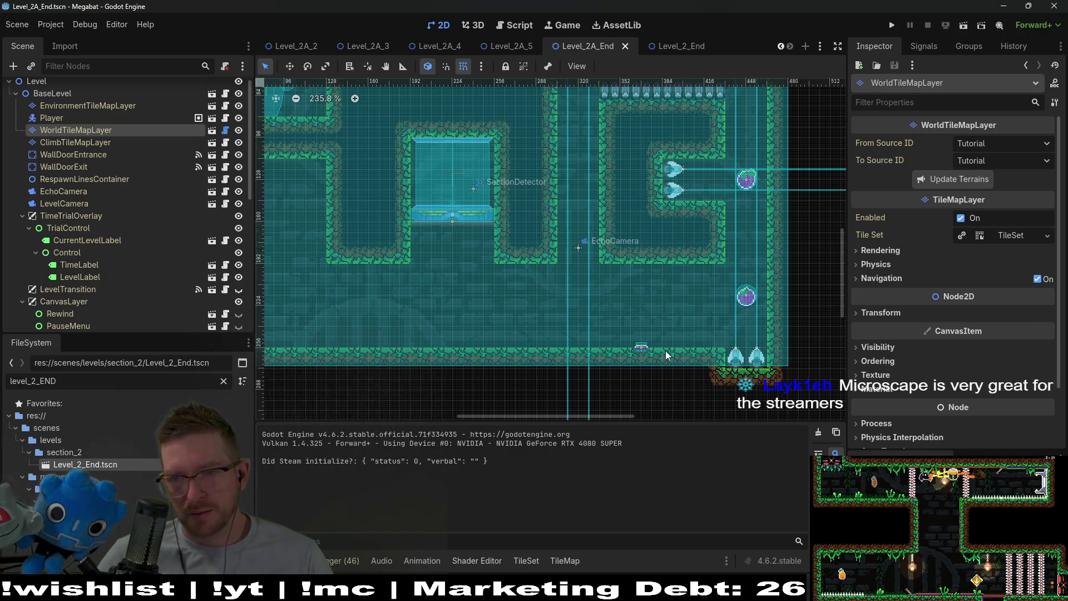
scroll(645, 306, down, 3)
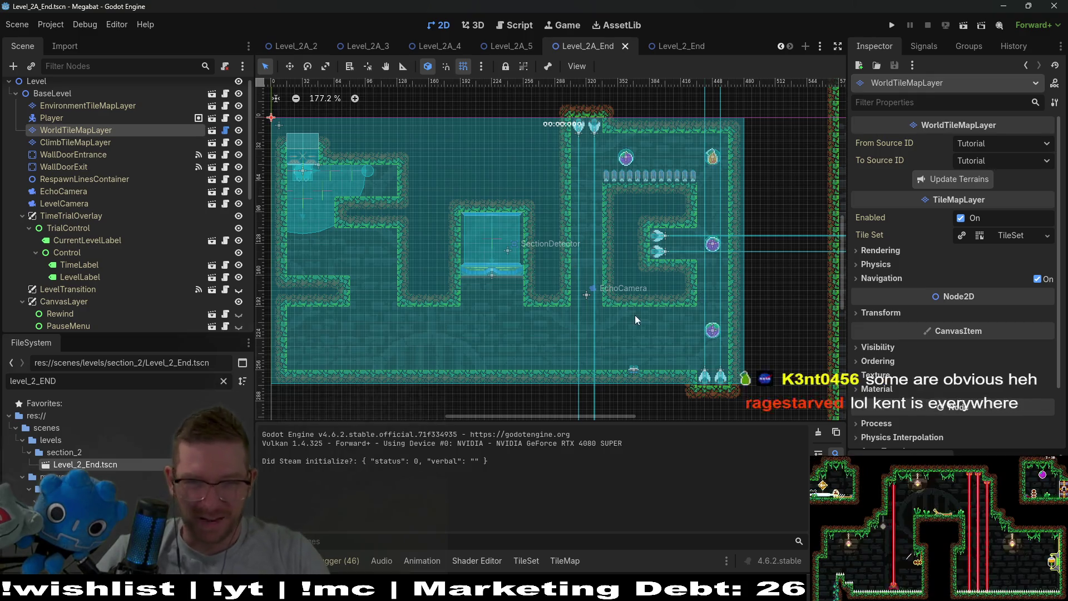
scroll(665, 372, up, 3)
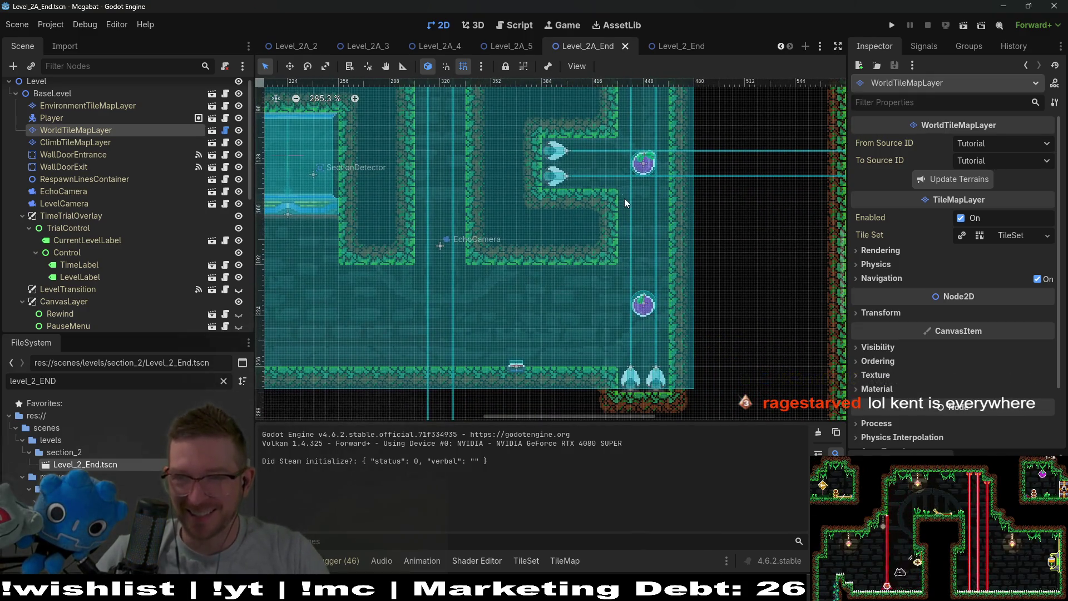
scroll(612, 239, down, 2)
scroll(620, 292, up, 3)
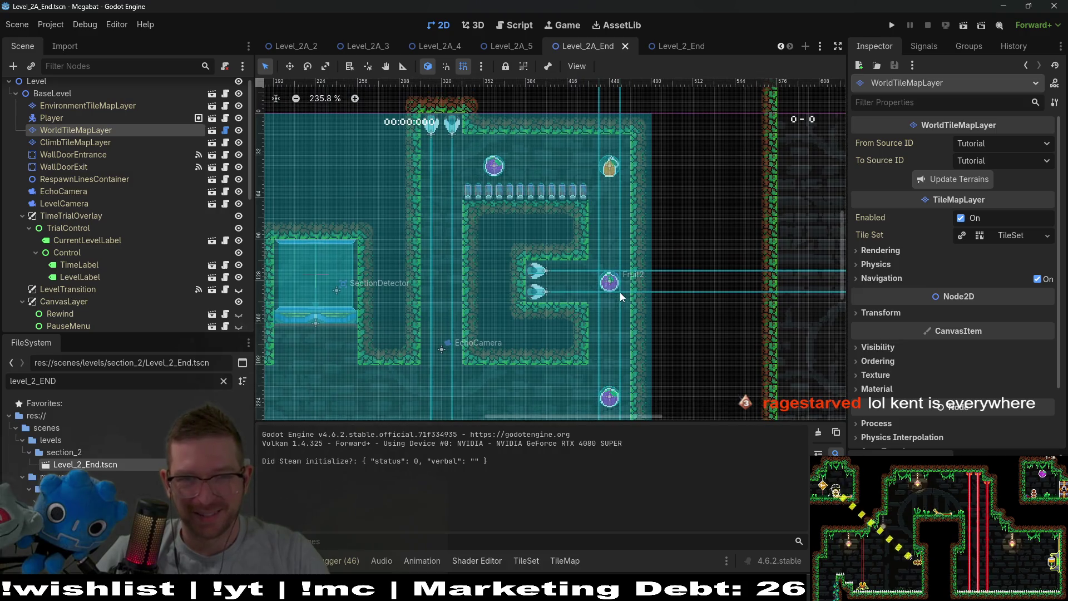
scroll(607, 289, down, 1)
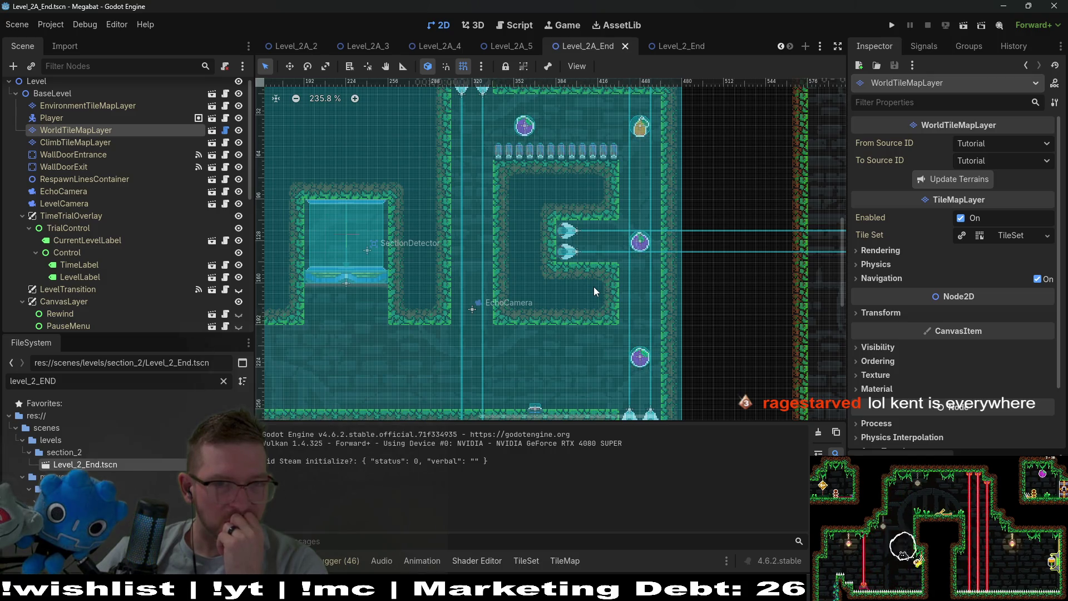
mouse_move(334, 251)
mouse_down()
mouse_move(429, 318)
mouse_move(527, 261)
mouse_up()
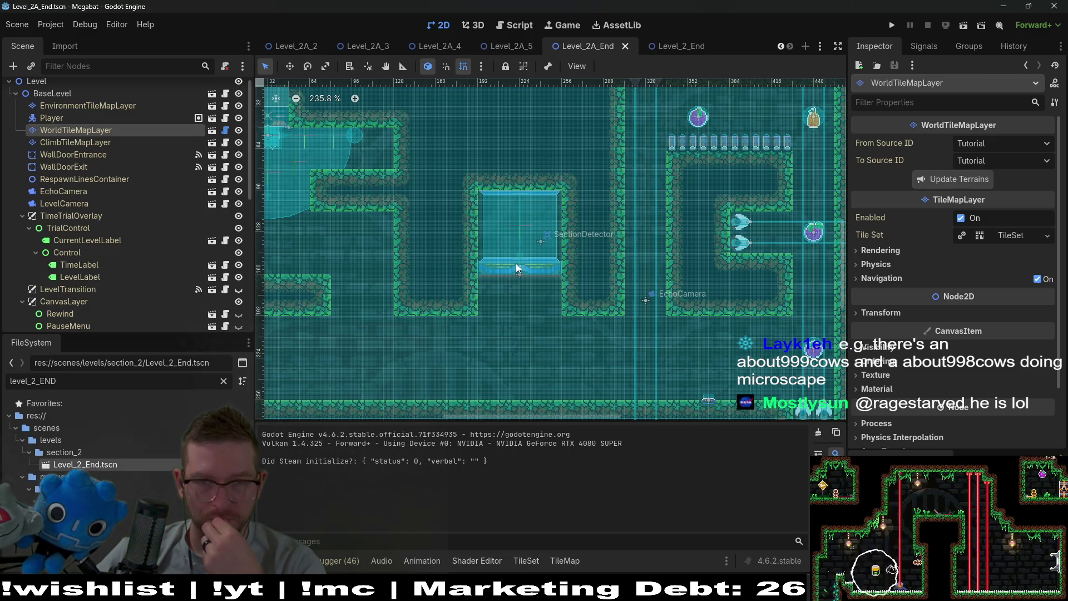
drag(516, 263, 526, 312)
drag(613, 337, 612, 289)
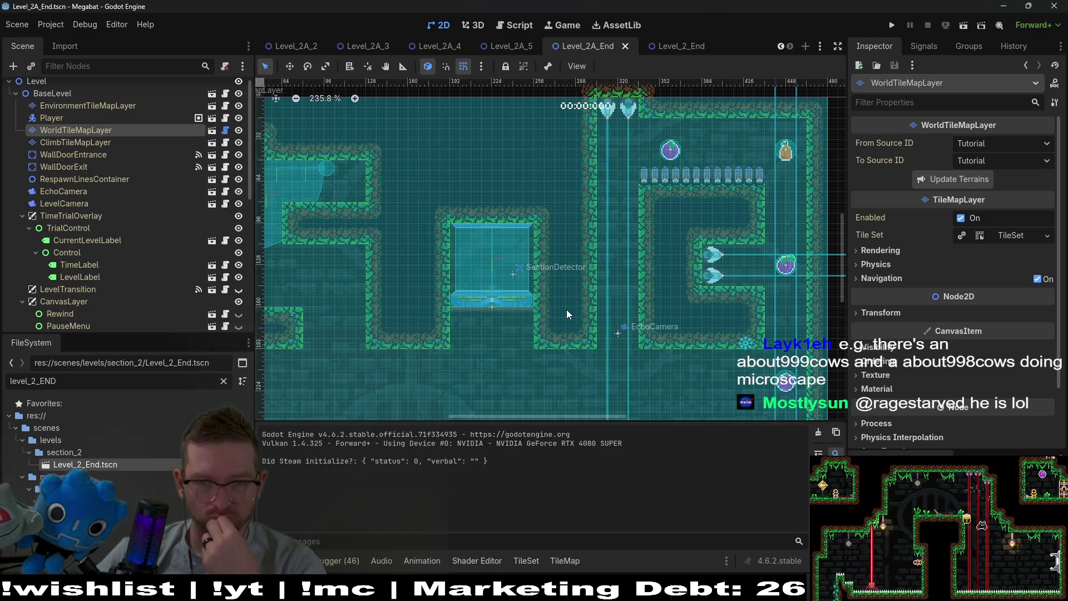
scroll(676, 341, down, 3)
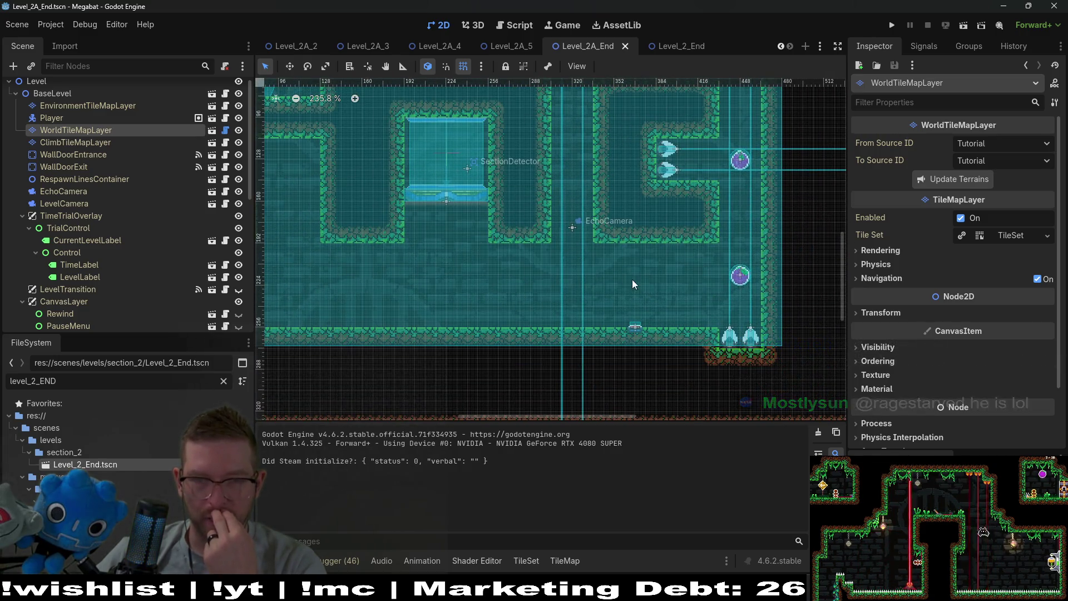
scroll(631, 350, up, 1)
scroll(669, 360, up, 2)
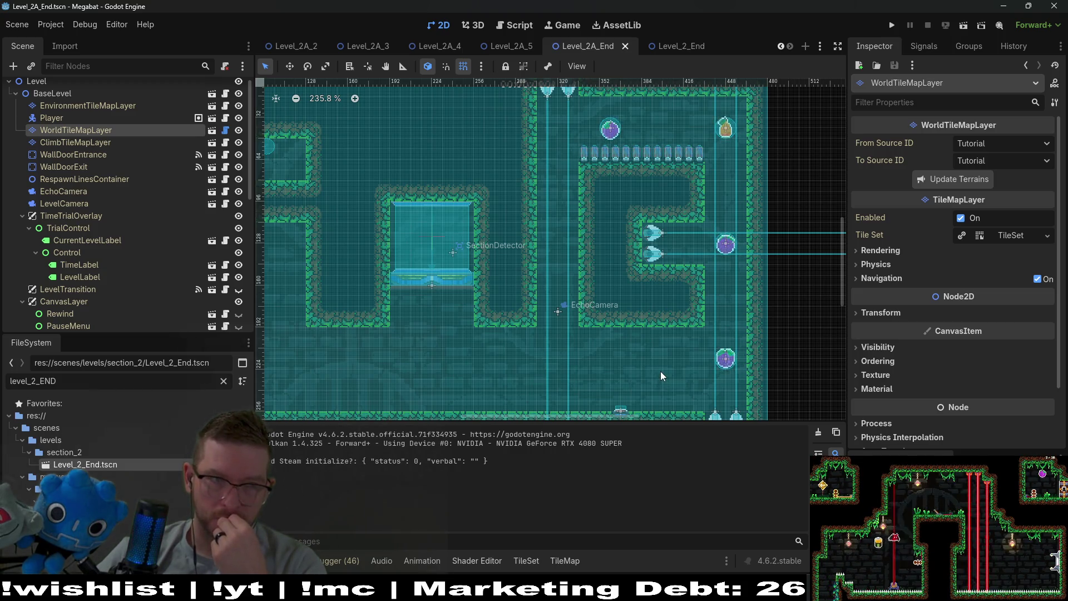
scroll(178, 223, down, 5)
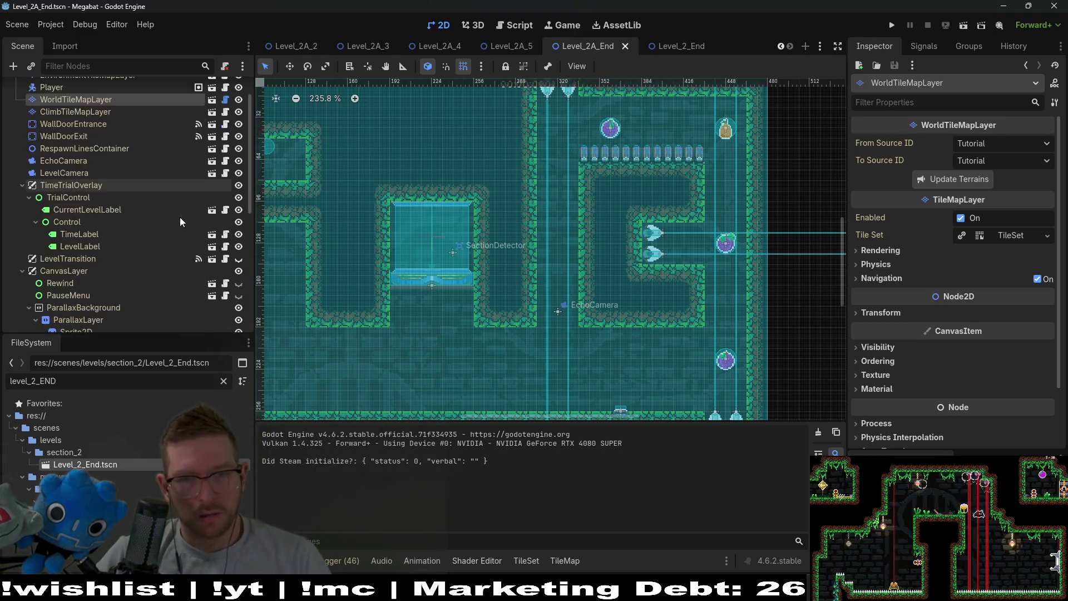
- Repaint forest walls to open a 9x3 top passage and clear the block above SectionDetector
scroll(601, 267, up, 3)
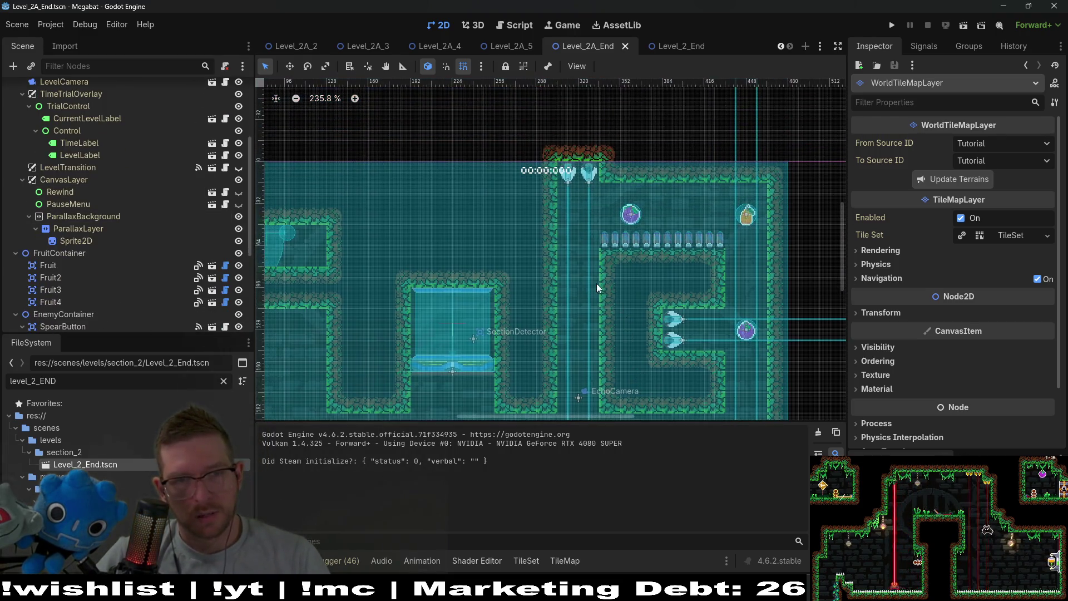
scroll(65, 198, up, 5)
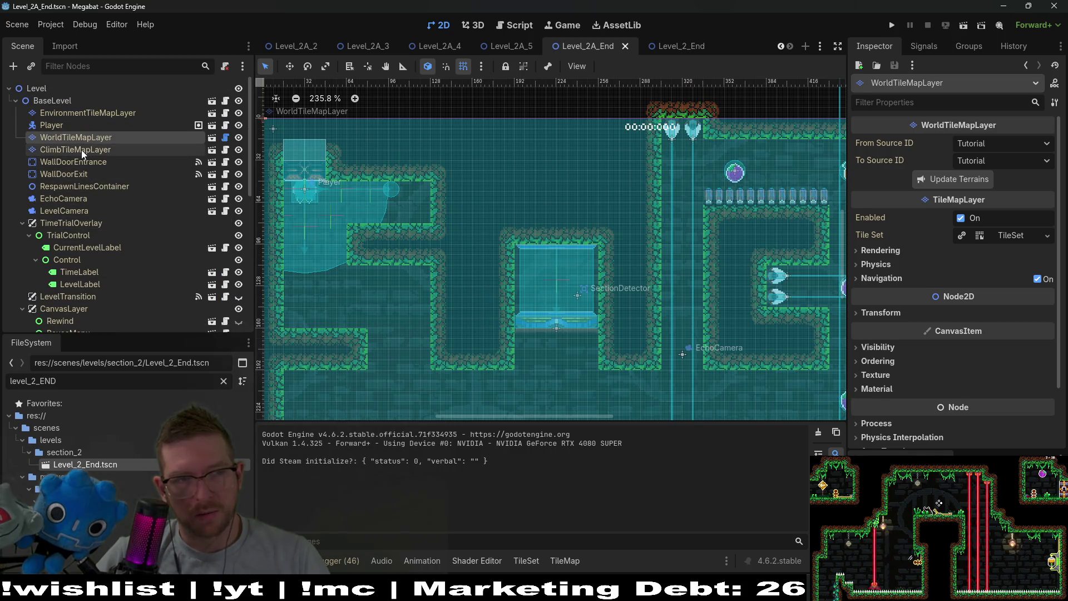
click(78, 137)
scroll(686, 330, up, 3)
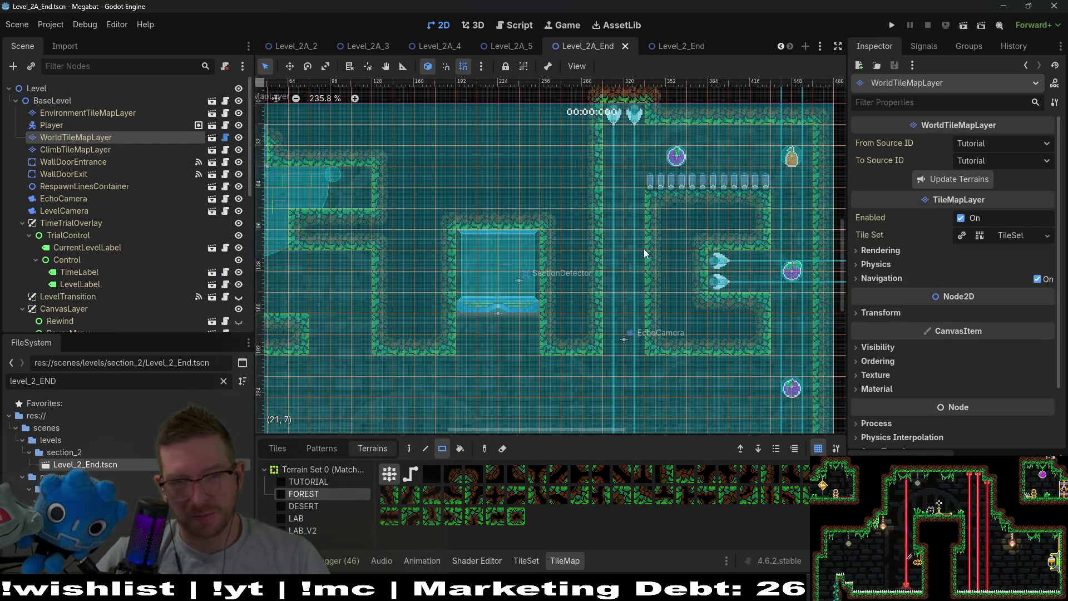
mouse_move(622, 249)
mouse_down()
mouse_move(484, 218)
mouse_move(488, 205)
mouse_up()
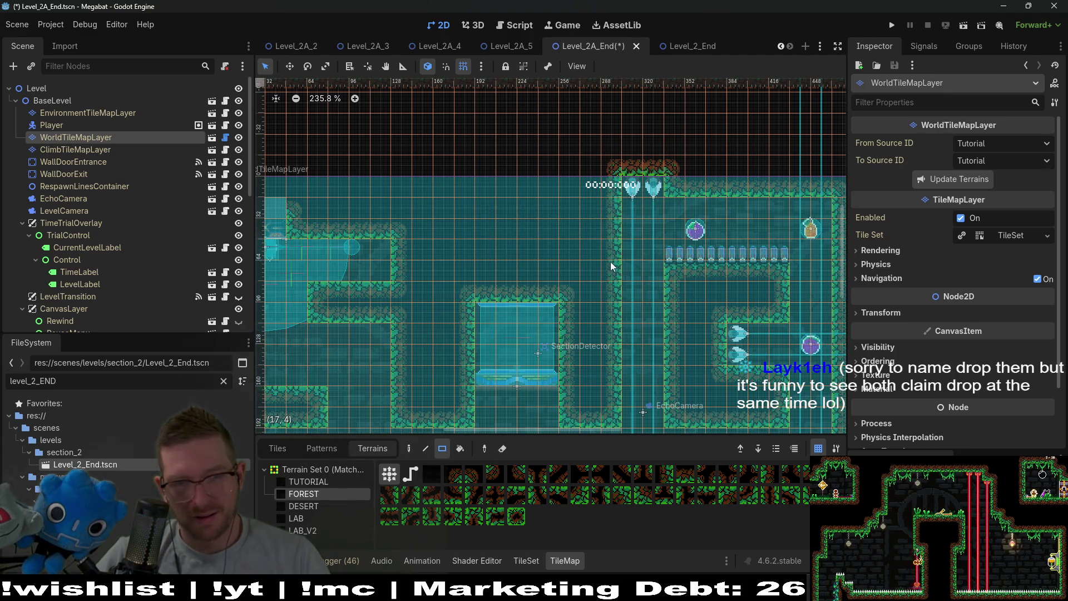
drag(612, 257, 453, 215)
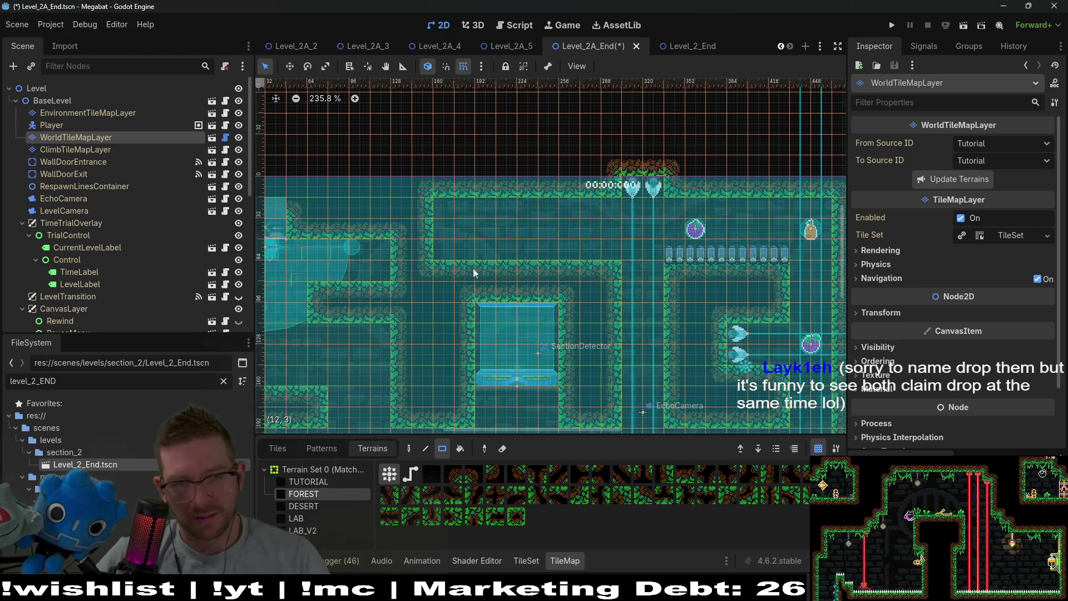
drag(481, 274, 551, 296)
- Select OneWayTileMapLayer and show its individual tiles
scroll(662, 237, down, 2)
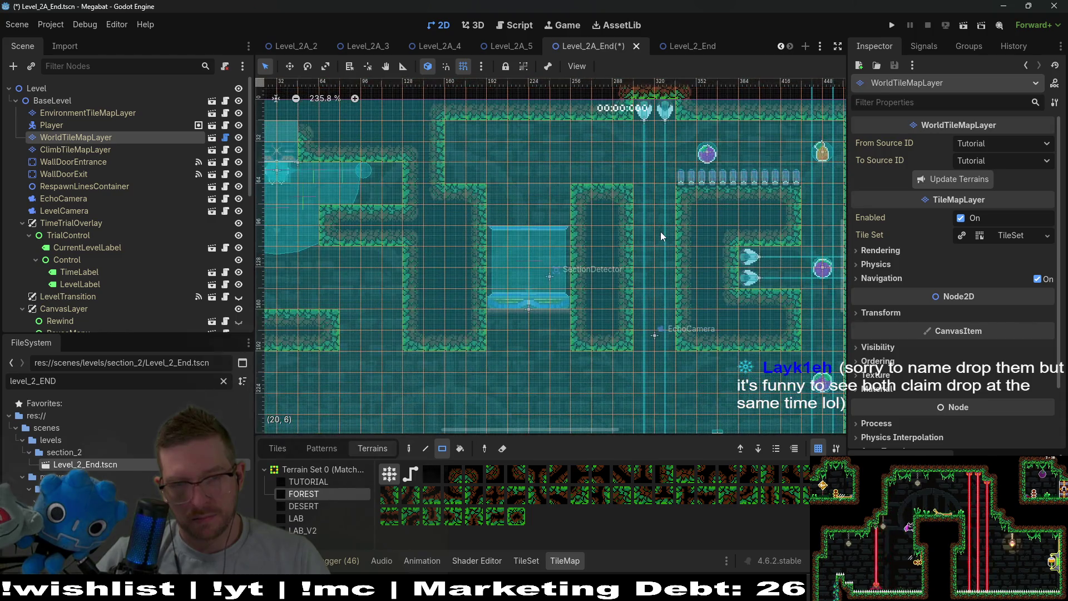
scroll(615, 275, down, 1)
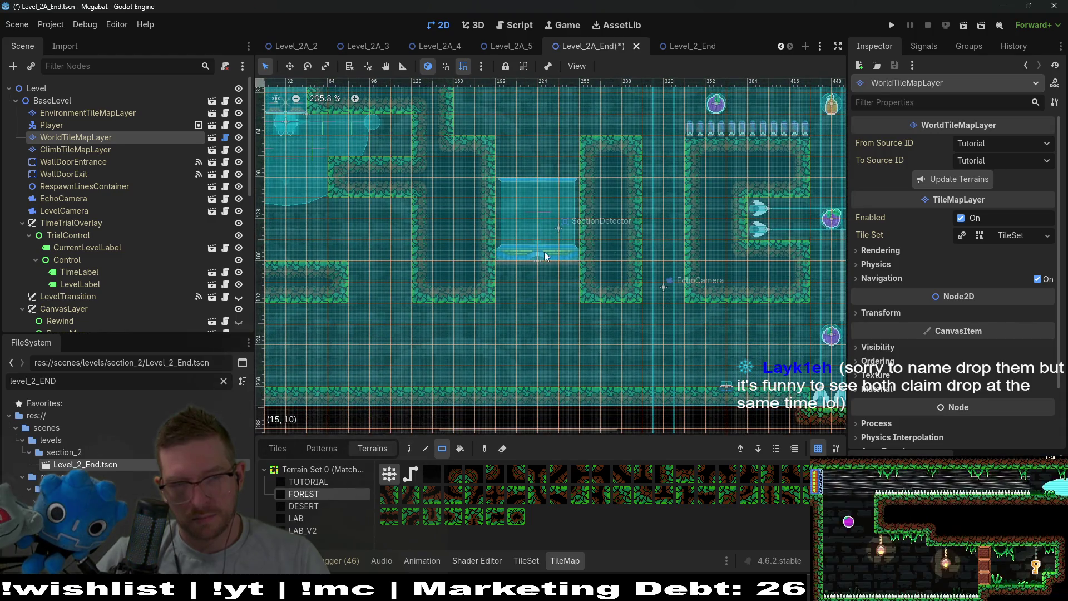
scroll(591, 320, left, 4)
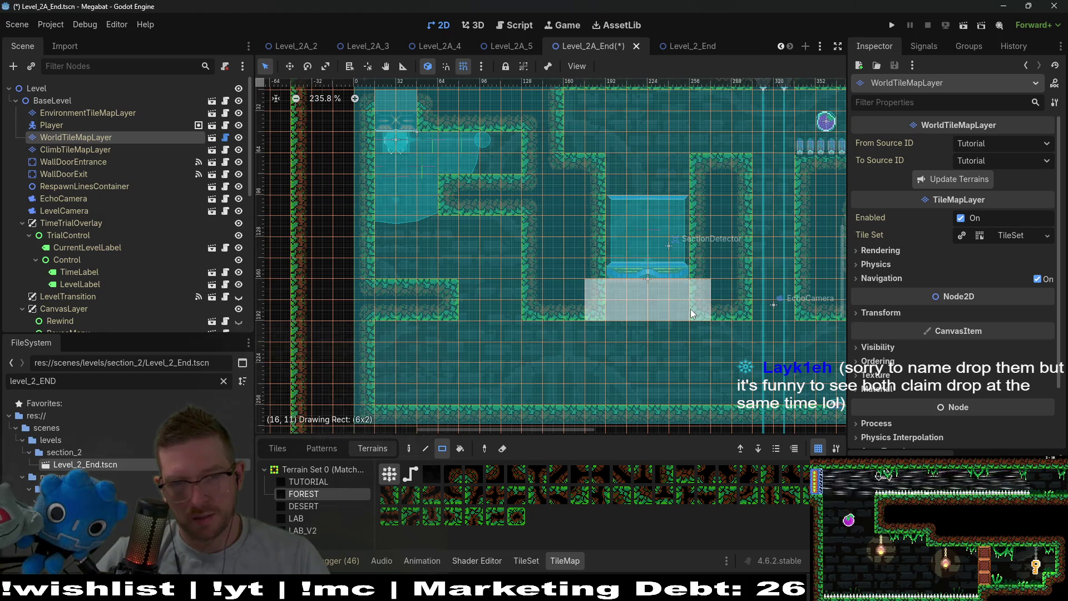
scroll(100, 216, down, 5)
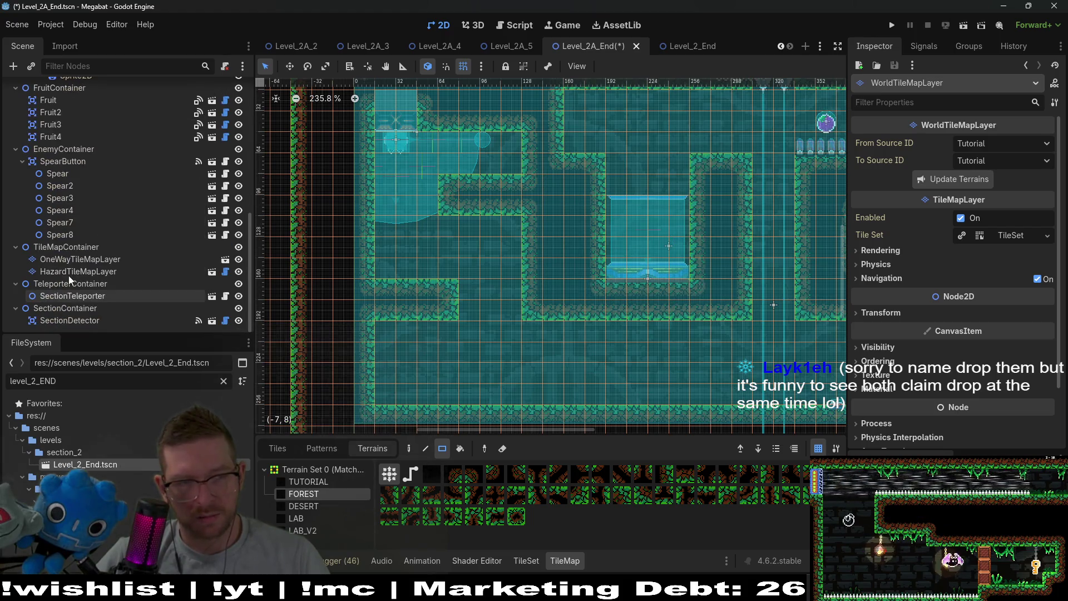
click(77, 260)
click(277, 448)
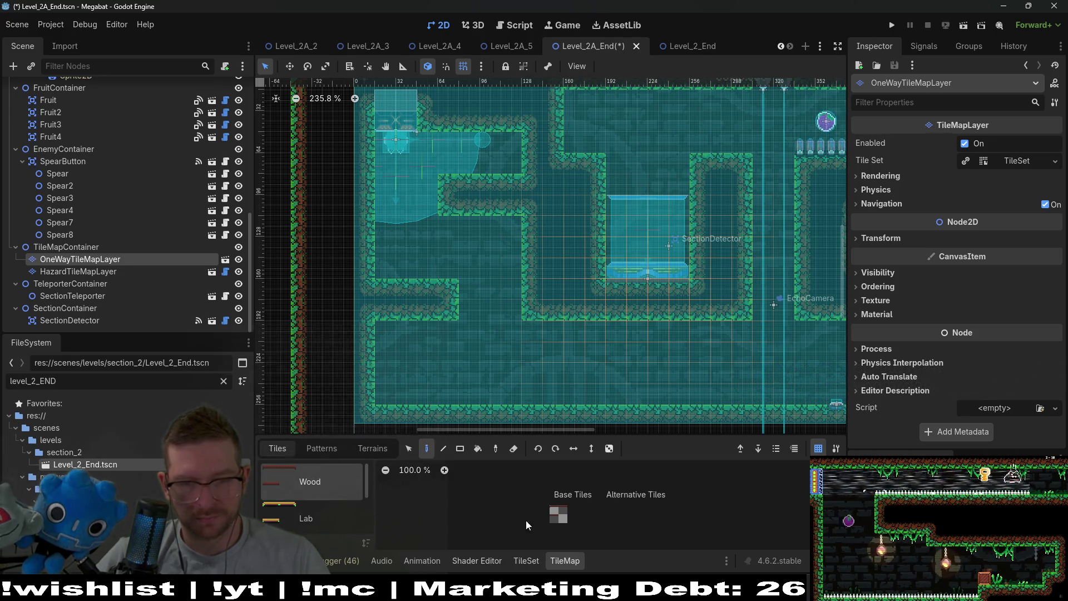
- Pick the first one-way platform tile in the Base Tiles atlas and zoom the canvas out
click(554, 510)
scroll(672, 278, up, 2)
scroll(638, 302, down, 3)
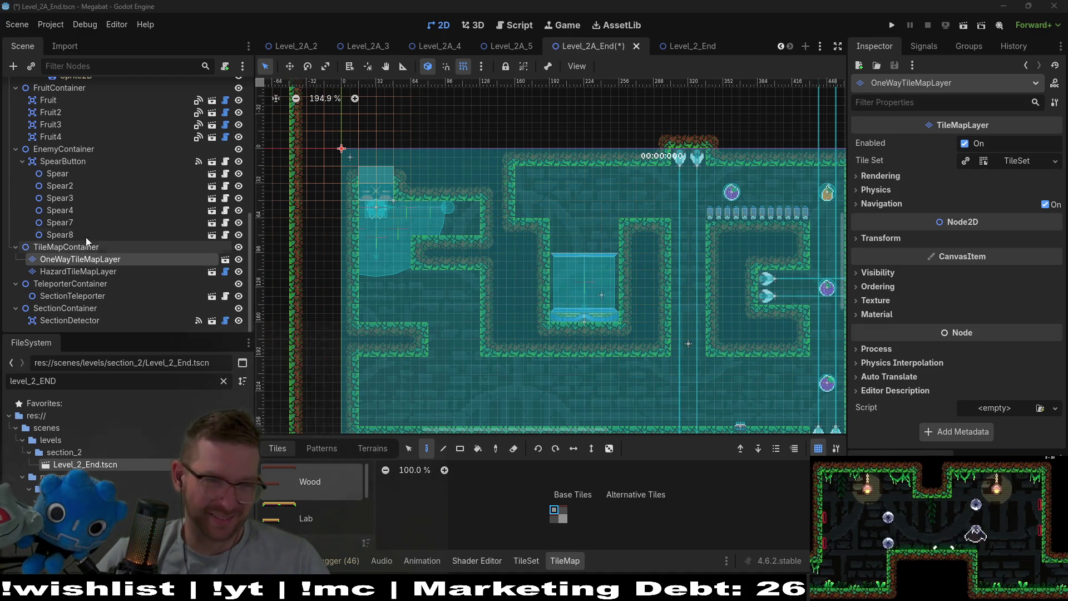
scroll(72, 159, up, 5)
scroll(72, 139, up, 3)
- Select WorldTileMapLayer and choose the FOREST terrain for painting walls
click(75, 137)
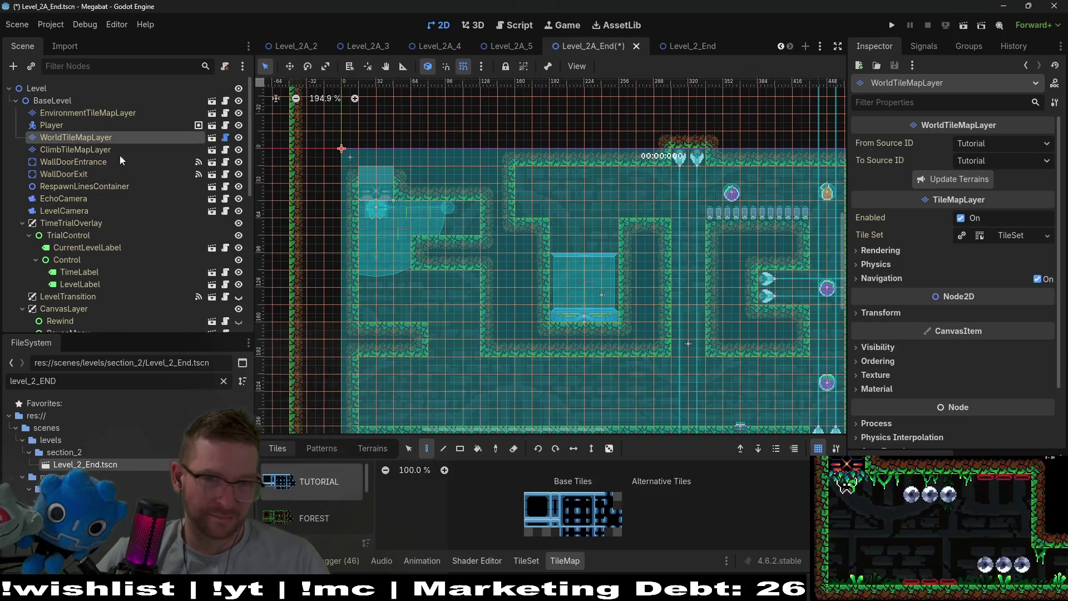
drag(703, 316, 654, 293)
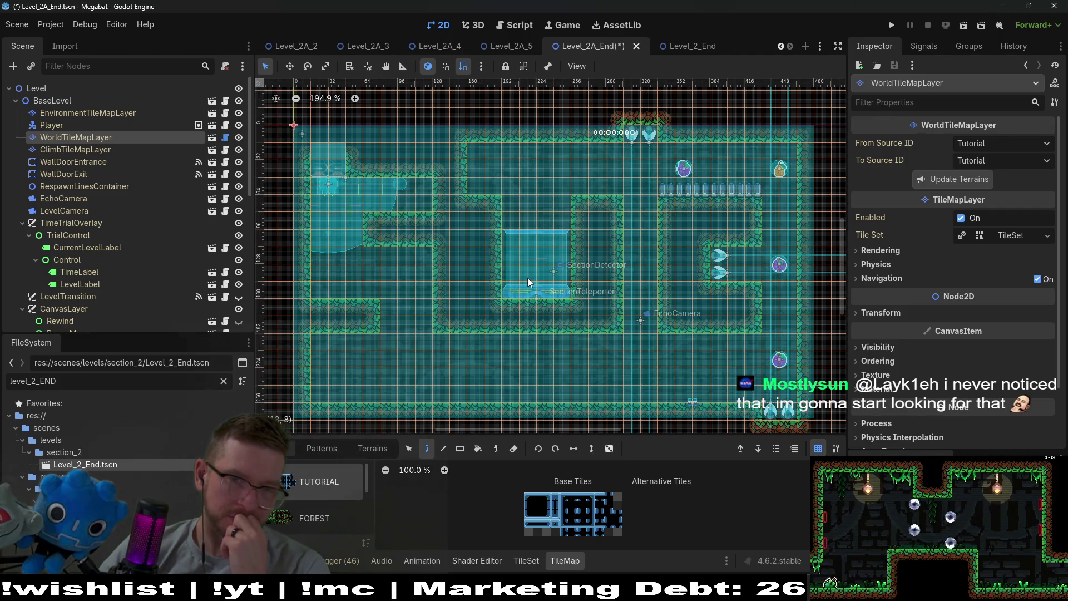
click(81, 149)
click(90, 137)
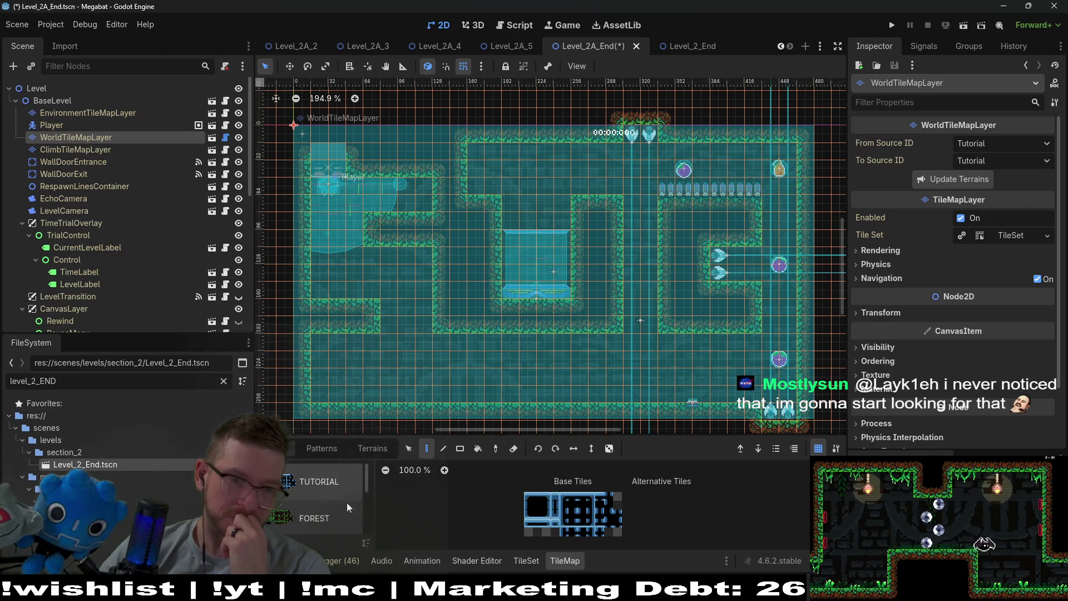
click(381, 451)
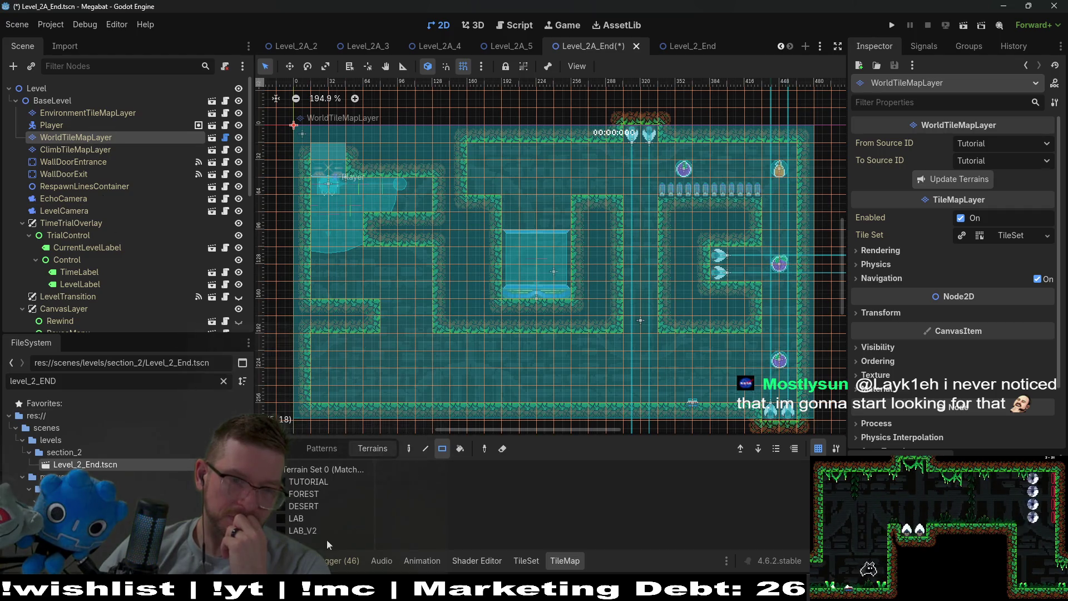
click(324, 495)
- Reshape the left walls: remove the upper-left section, open the lower-left segment, repaint the column
drag(470, 161, 605, 225)
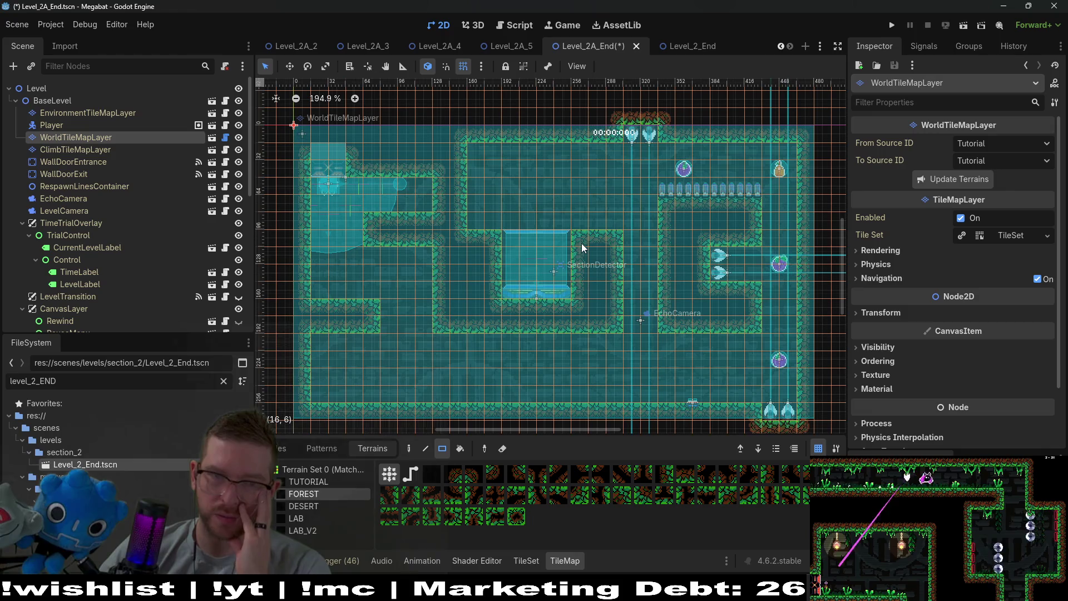
mouse_move(353, 147)
mouse_down()
mouse_move(442, 250)
mouse_move(457, 253)
mouse_up()
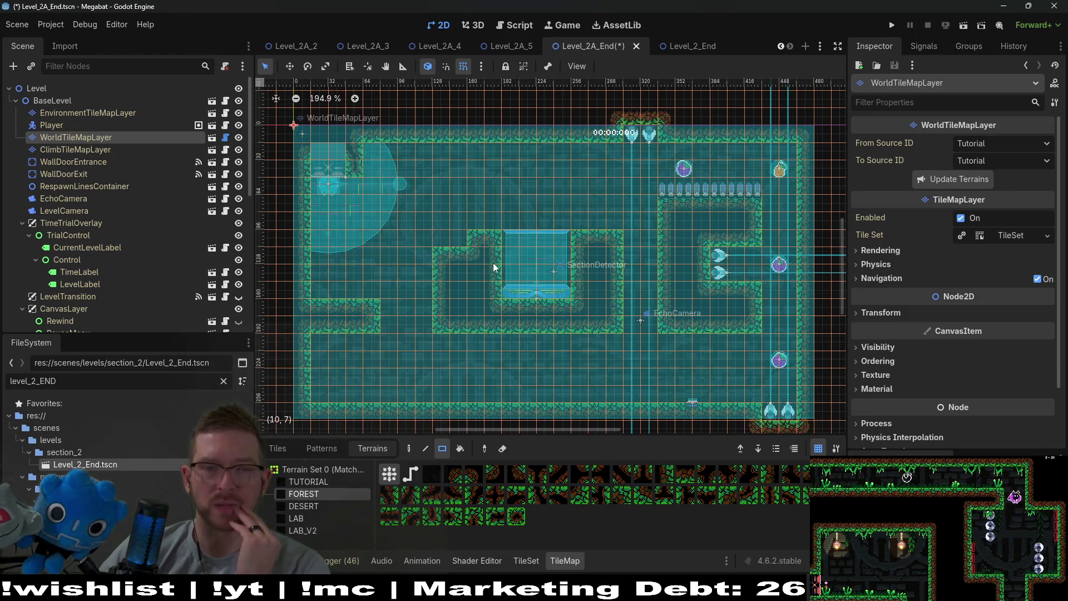
drag(384, 233, 478, 326)
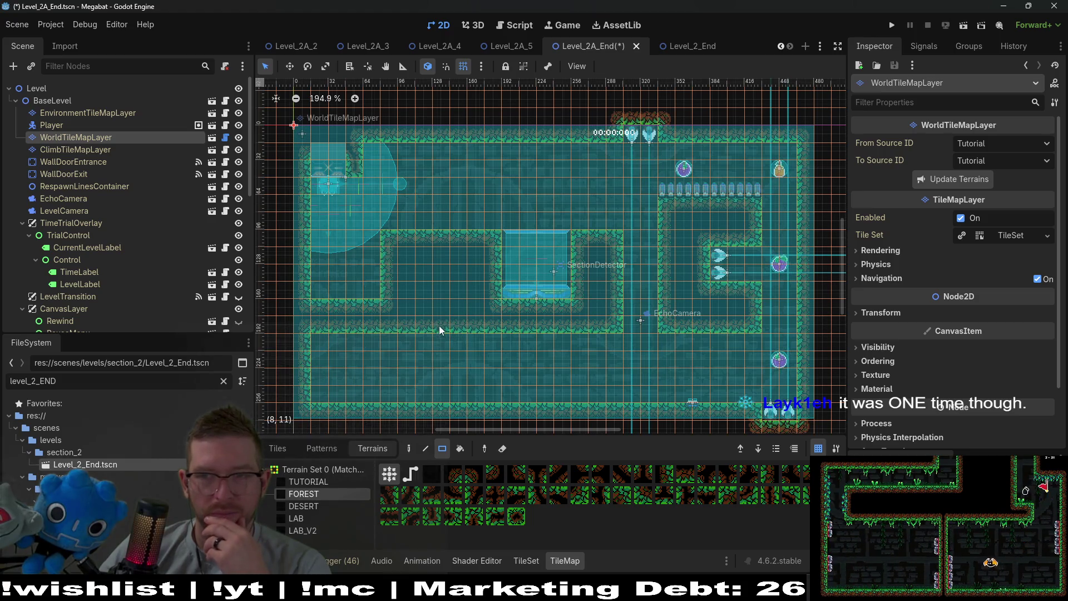
drag(326, 310, 375, 334)
mouse_move(368, 241)
mouse_down()
mouse_move(369, 327)
mouse_move(390, 327)
mouse_up()
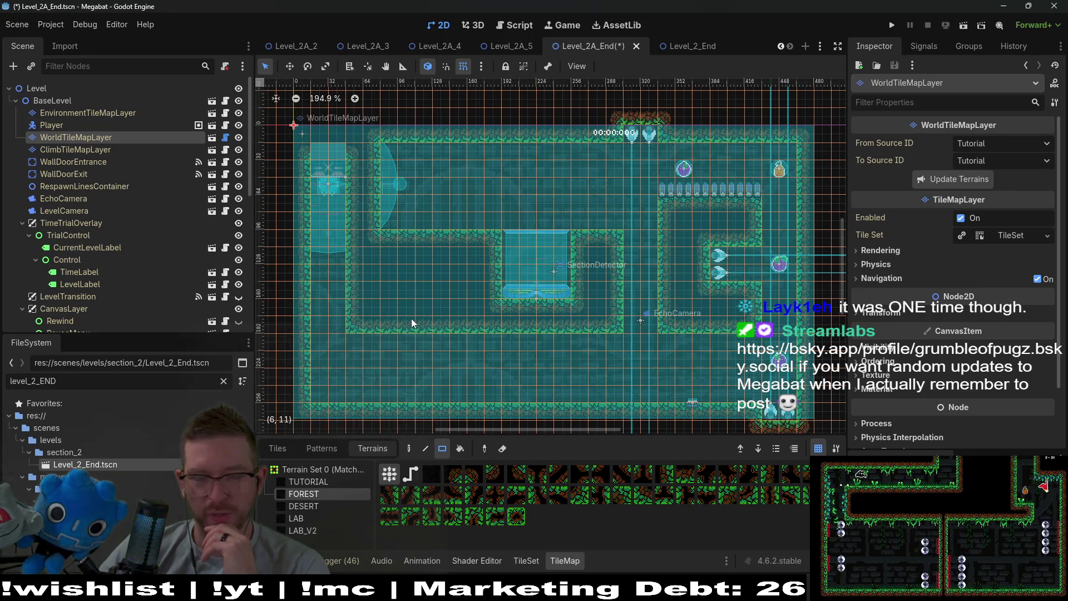
- Lay a forest wall strip running left of and over the SectionDetector box
scroll(462, 256, up, 3)
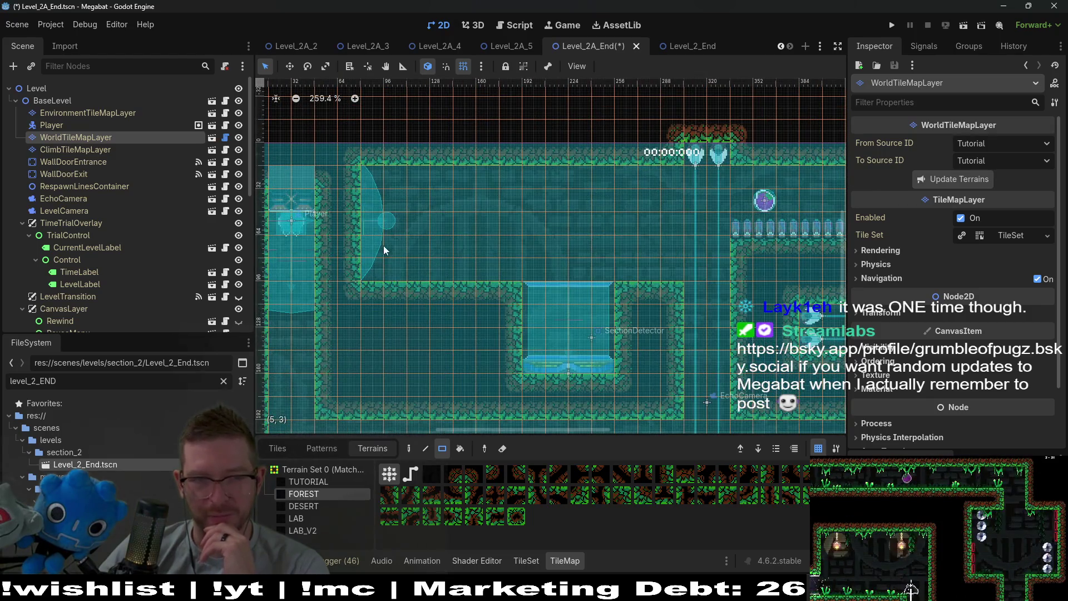
drag(368, 271, 495, 269)
drag(628, 275, 672, 272)
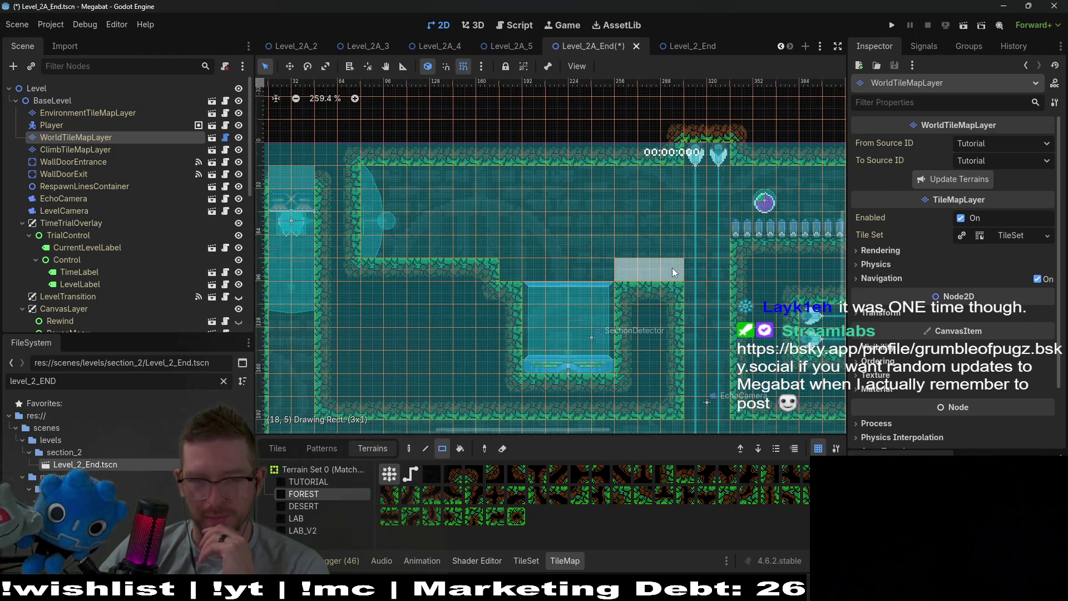
click(502, 271)
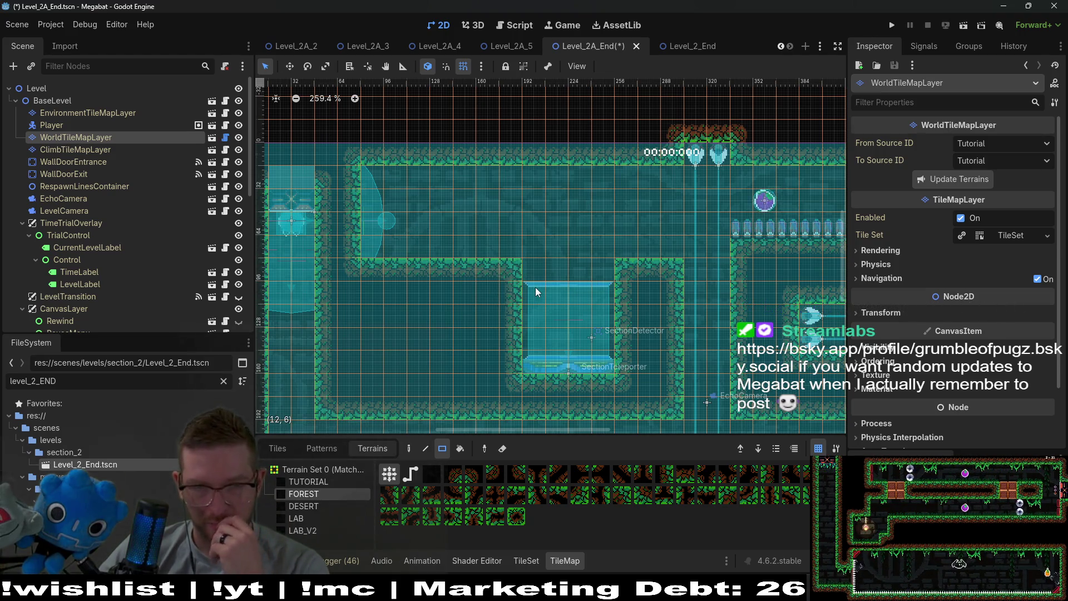
- Fill the gap atop the inner wall pillar with FOREST terrain tiles
scroll(663, 225, up, 2)
scroll(663, 225, right, 2)
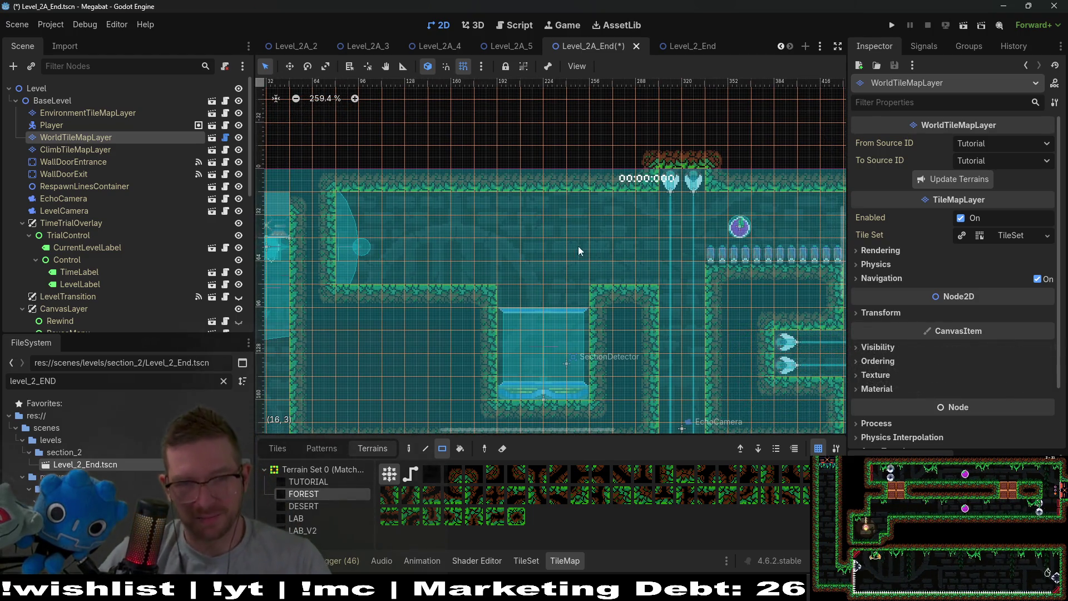
scroll(579, 246, down, 2)
scroll(544, 246, down, 1)
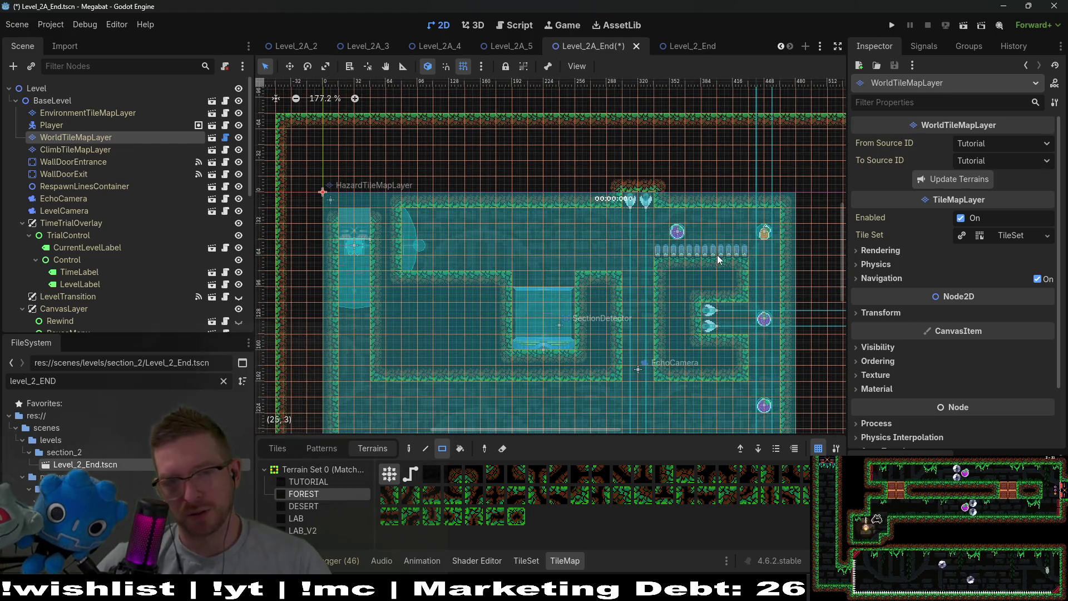
drag(617, 262, 616, 262)
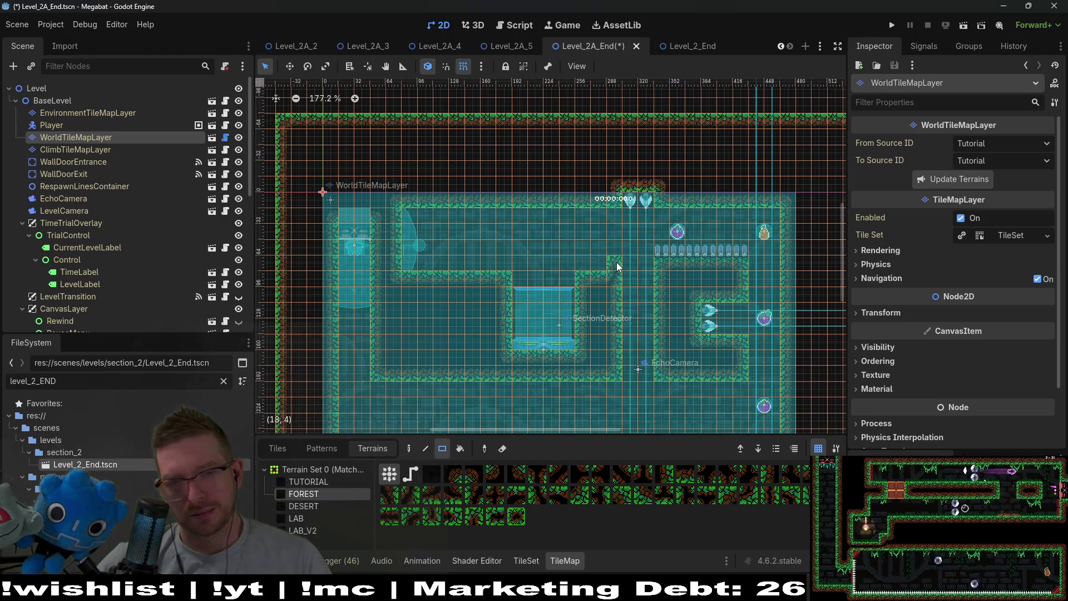
scroll(704, 272, down, 2)
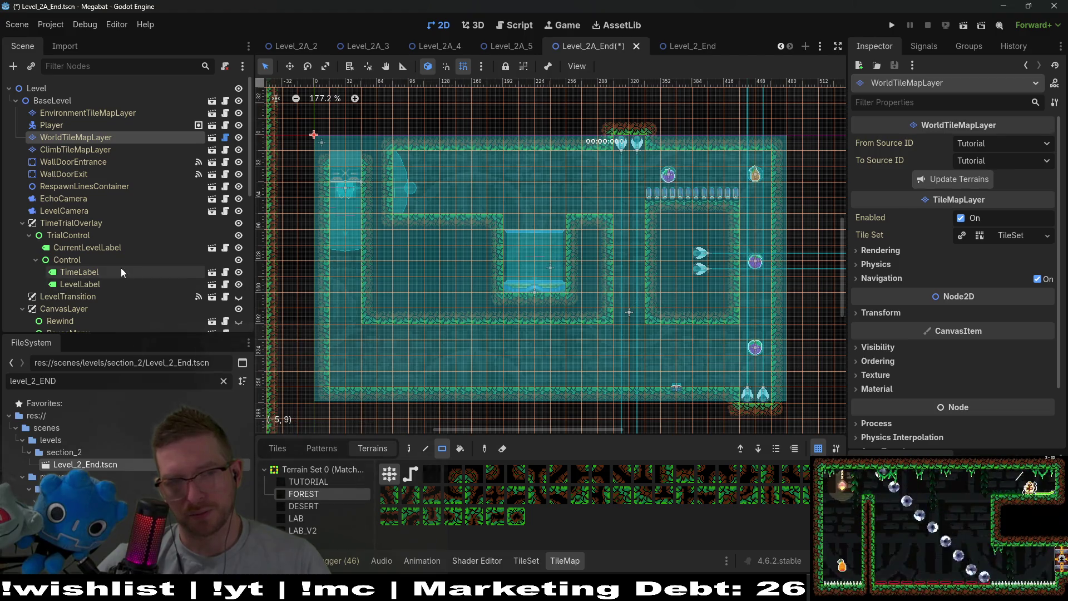
scroll(121, 268, down, 10)
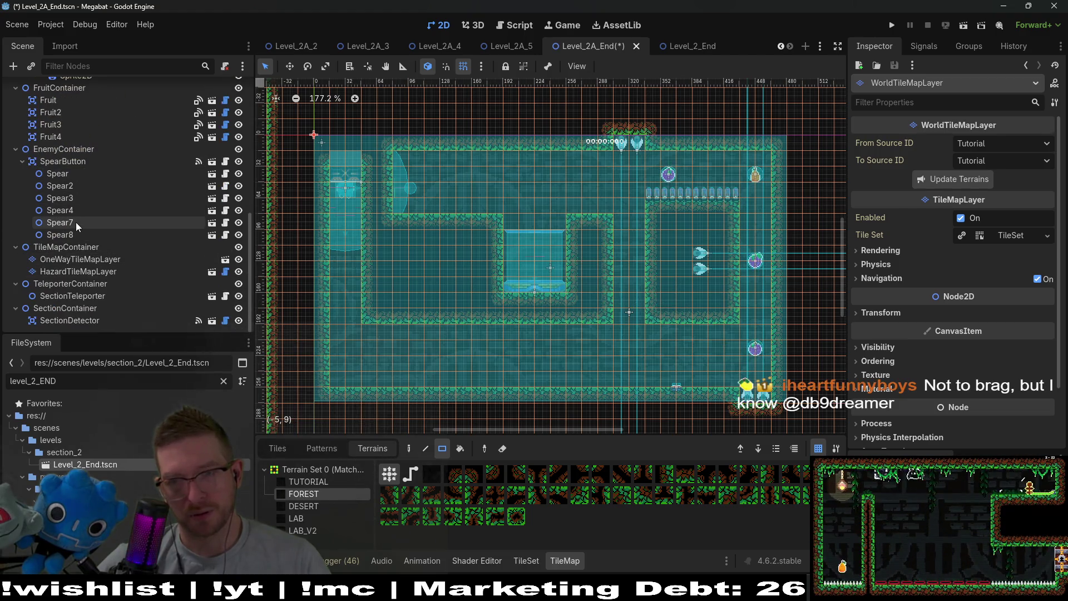
- Delete Spear3 and Spear4 from SpearButton, keeping Spear, Spear2, Spear7 and Spear8
click(71, 222)
click(64, 238)
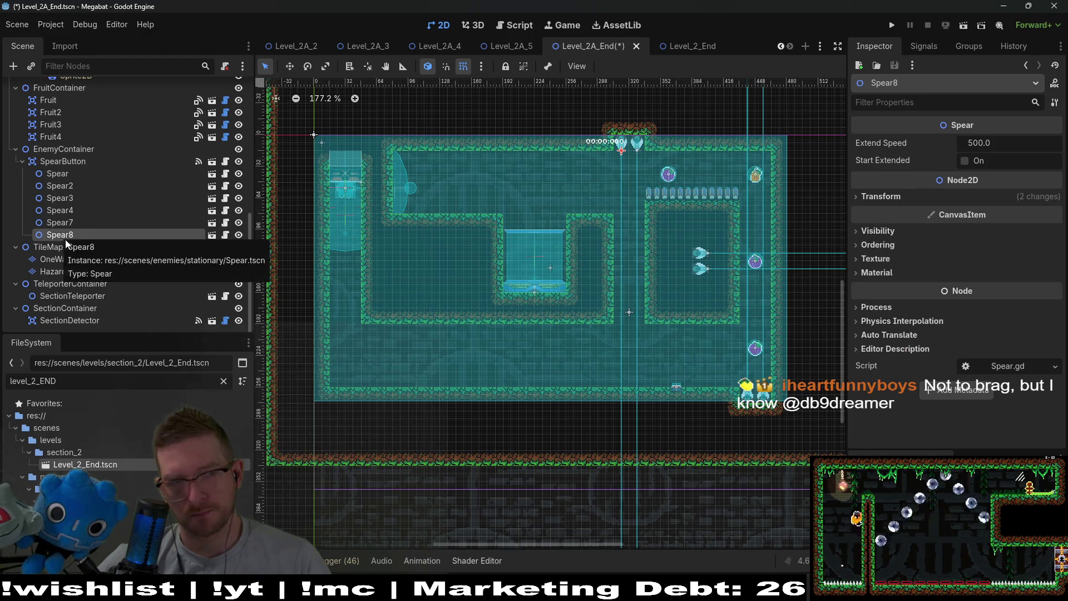
click(72, 200)
click(72, 210)
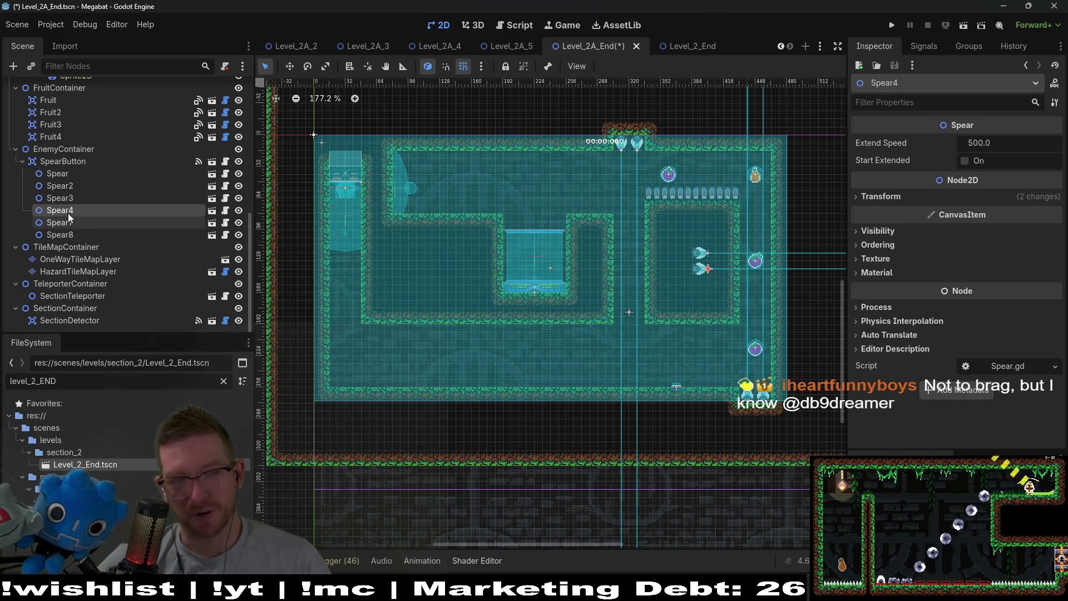
ctrl+click(73, 198)
key(Delete)
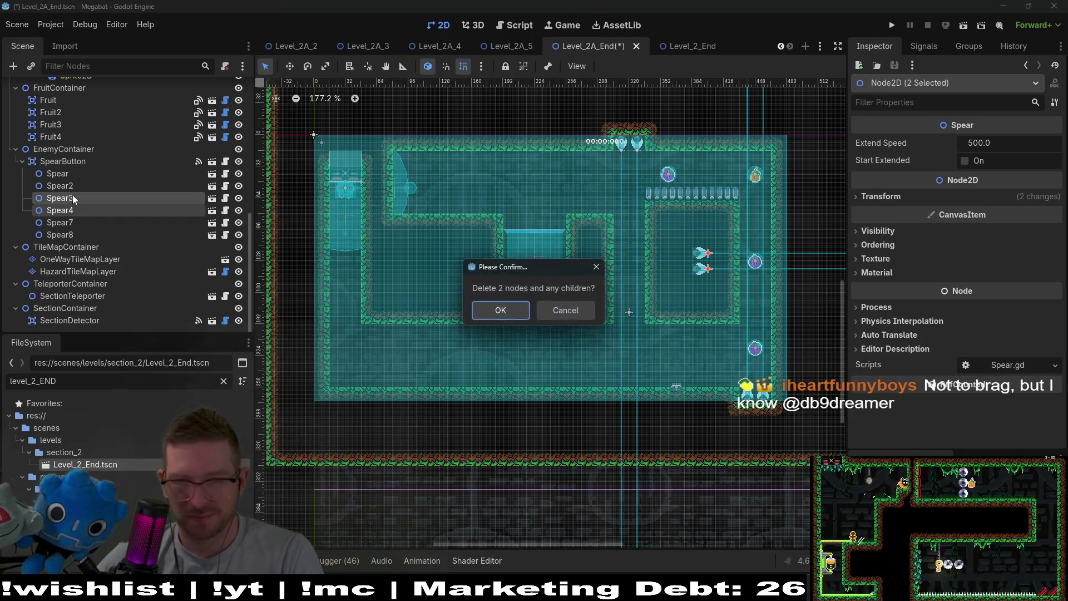
key(Return)
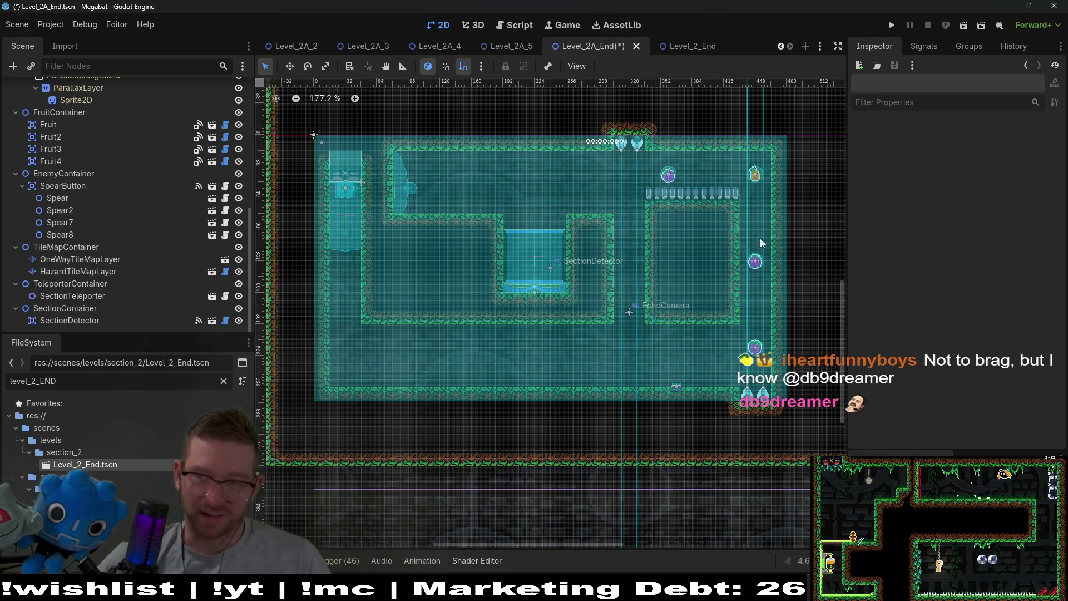
scroll(119, 211, up, 5)
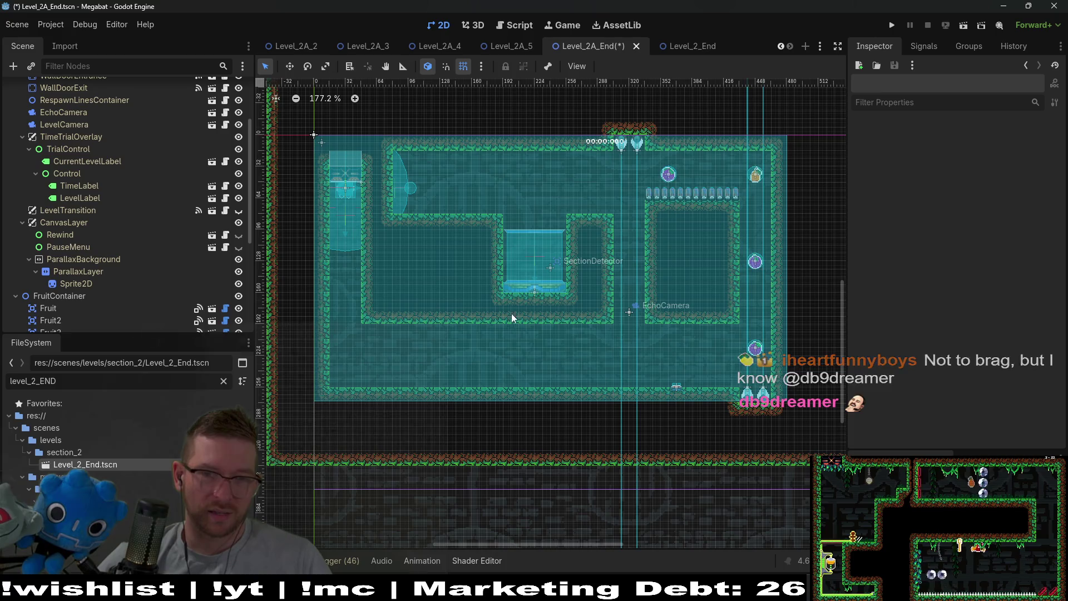
scroll(116, 274, down, 4)
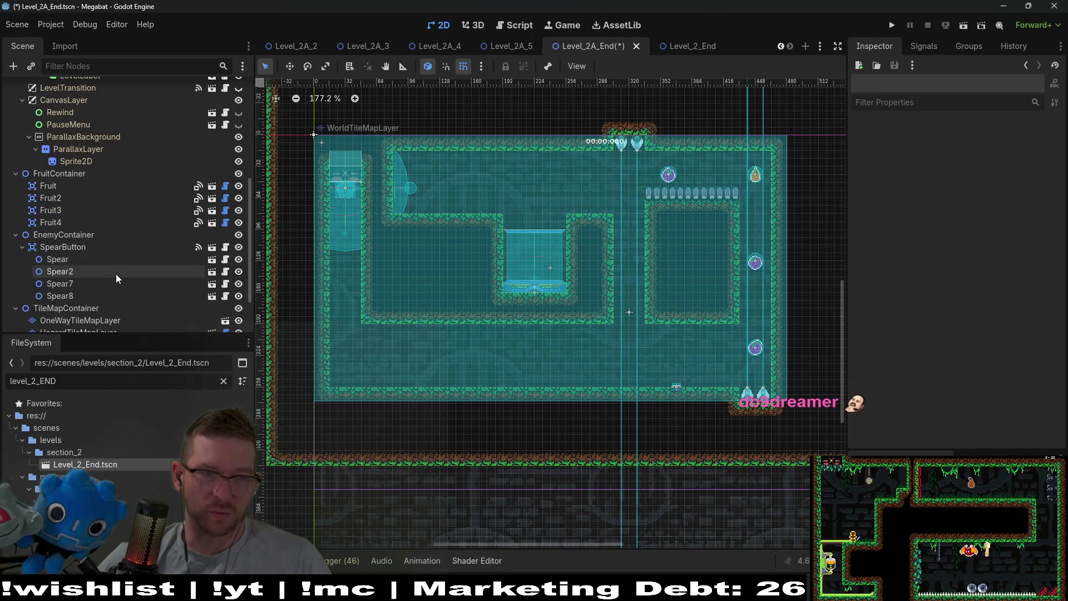
- Move SpearButton two steps left along the bottom floor
click(75, 247)
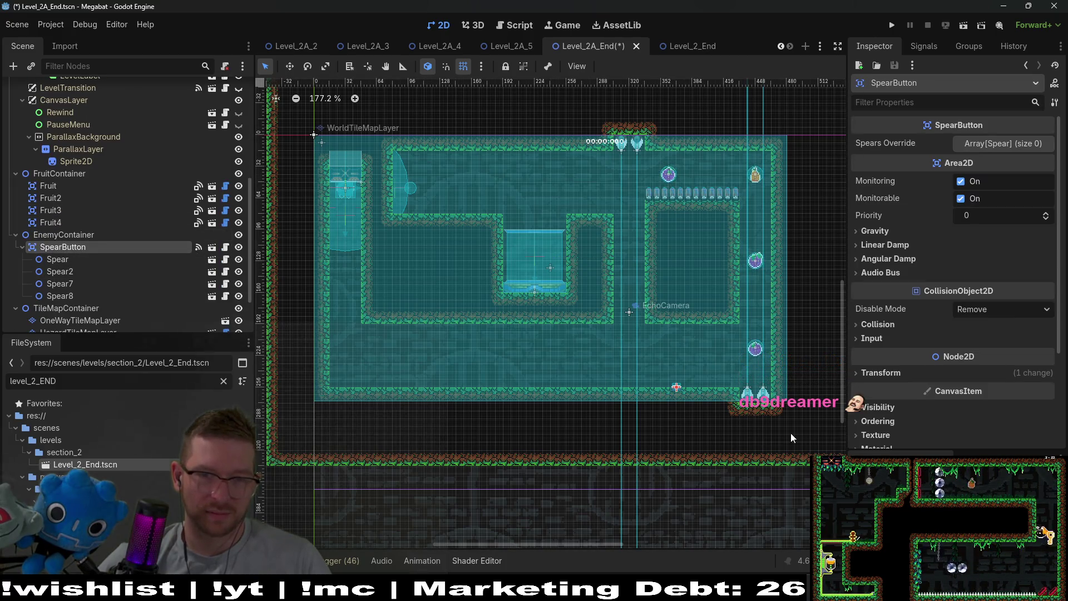
scroll(675, 379, up, 5)
key(w)
key(Left)
key(Left)
key(Left)
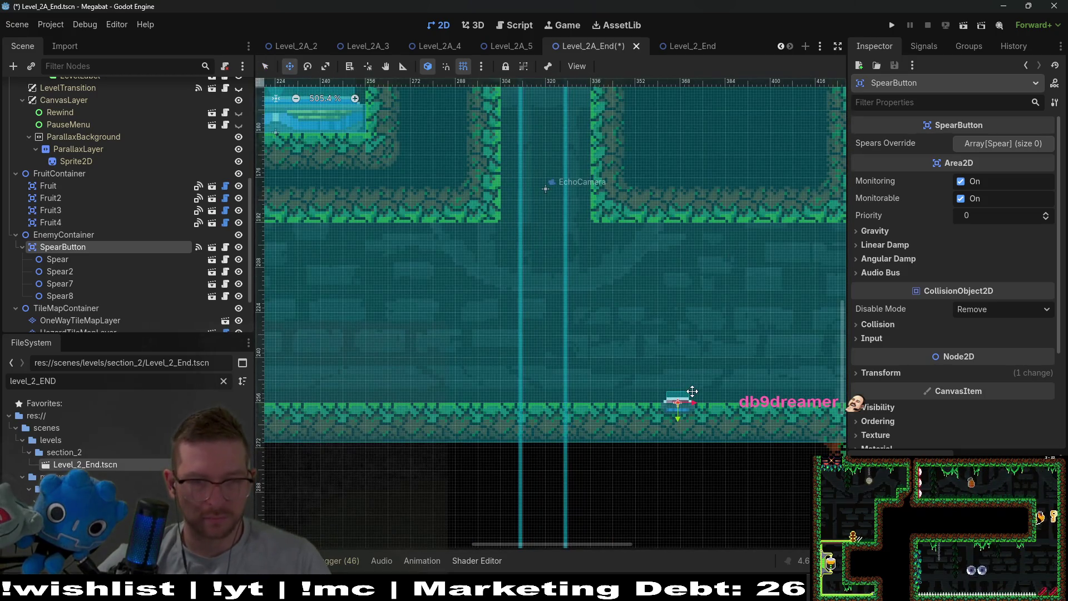
key(Left)
key(Left)
key(Left)
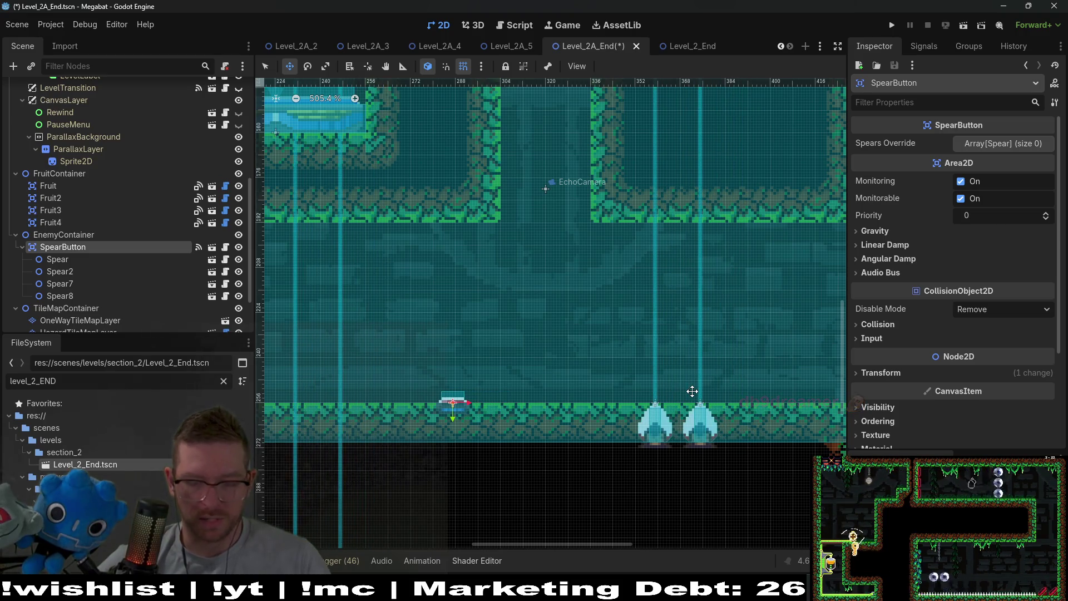
scroll(636, 365, down, 5)
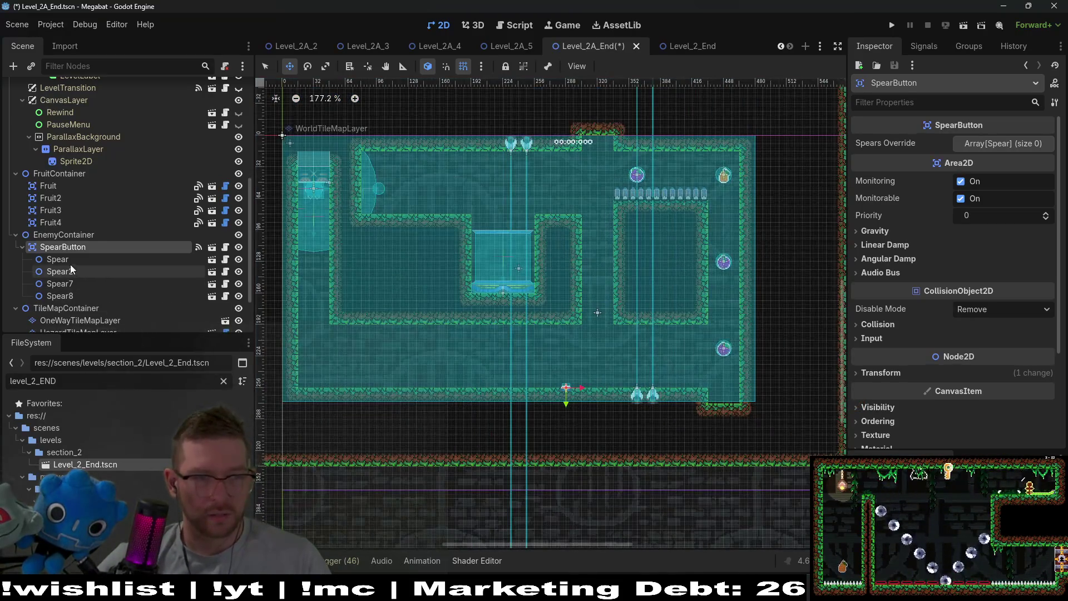
- Shift Spear, Spear2, Spear7 and Spear8 right into the lower-right corner
click(70, 262)
shift+click(69, 295)
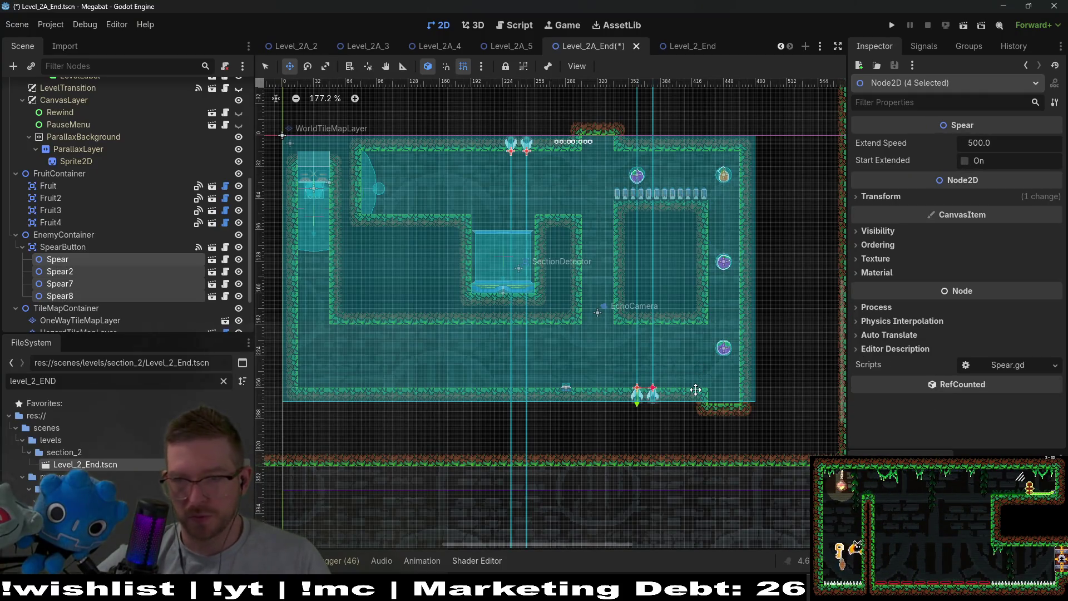
key(Right)
key(Right)
key(Right)
key(Right)
key(Right)
key(Right)
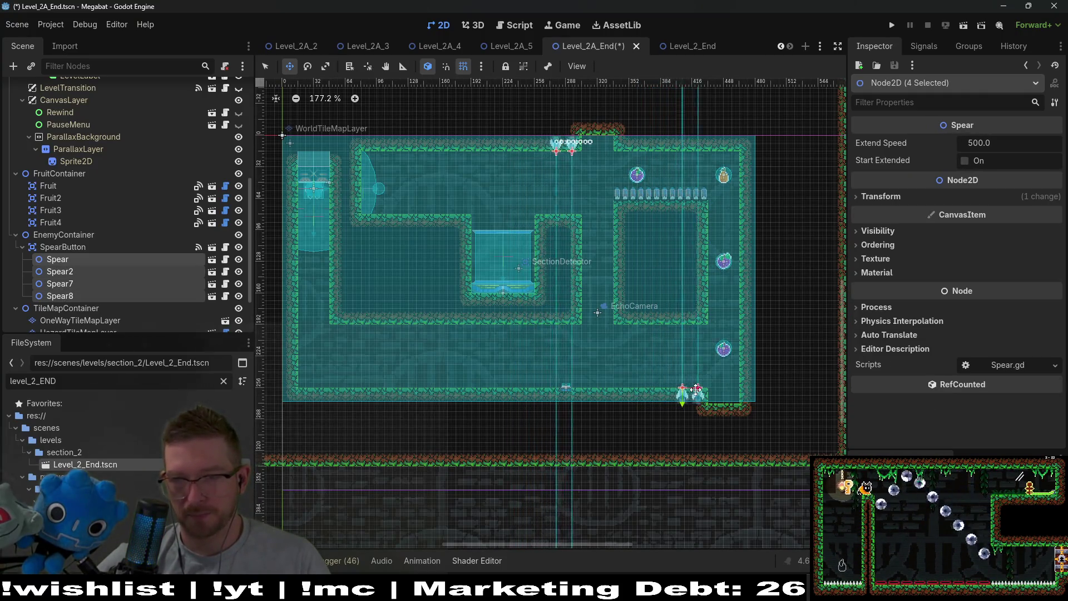
key(Right)
key(Right)
key(Right)
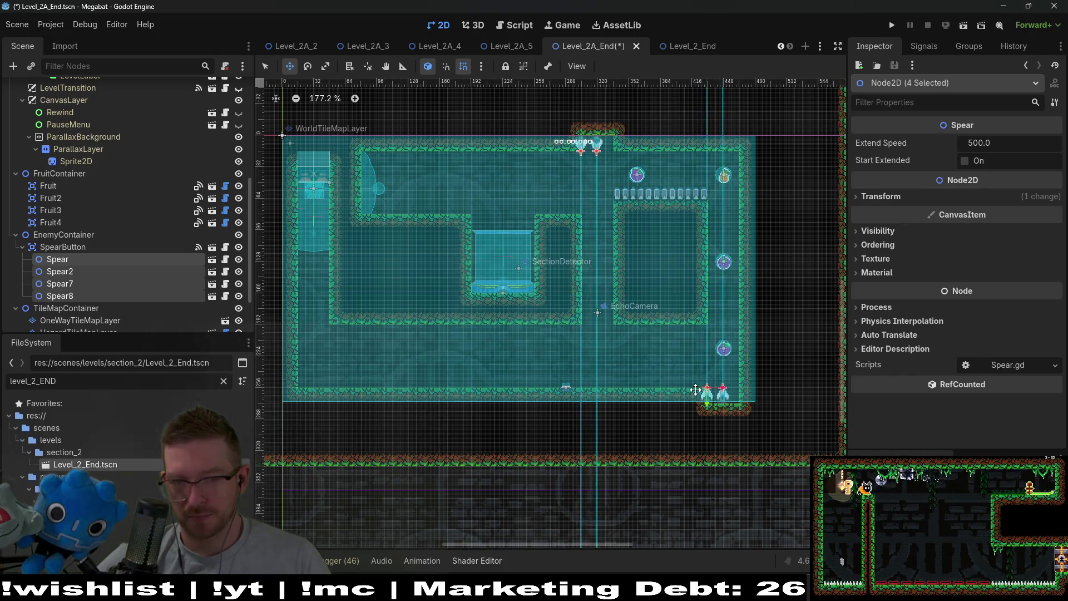
key(Right)
key(Right)
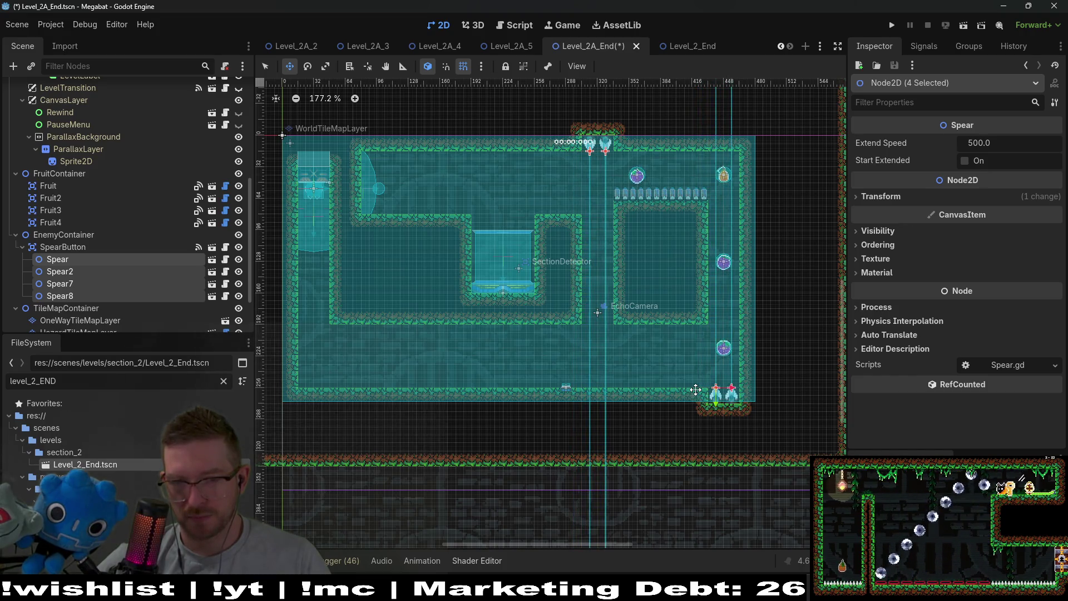
scroll(745, 390, up, 10)
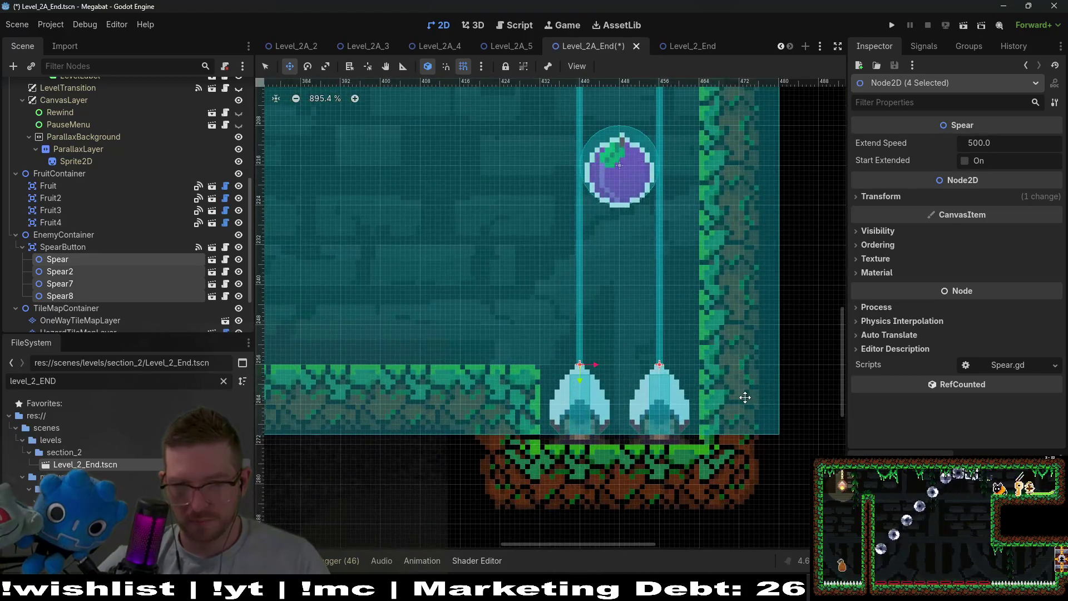
scroll(745, 397, down, 6)
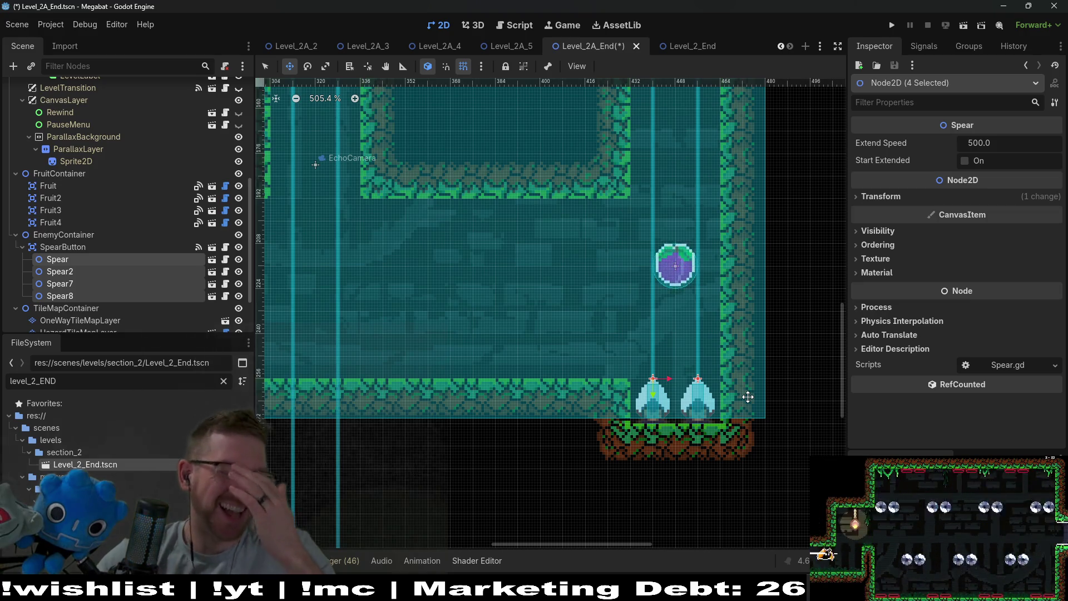
scroll(684, 229, down, 5)
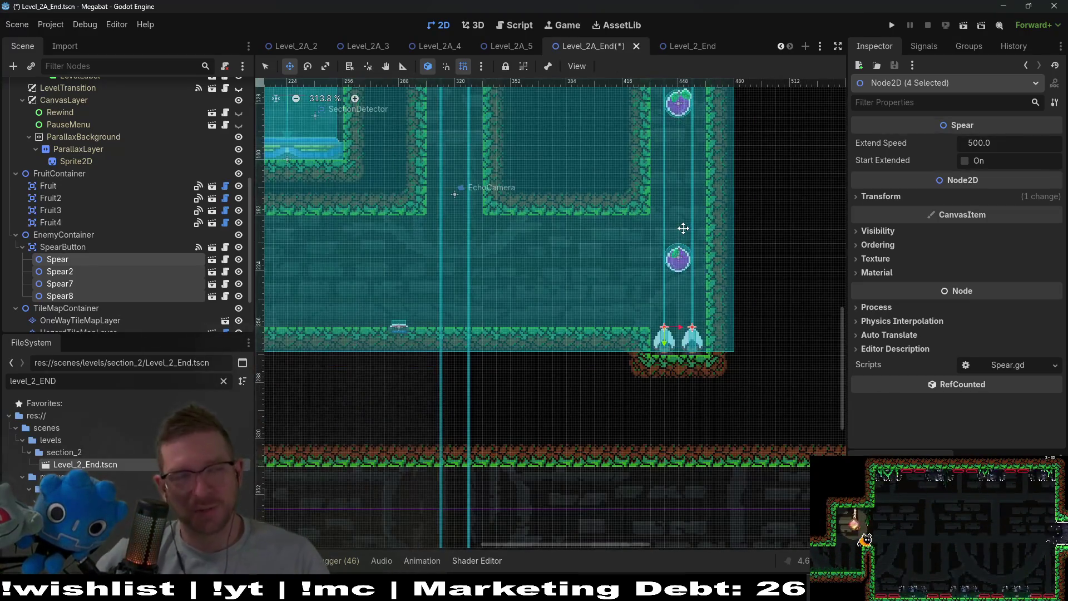
scroll(683, 228, down, 5)
scroll(679, 167, up, 5)
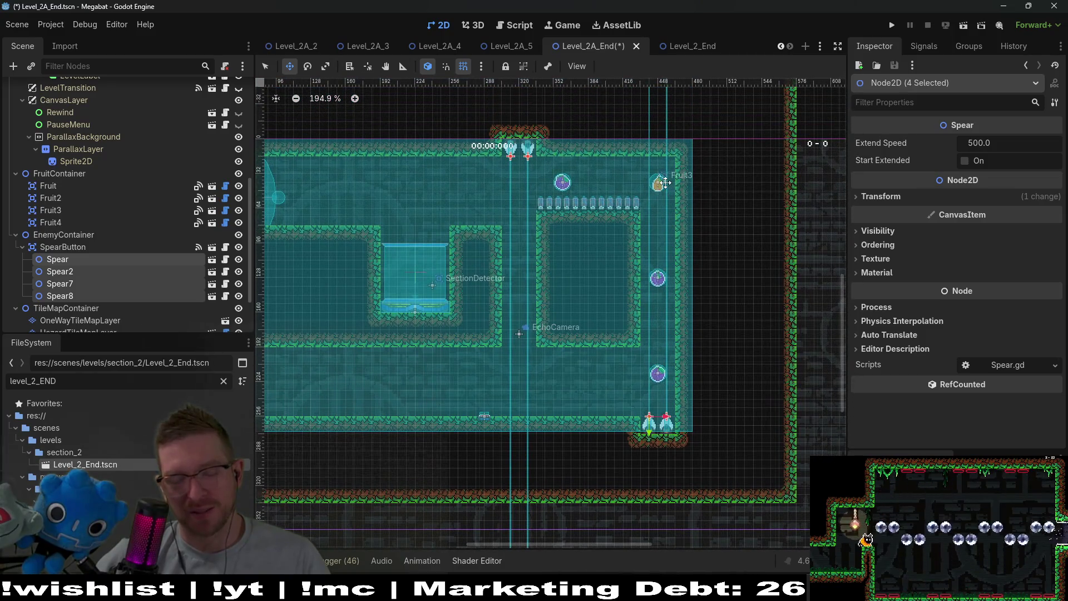
scroll(661, 226, up, 1)
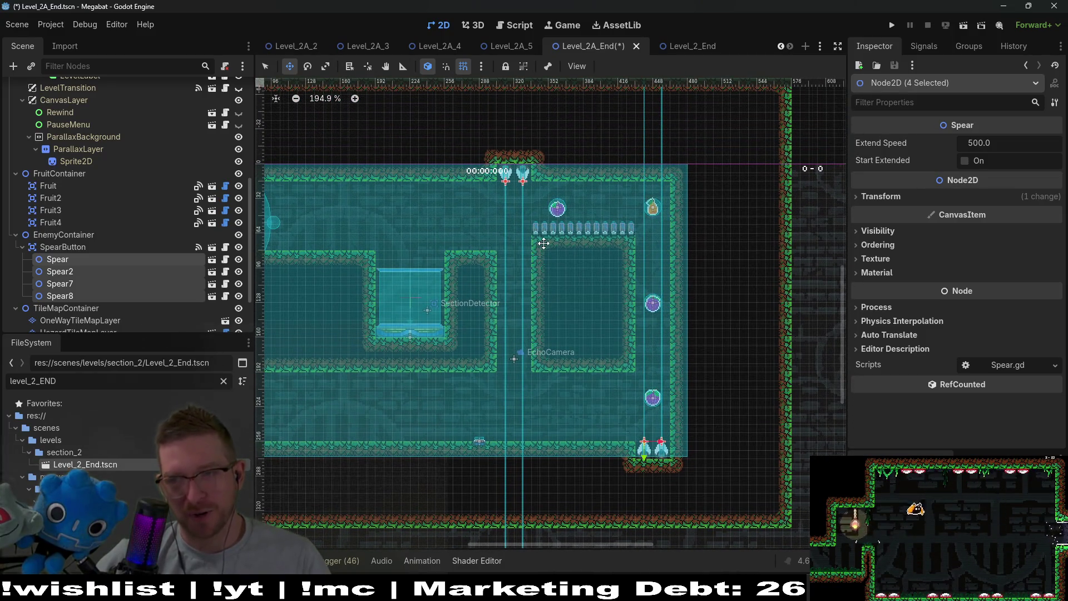